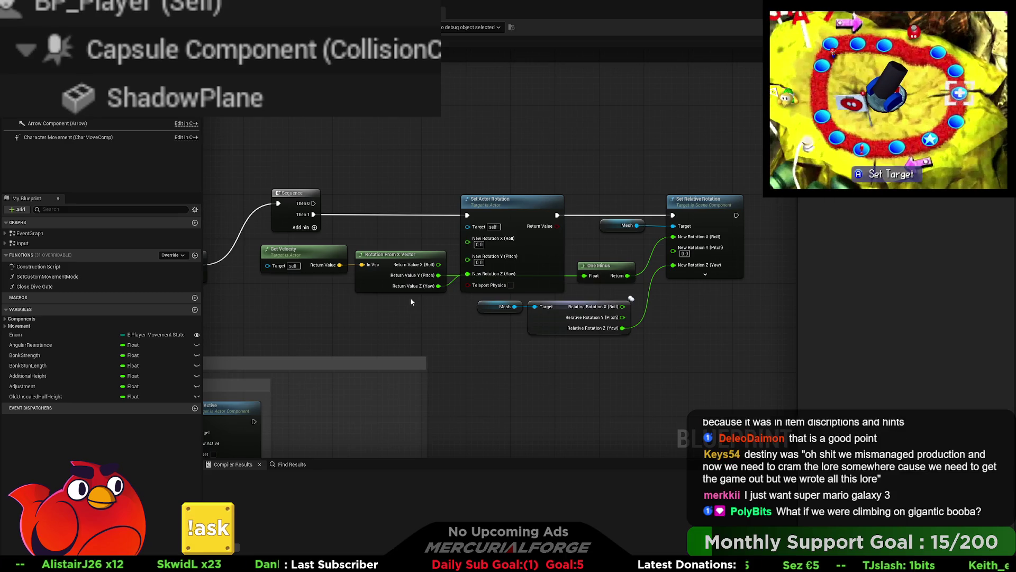
- Pan to the slide logic and marquee-select the Branch, Sequence, Get Velocity and rotation nodes
{"action": "mouse_move", "coordinate": [404, 298]}
{"action": "left_mouse_down"}
{"action": "mouse_move", "coordinate": [708, 296]}
{"action": "mouse_move", "coordinate": [711, 279]}
{"action": "left_mouse_up"}
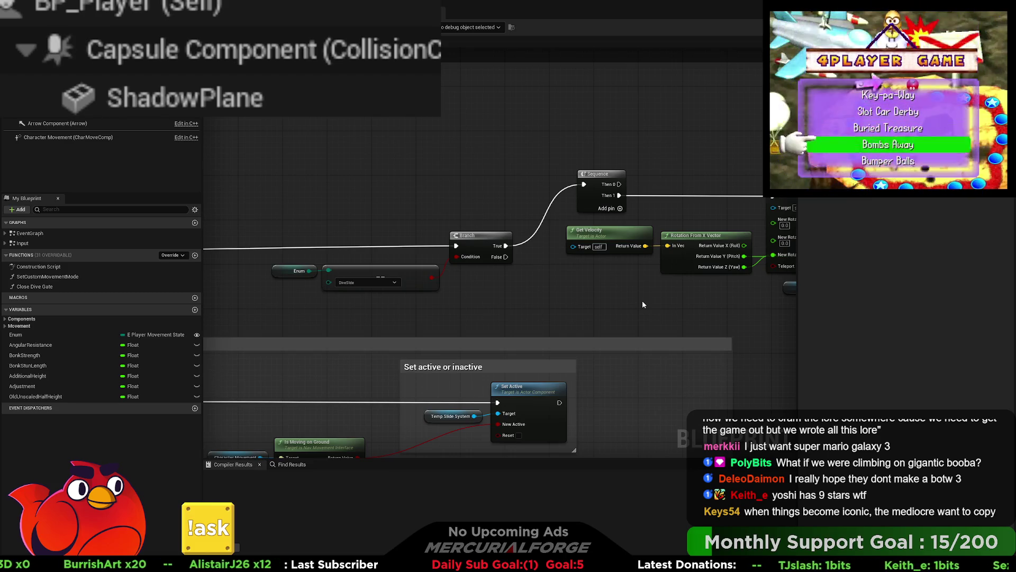
{"action": "mouse_move", "coordinate": [642, 301]}
{"action": "left_mouse_down"}
{"action": "mouse_move", "coordinate": [762, 299]}
{"action": "mouse_move", "coordinate": [347, 303]}
{"action": "left_mouse_up"}
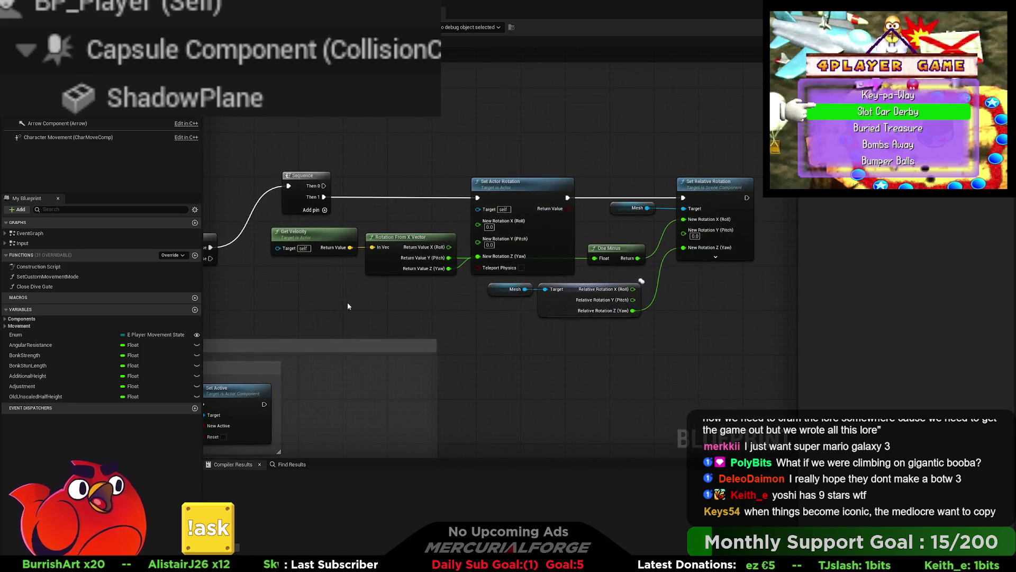
{"action": "left_click_drag", "start_coordinate": [430, 322], "coordinate": [455, 314]}
{"action": "scroll", "coordinate": [455, 314], "scroll_direction": "down", "scroll_amount": 4}
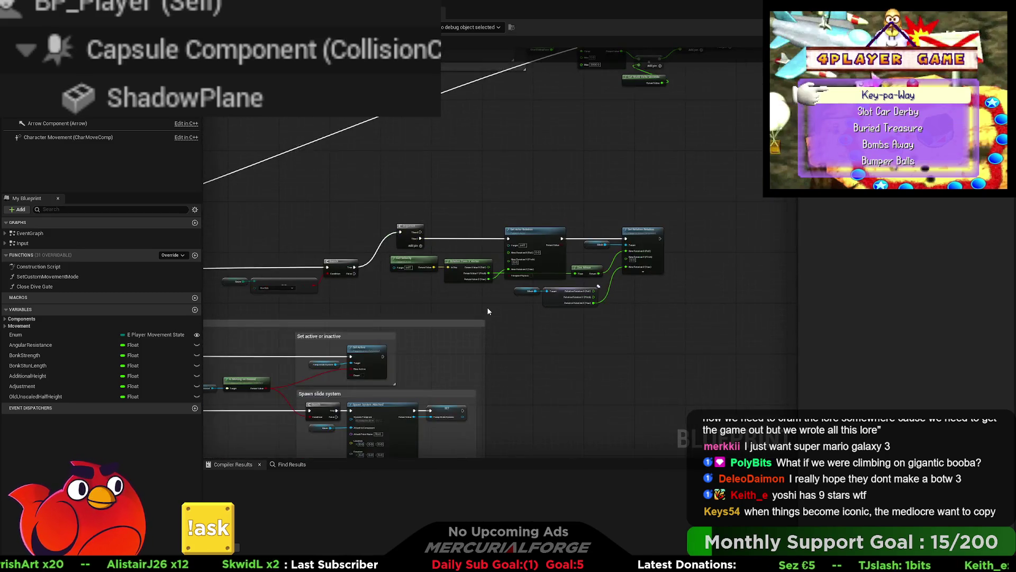
{"action": "left_click_drag", "start_coordinate": [448, 275], "coordinate": [295, 305]}
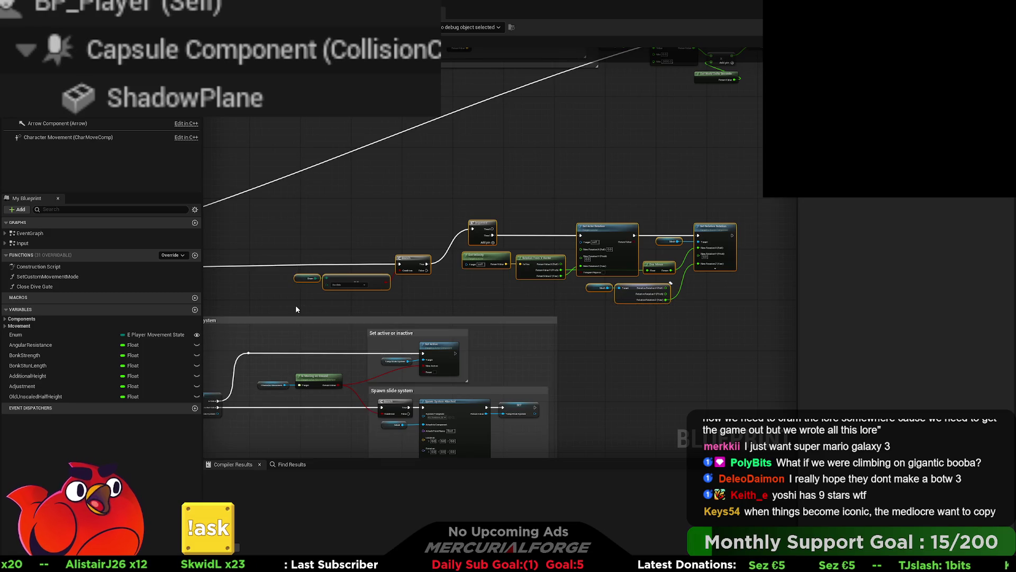
- Wrap the selected Branch, Sequence and rotation nodes in a default 'Comment' box and inspect it
{"action": "key", "text": "c"}
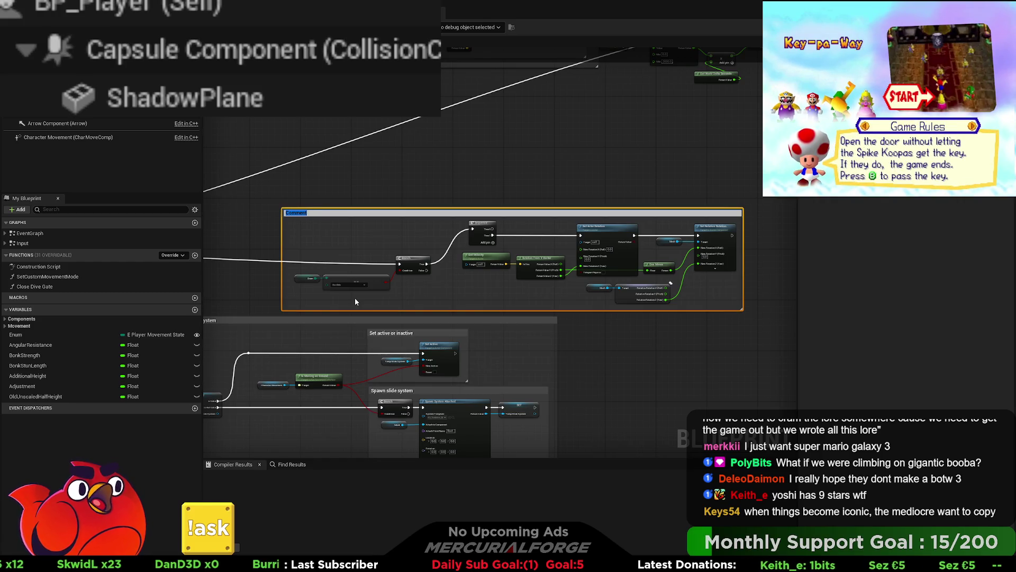
{"action": "scroll", "coordinate": [354, 297], "scroll_direction": "up", "scroll_amount": 2}
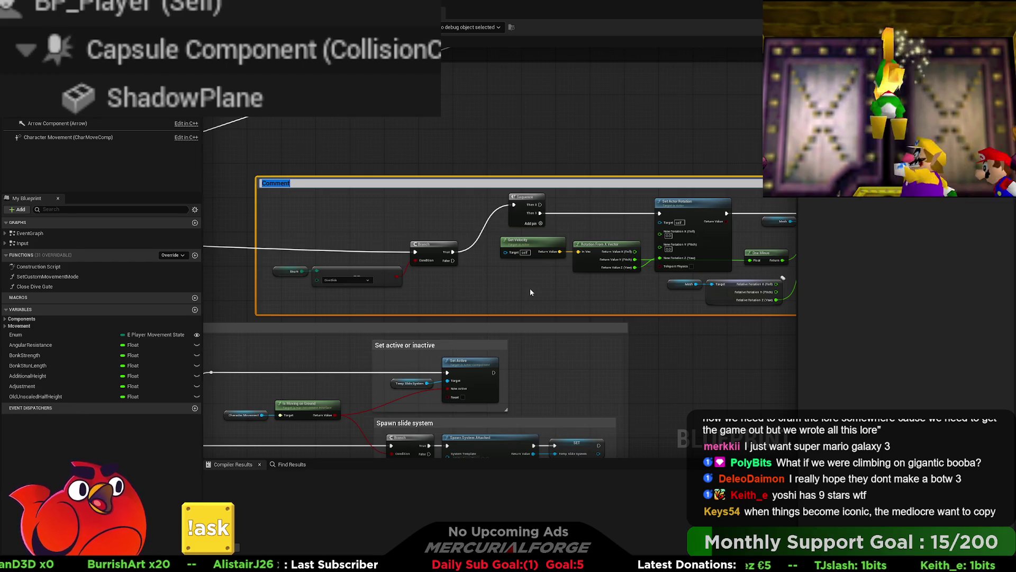
{"action": "scroll", "coordinate": [474, 289], "scroll_direction": "down", "scroll_amount": 3}
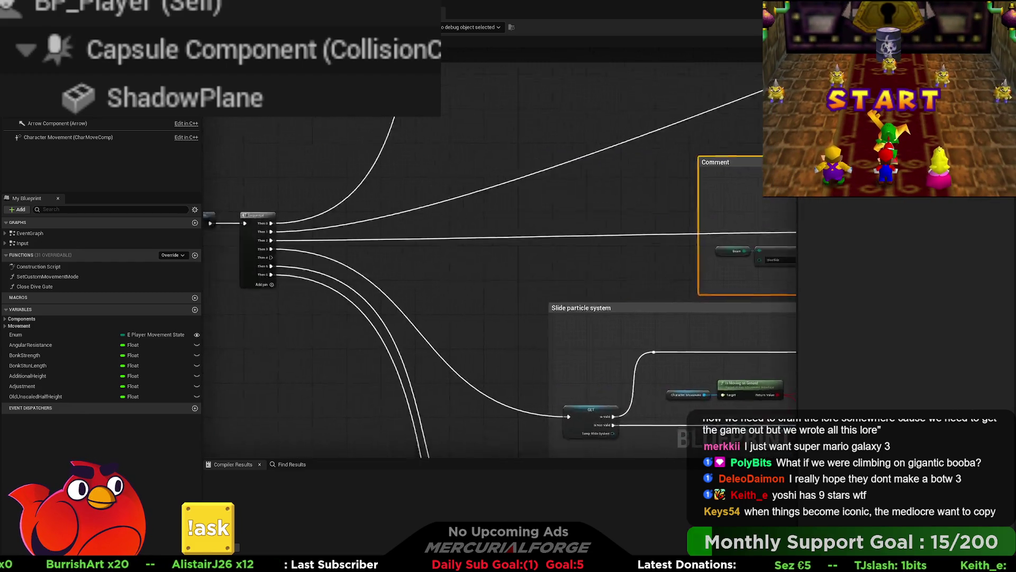
{"action": "scroll", "coordinate": [312, 275], "scroll_direction": "up", "scroll_amount": 3}
{"action": "left_click_drag", "start_coordinate": [312, 275], "coordinate": [462, 273]}
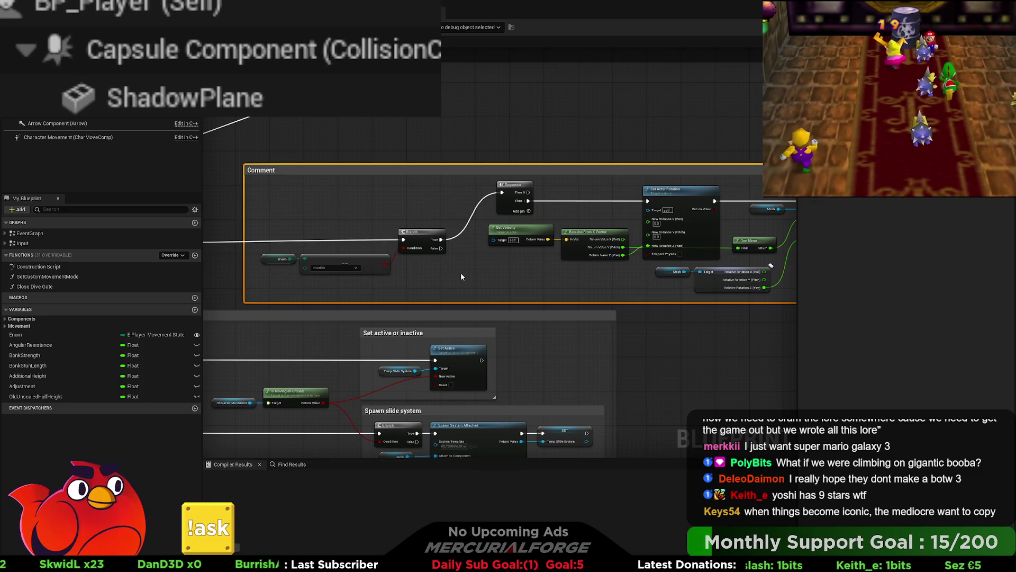
{"action": "mouse_move", "coordinate": [462, 274]}
{"action": "left_mouse_down"}
{"action": "mouse_move", "coordinate": [508, 276]}
{"action": "mouse_move", "coordinate": [313, 281]}
{"action": "left_mouse_up"}
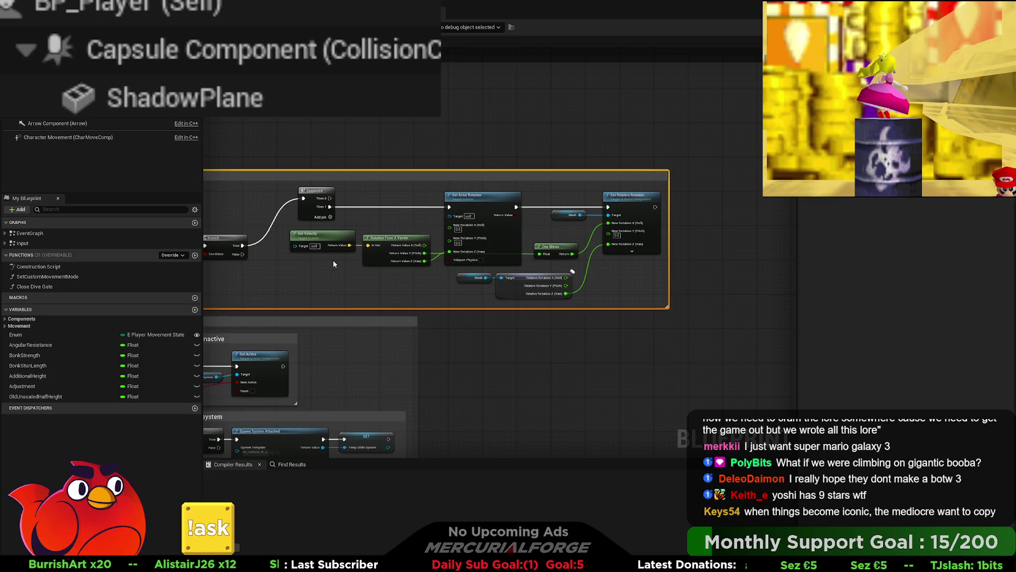
{"action": "scroll", "coordinate": [445, 261], "scroll_direction": "up", "scroll_amount": 2}
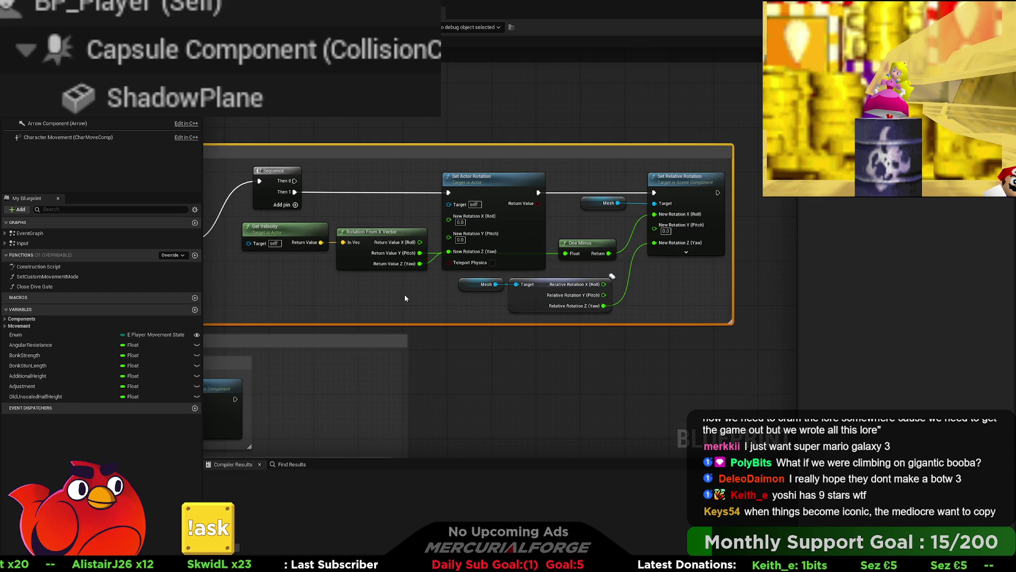
{"action": "left_click_drag", "start_coordinate": [399, 299], "coordinate": [517, 296]}
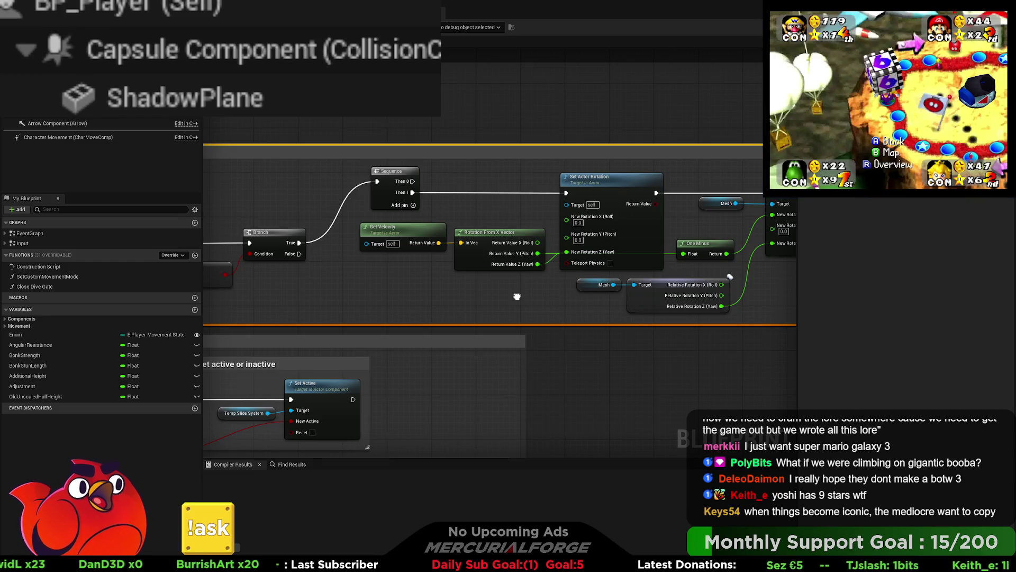
{"action": "mouse_move", "coordinate": [518, 296]}
{"action": "left_mouse_down"}
{"action": "mouse_move", "coordinate": [602, 294]}
{"action": "mouse_move", "coordinate": [655, 277]}
{"action": "mouse_move", "coordinate": [370, 266]}
{"action": "left_mouse_up"}
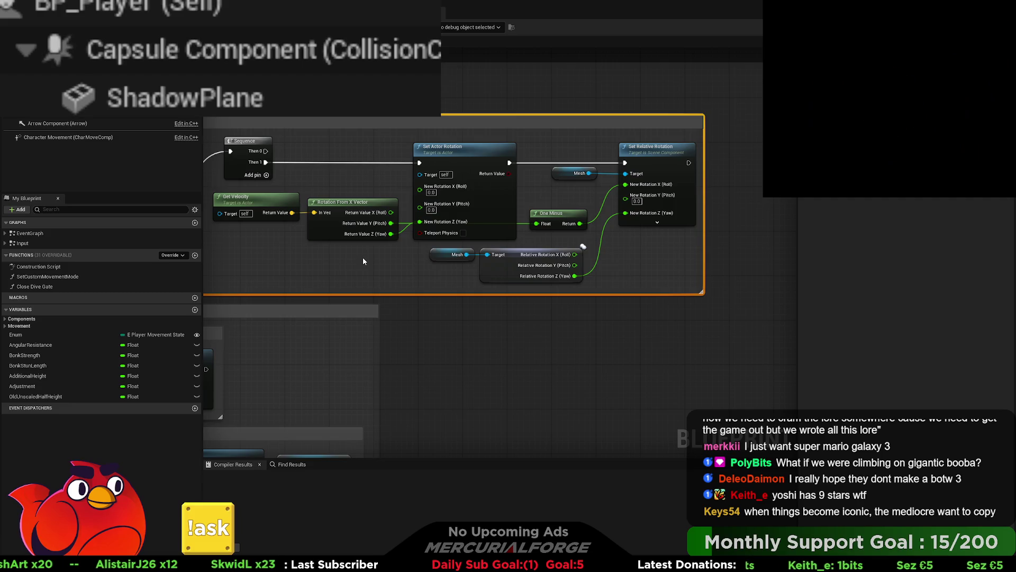
{"action": "mouse_move", "coordinate": [364, 257]}
{"action": "left_mouse_down"}
{"action": "mouse_move", "coordinate": [752, 236]}
{"action": "mouse_move", "coordinate": [347, 245]}
{"action": "left_mouse_up"}
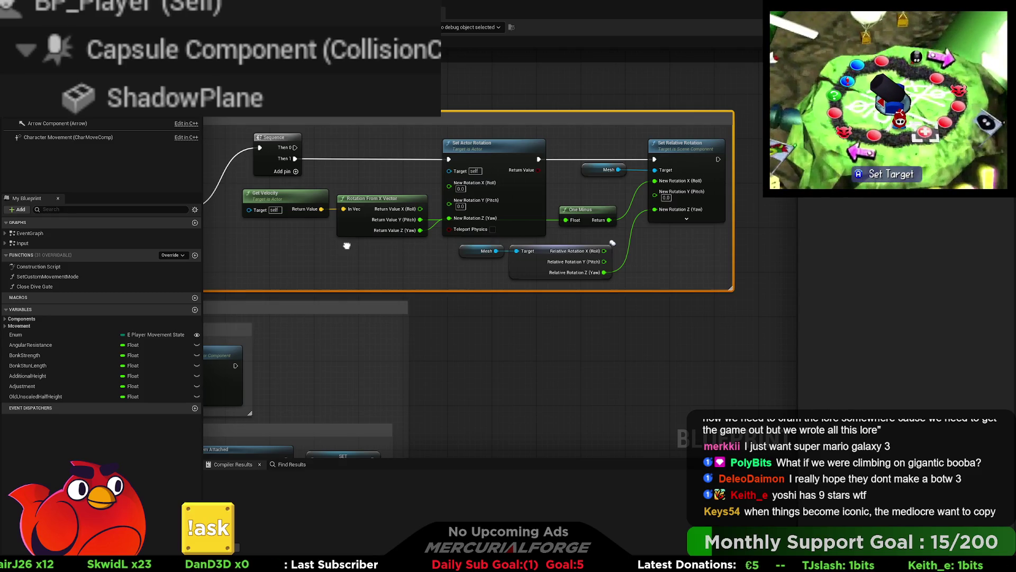
{"action": "mouse_move", "coordinate": [347, 245]}
{"action": "left_mouse_down"}
{"action": "mouse_move", "coordinate": [370, 212]}
{"action": "mouse_move", "coordinate": [477, 265]}
{"action": "mouse_move", "coordinate": [529, 254]}
{"action": "mouse_move", "coordinate": [402, 256]}
{"action": "left_mouse_up"}
{"action": "scroll", "coordinate": [402, 256], "scroll_direction": "down", "scroll_amount": 5}
{"action": "left_click_drag", "start_coordinate": [330, 245], "coordinate": [534, 248]}
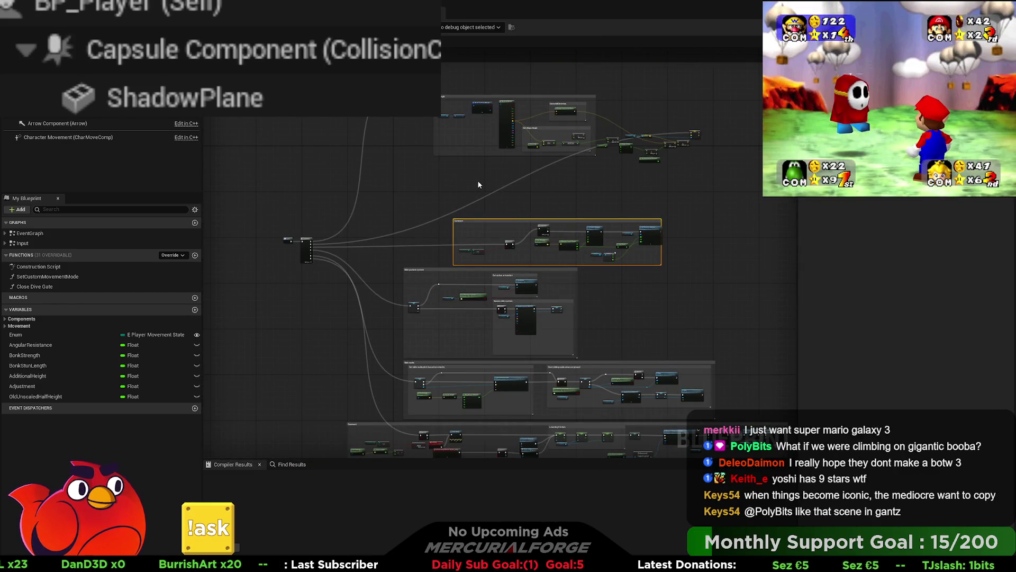
- Shift the new comment box slightly to the left
{"action": "mouse_move", "coordinate": [477, 180]}
{"action": "left_mouse_down"}
{"action": "mouse_move", "coordinate": [509, 175]}
{"action": "mouse_move", "coordinate": [523, 124]}
{"action": "left_mouse_up"}
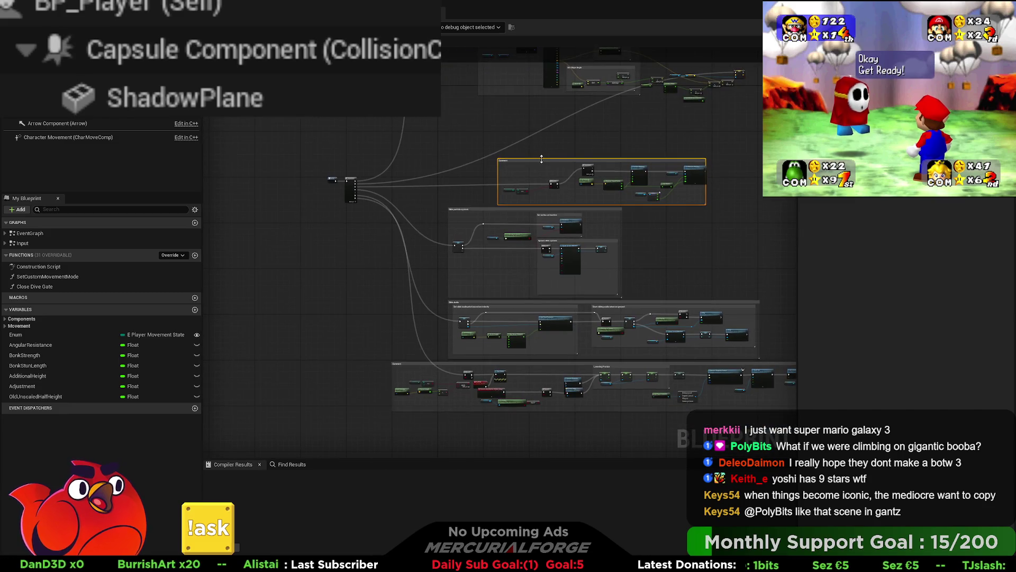
{"action": "left_click_drag", "start_coordinate": [538, 162], "coordinate": [489, 165]}
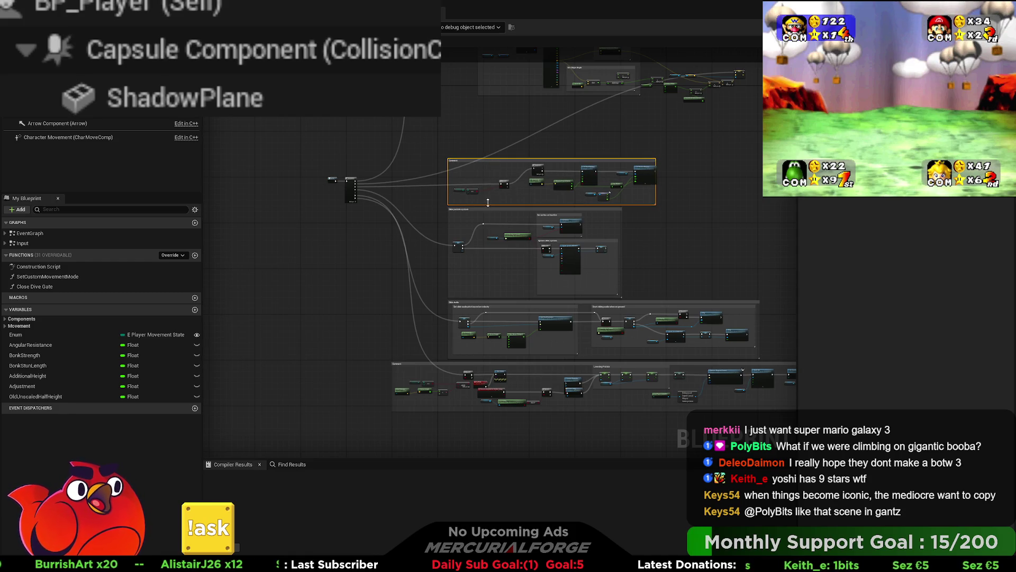
{"action": "scroll", "coordinate": [530, 71], "scroll_direction": "up", "scroll_amount": 4}
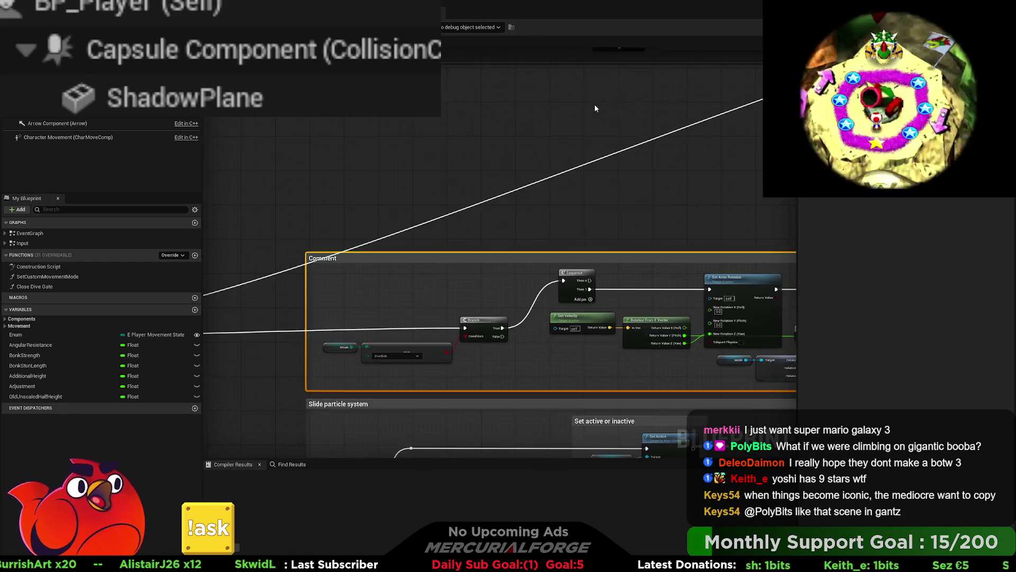
- Add a reroute knot on the long white wire and lift it above the Floor angle group
{"action": "left_click_drag", "start_coordinate": [452, 228], "coordinate": [644, 245]}
{"action": "double_click", "coordinate": [512, 256]}
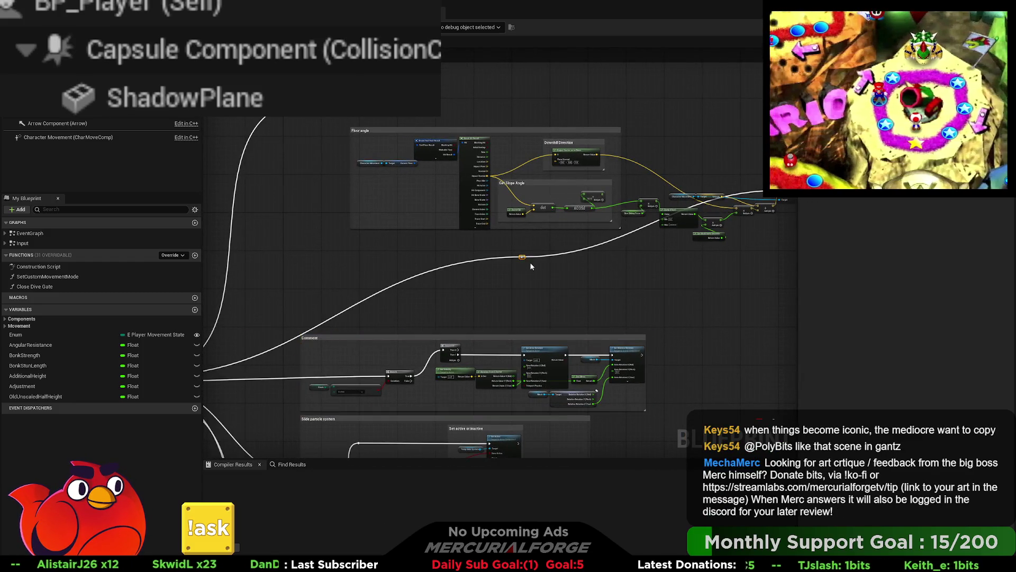
{"action": "mouse_move", "coordinate": [509, 257]}
{"action": "left_mouse_down"}
{"action": "mouse_move", "coordinate": [353, 123]}
{"action": "mouse_move", "coordinate": [524, 132]}
{"action": "mouse_move", "coordinate": [472, 120]}
{"action": "left_mouse_up"}
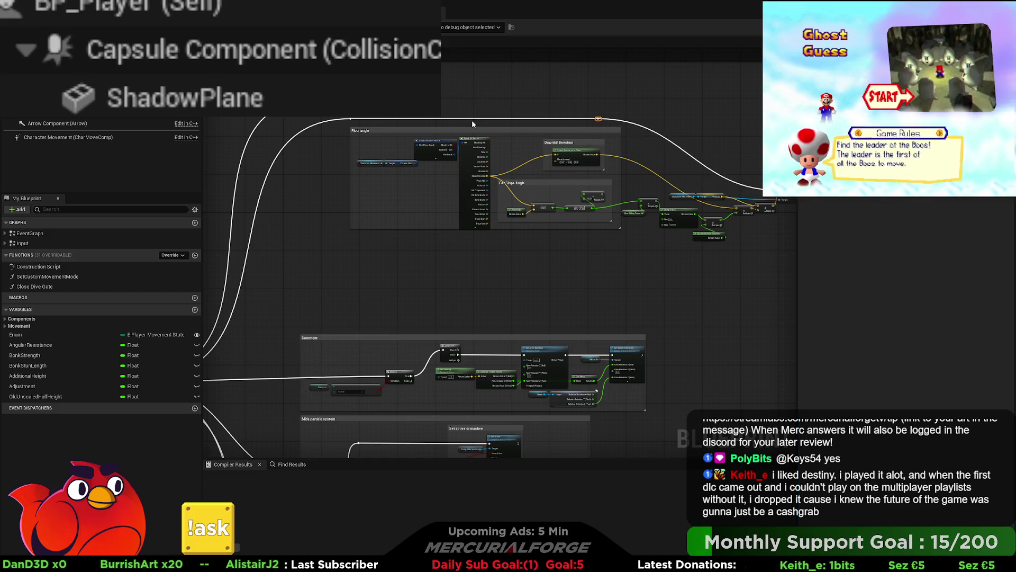
{"action": "left_click_drag", "start_coordinate": [599, 119], "coordinate": [672, 119]}
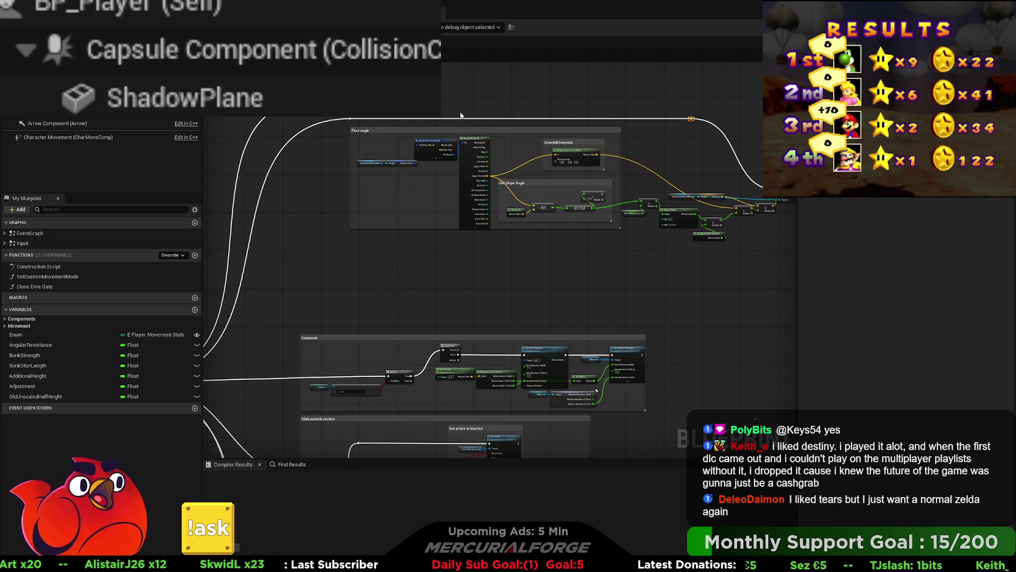
- Move the Floor angle comment group down and to the left
{"action": "left_click_drag", "start_coordinate": [461, 116], "coordinate": [333, 124]}
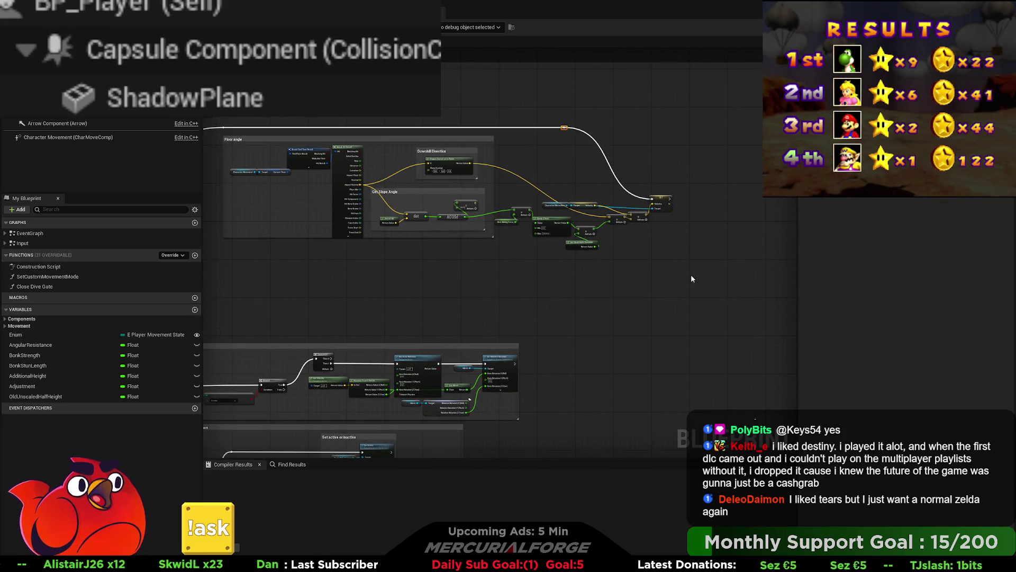
{"action": "left_click_drag", "start_coordinate": [691, 274], "coordinate": [736, 277]}
{"action": "left_click", "coordinate": [319, 137]}
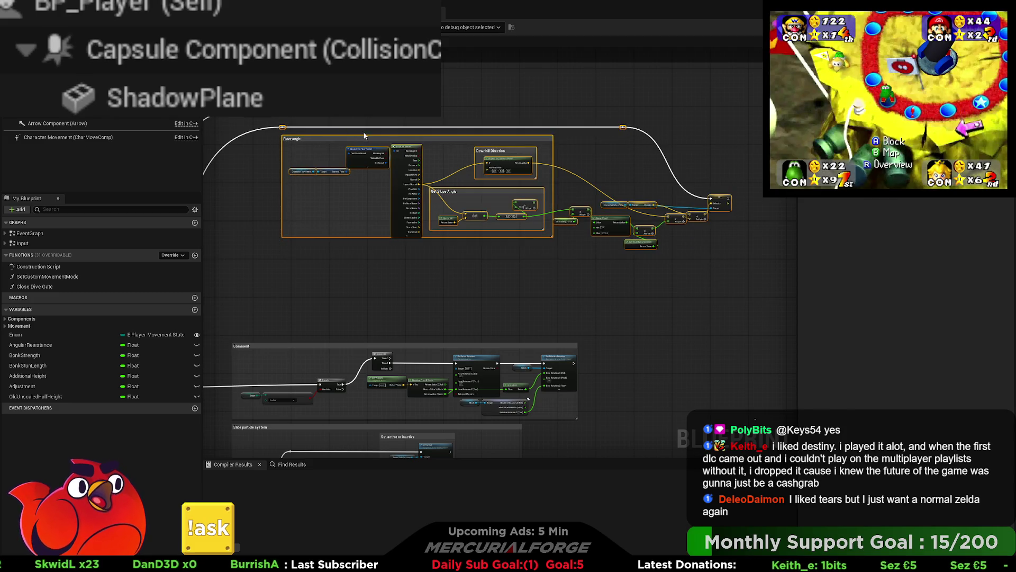
{"action": "mouse_move", "coordinate": [359, 139]}
{"action": "left_mouse_down"}
{"action": "mouse_move", "coordinate": [344, 223]}
{"action": "mouse_move", "coordinate": [314, 219]}
{"action": "left_mouse_up"}
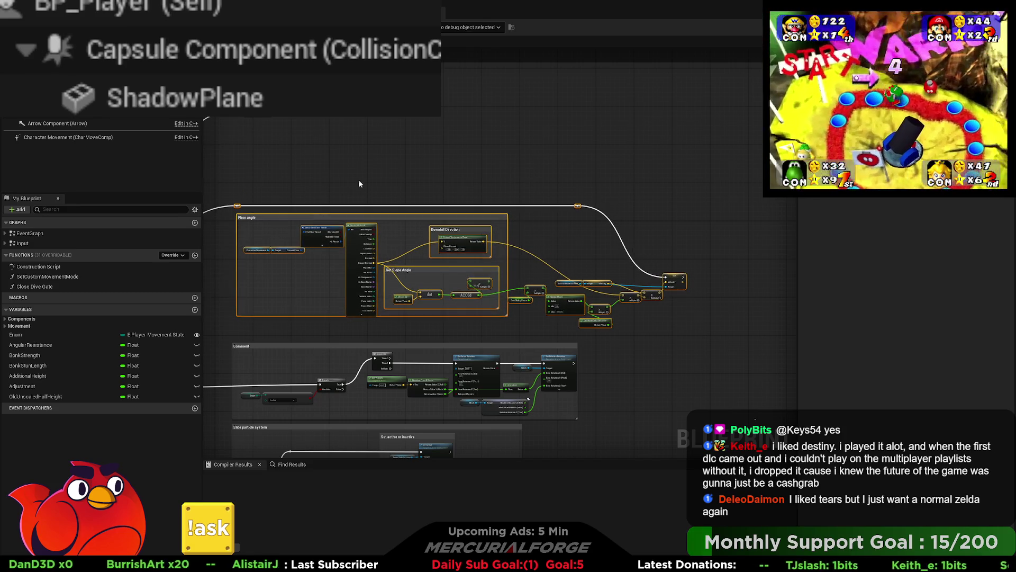
- Pull the hidden node down into view and marquee-select all the Floor angle logic
{"action": "left_click_drag", "start_coordinate": [358, 180], "coordinate": [530, 172]}
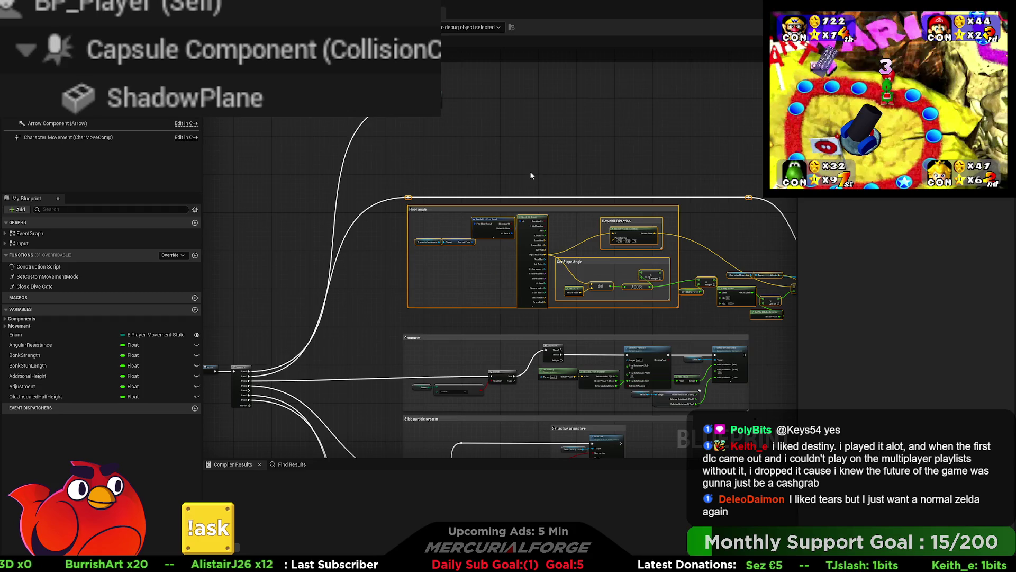
{"action": "mouse_move", "coordinate": [382, 108]}
{"action": "left_mouse_down"}
{"action": "mouse_move", "coordinate": [383, 155]}
{"action": "mouse_move", "coordinate": [410, 153]}
{"action": "left_mouse_up"}
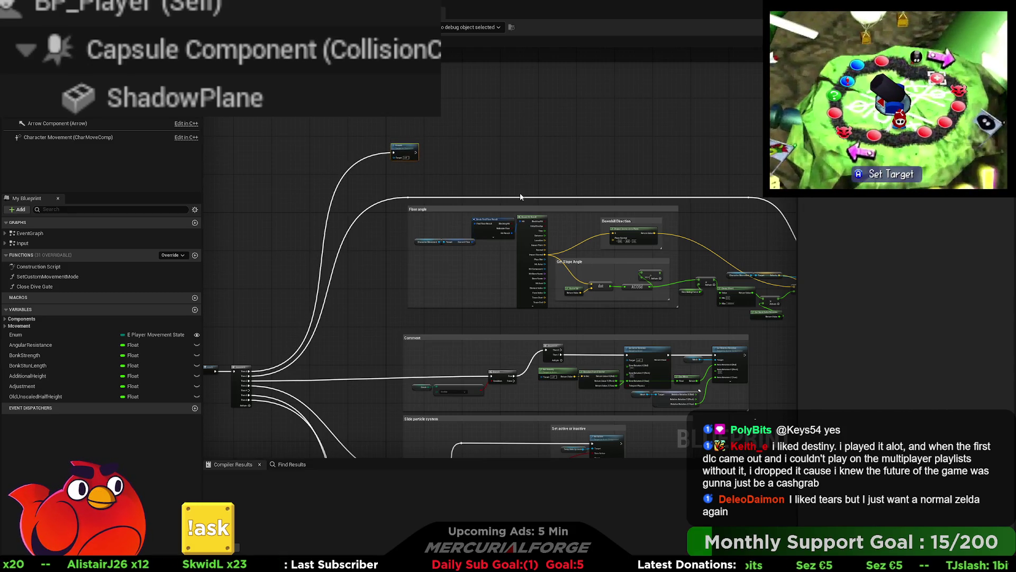
{"action": "left_click_drag", "start_coordinate": [520, 197], "coordinate": [512, 164]}
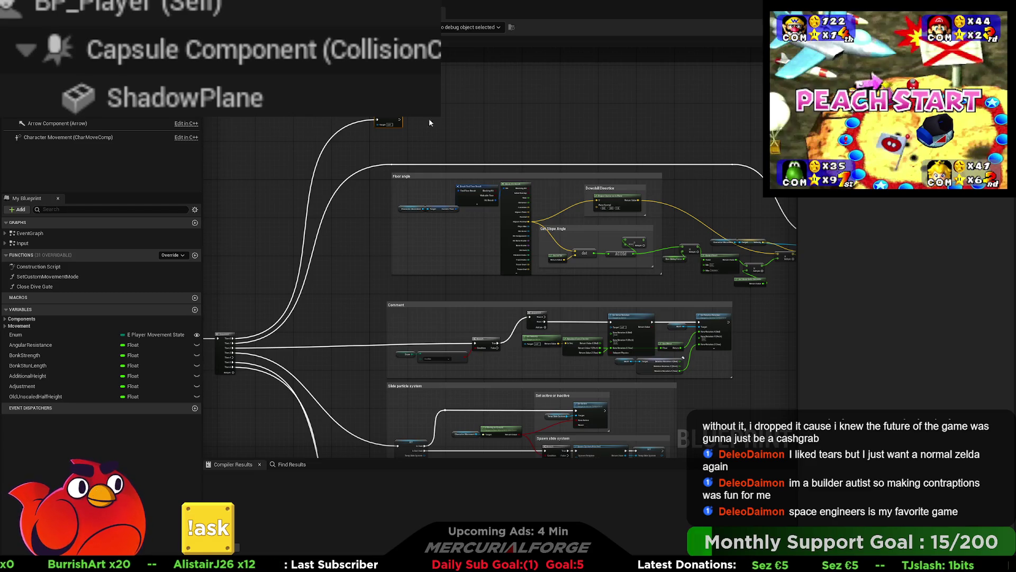
{"action": "left_click_drag", "start_coordinate": [647, 168], "coordinate": [545, 161]}
{"action": "mouse_move", "coordinate": [757, 141]}
{"action": "left_mouse_down"}
{"action": "mouse_move", "coordinate": [259, 256]}
{"action": "mouse_move", "coordinate": [266, 281]}
{"action": "left_mouse_up"}
- Wrap the selected Floor angle nodes in a comment, then select the rotation nodes' Comment box
{"action": "key", "text": "c"}
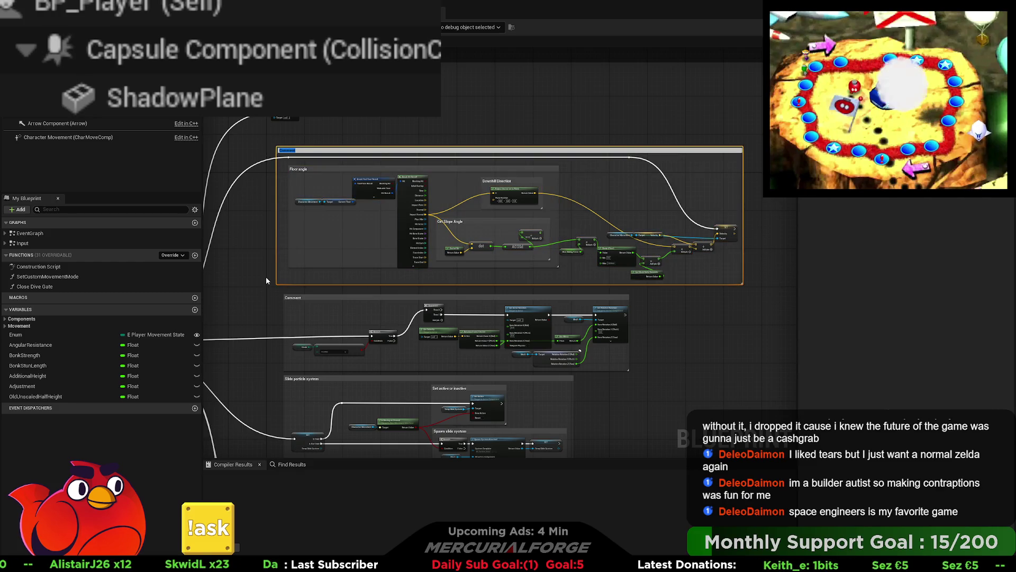
{"action": "scroll", "coordinate": [338, 322], "scroll_direction": "up", "scroll_amount": 4}
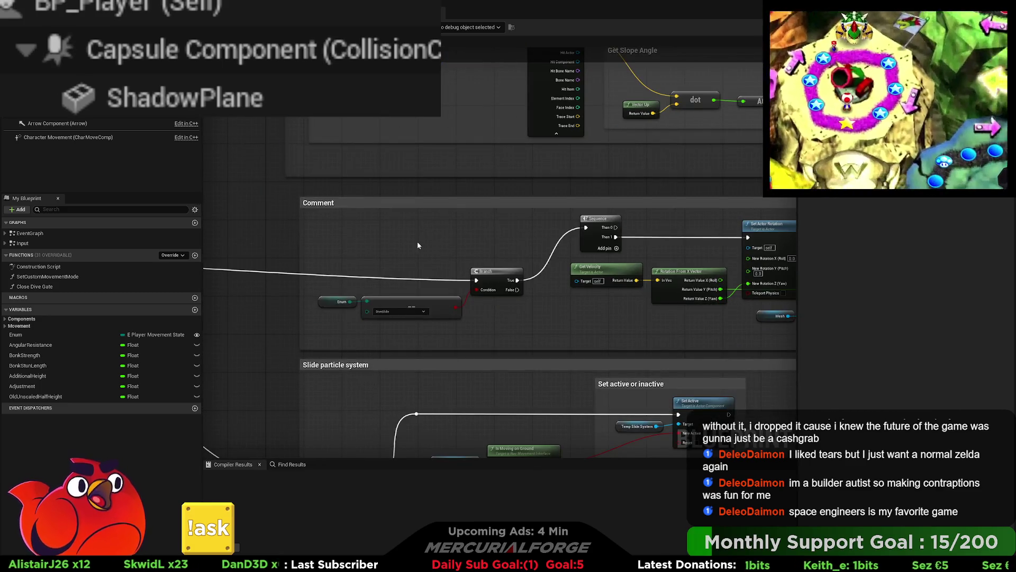
{"action": "left_click_drag", "start_coordinate": [464, 243], "coordinate": [254, 246]}
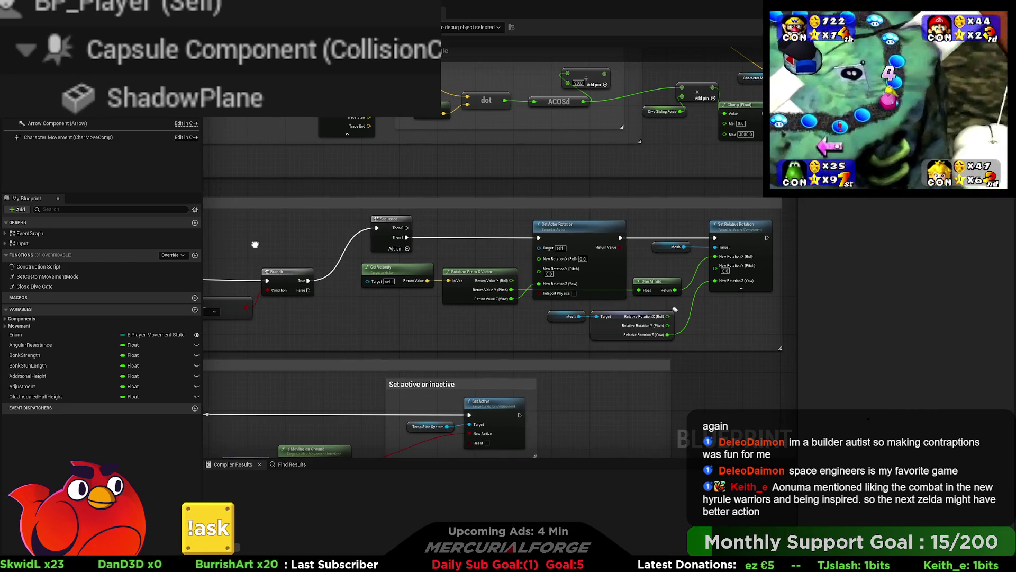
{"action": "mouse_move", "coordinate": [254, 246]}
{"action": "left_mouse_down"}
{"action": "mouse_move", "coordinate": [281, 233]}
{"action": "mouse_move", "coordinate": [306, 199]}
{"action": "left_mouse_up"}
{"action": "left_click", "coordinate": [302, 190]}
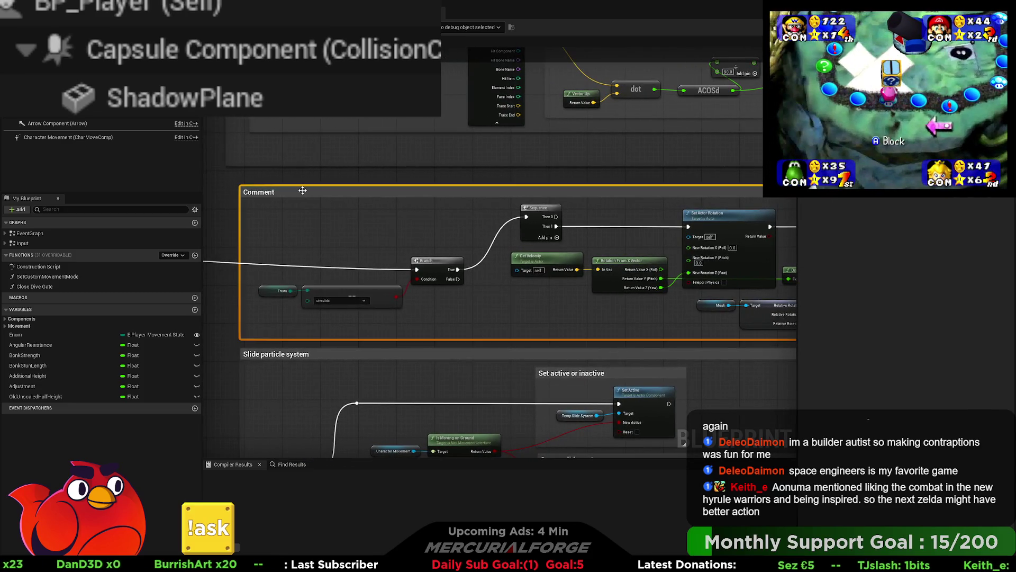
- Retitle the rotation nodes' comment to 'Set Rotation for Actor and Mesh'
{"action": "double_click", "coordinate": [302, 190]}
{"action": "type", "text": "S"}
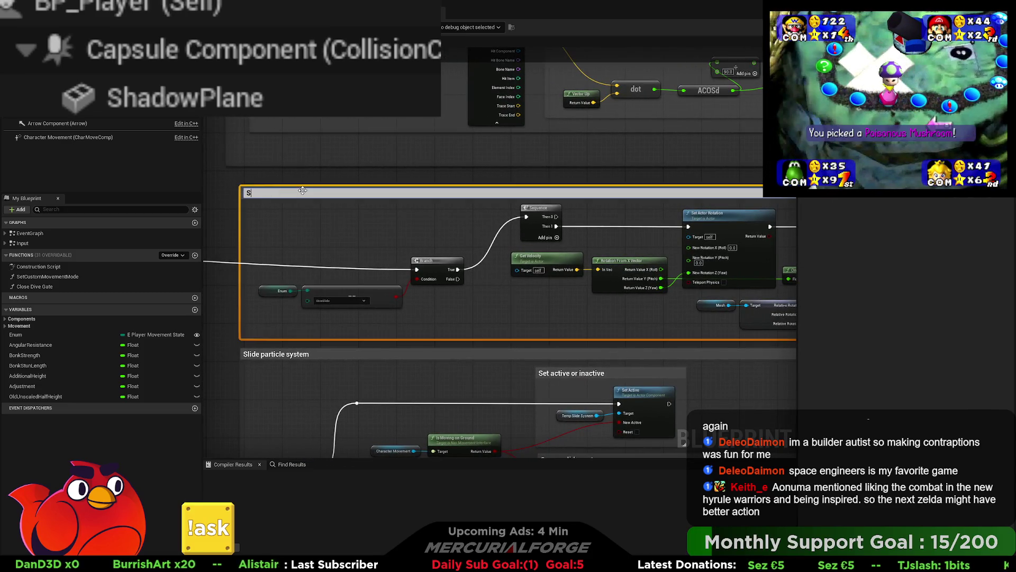
{"action": "type", "text": "et Rotation"}
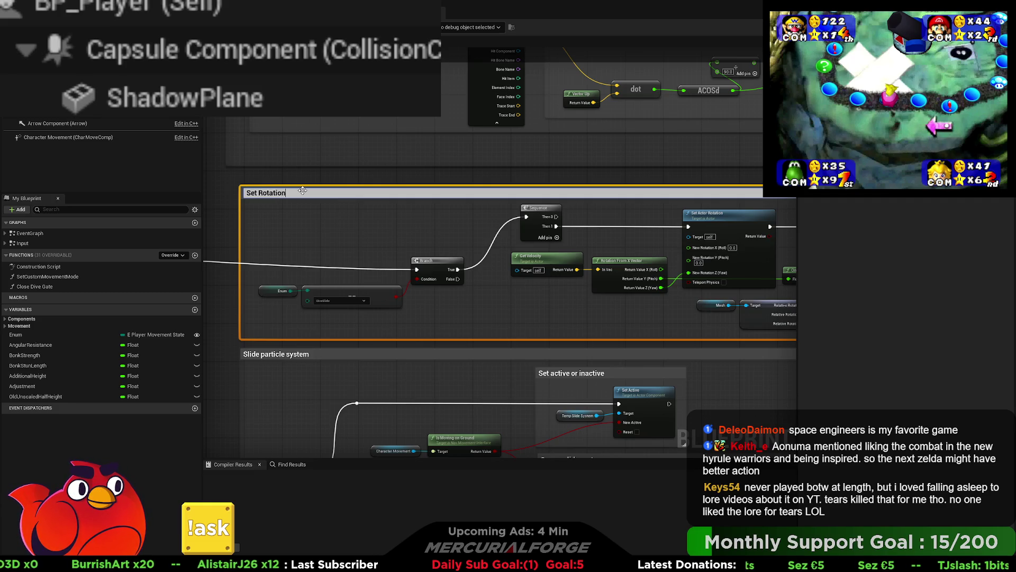
{"action": "type", "text": " for Actor an"}
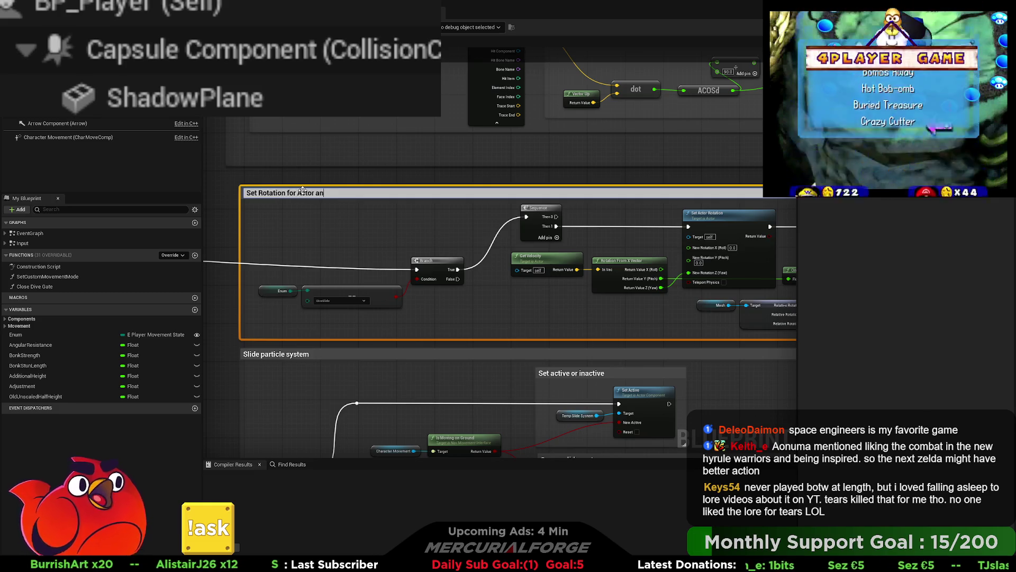
{"action": "type", "text": "d Mesh"}
{"action": "key", "text": "Return"}
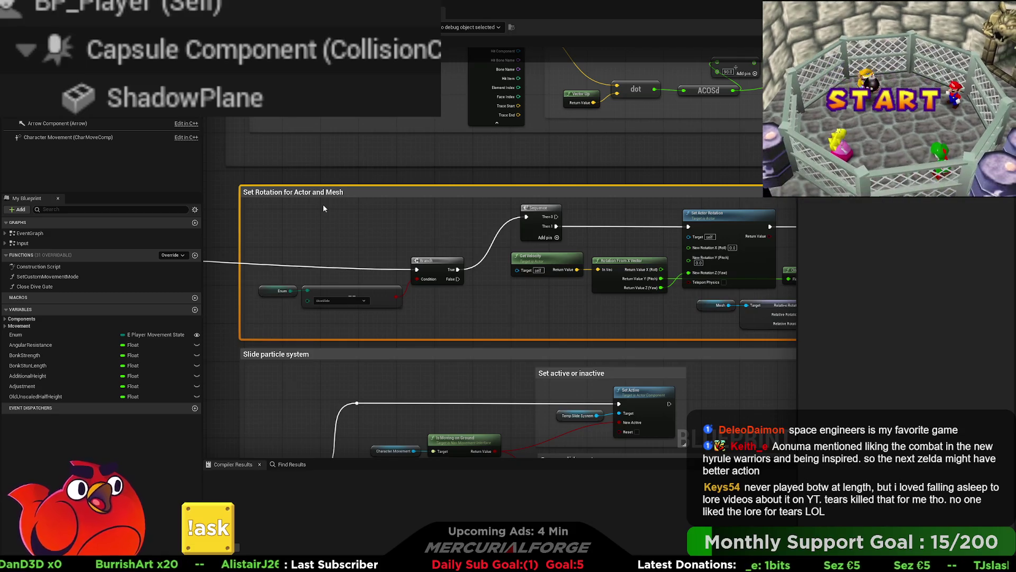
{"action": "scroll", "coordinate": [419, 178], "scroll_direction": "down", "scroll_amount": 3}
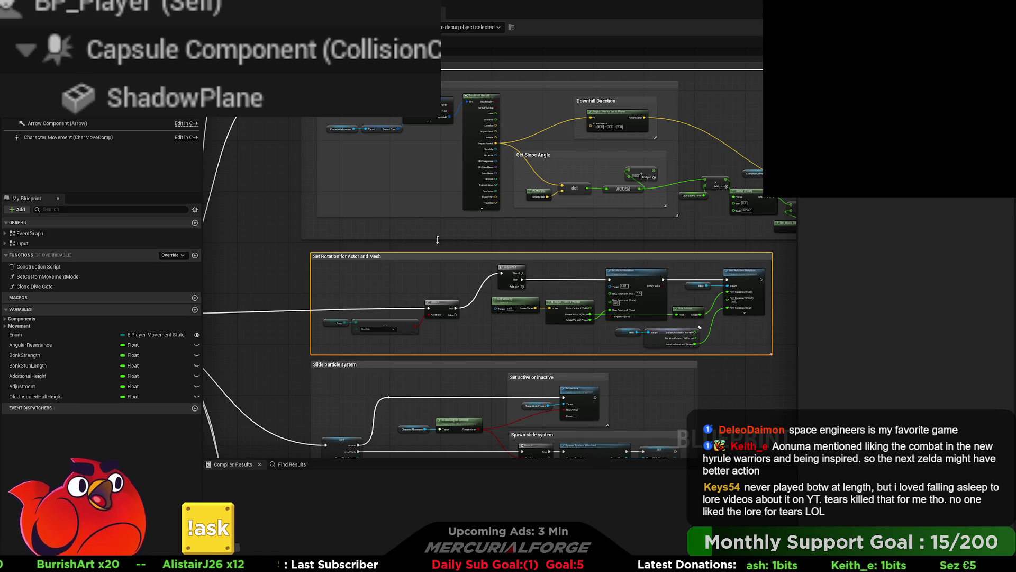
{"action": "left_click_drag", "start_coordinate": [442, 241], "coordinate": [428, 296]}
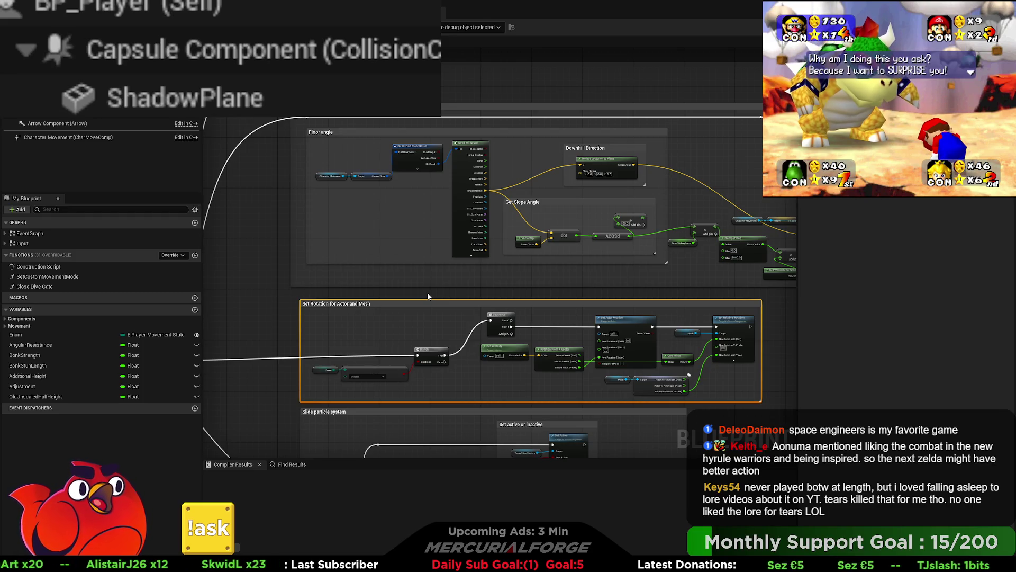
- Line up Character Movement, Current Floor and the floor-result break nodes with Break Find Floor Result
{"action": "left_click_drag", "start_coordinate": [439, 183], "coordinate": [470, 235]}
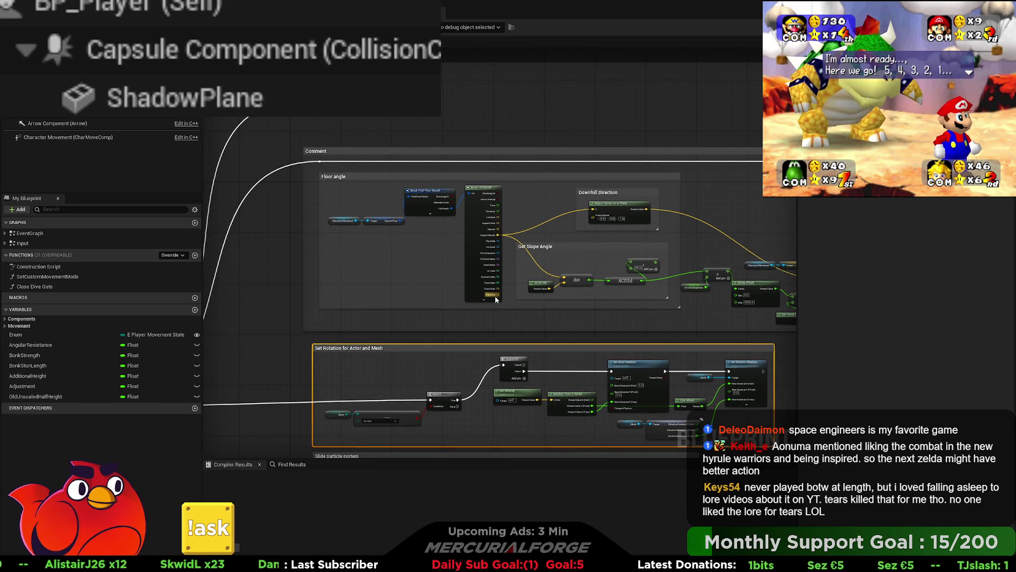
{"action": "scroll", "coordinate": [518, 255], "scroll_direction": "up", "scroll_amount": 2}
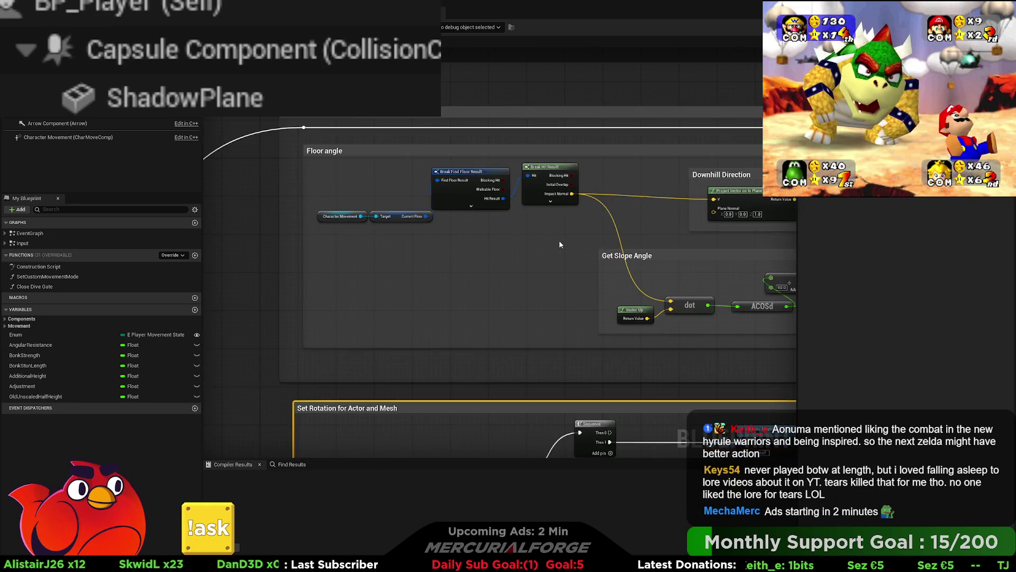
{"action": "left_click_drag", "start_coordinate": [560, 244], "coordinate": [343, 172]}
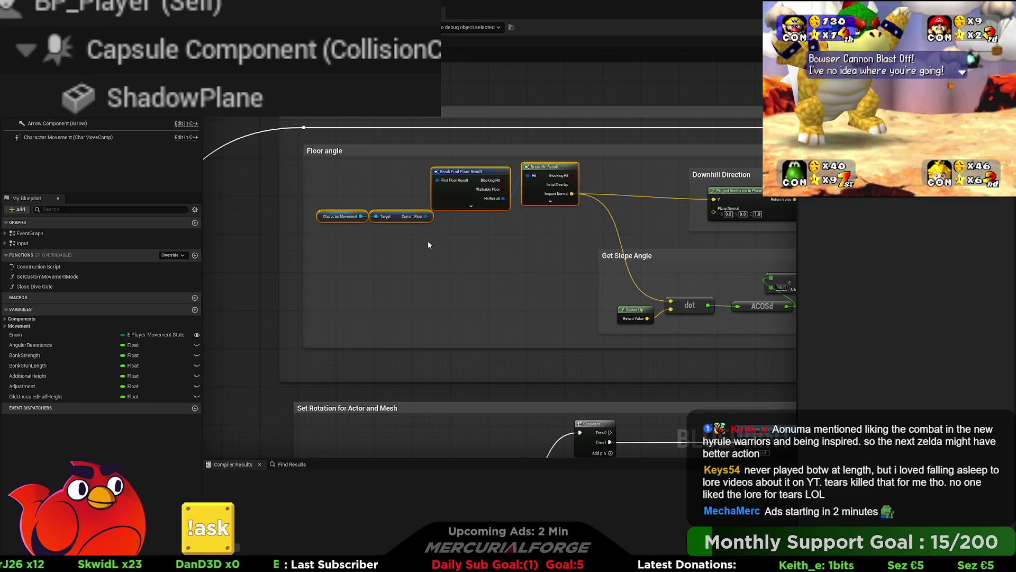
{"action": "left_click", "coordinate": [429, 244]}
{"action": "left_click_drag", "start_coordinate": [522, 179], "coordinate": [520, 184]}
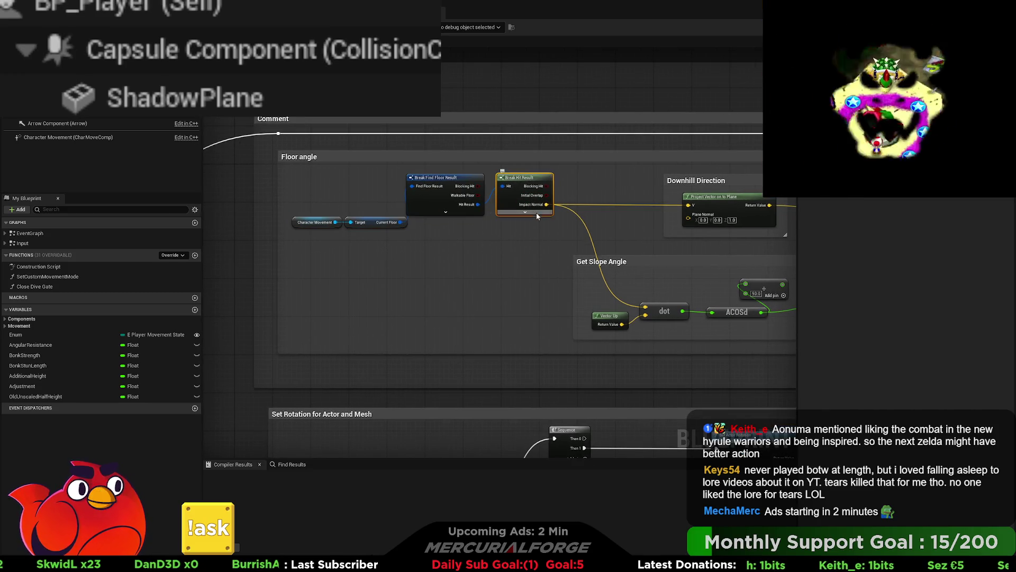
{"action": "mouse_move", "coordinate": [540, 228]}
{"action": "left_mouse_down"}
{"action": "mouse_move", "coordinate": [464, 205]}
{"action": "mouse_move", "coordinate": [488, 205]}
{"action": "left_mouse_up"}
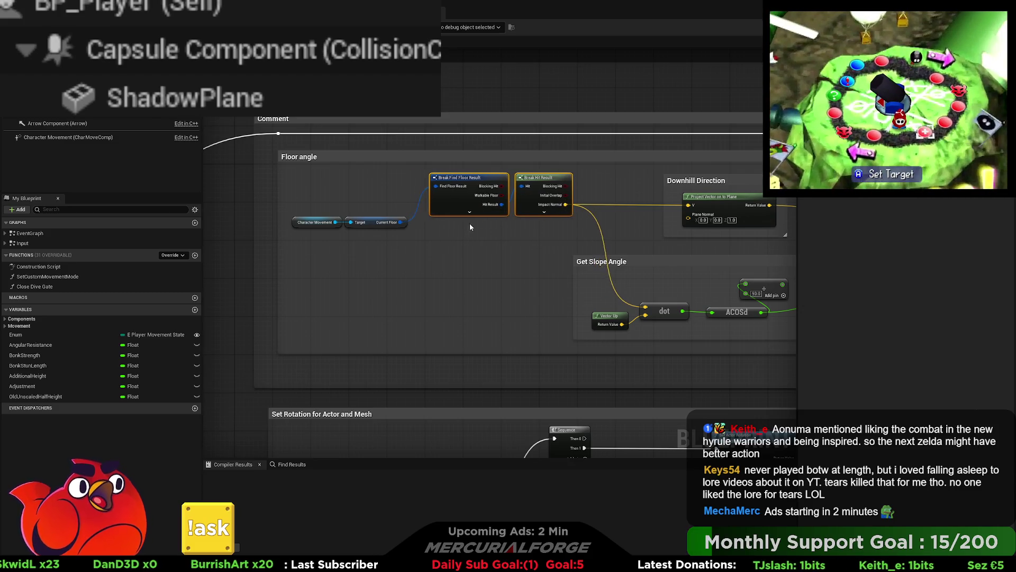
{"action": "mouse_move", "coordinate": [424, 246]}
{"action": "left_mouse_down"}
{"action": "mouse_move", "coordinate": [291, 212]}
{"action": "mouse_move", "coordinate": [353, 208]}
{"action": "left_mouse_up"}
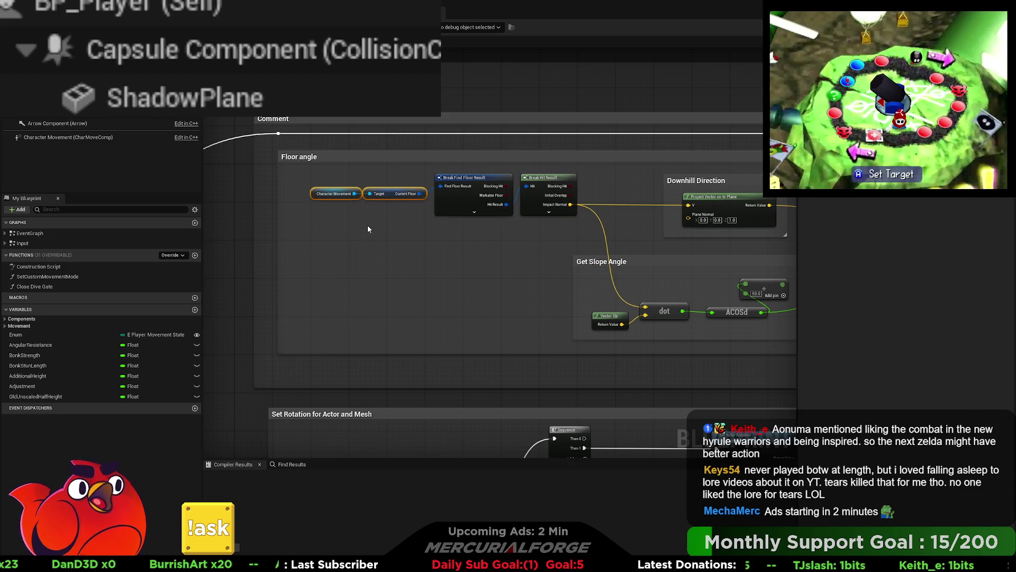
{"action": "key", "text": "q"}
- Straighten the floor-lookup wires and raise Break Hit Result level with Break Find Floor Result
{"action": "left_click", "coordinate": [551, 242]}
{"action": "left_click_drag", "start_coordinate": [551, 242], "coordinate": [312, 172]}
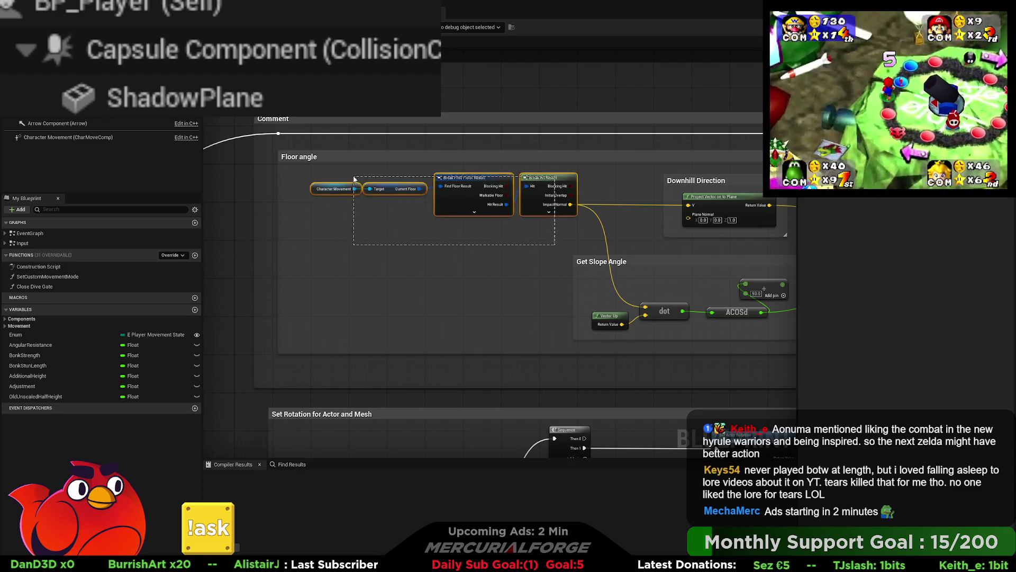
{"action": "key", "text": "q"}
{"action": "left_click", "coordinate": [543, 218]}
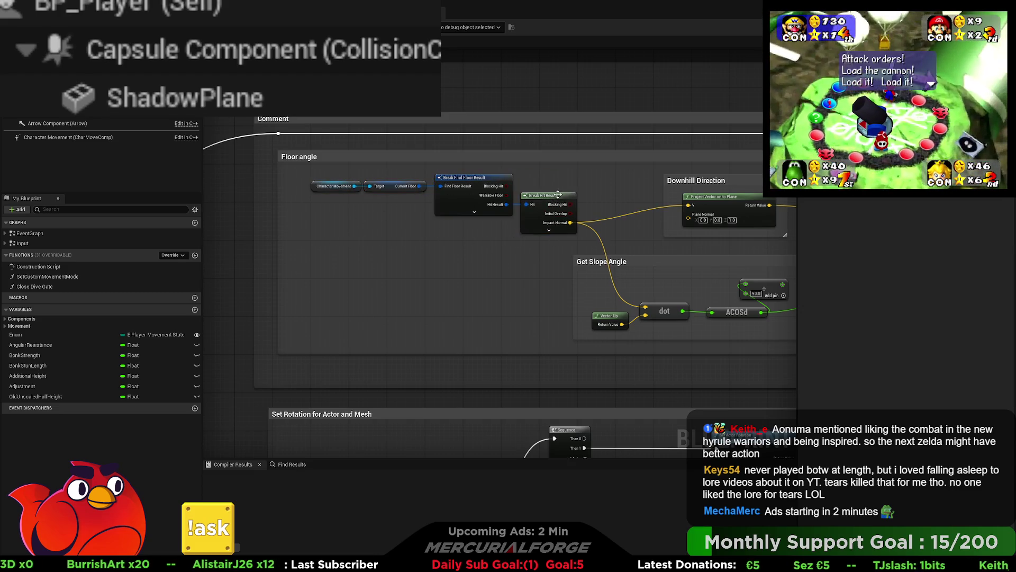
{"action": "left_click_drag", "start_coordinate": [558, 195], "coordinate": [559, 177]}
{"action": "left_click_drag", "start_coordinate": [580, 227], "coordinate": [478, 228]}
{"action": "scroll", "coordinate": [478, 228], "scroll_direction": "down", "scroll_amount": 2}
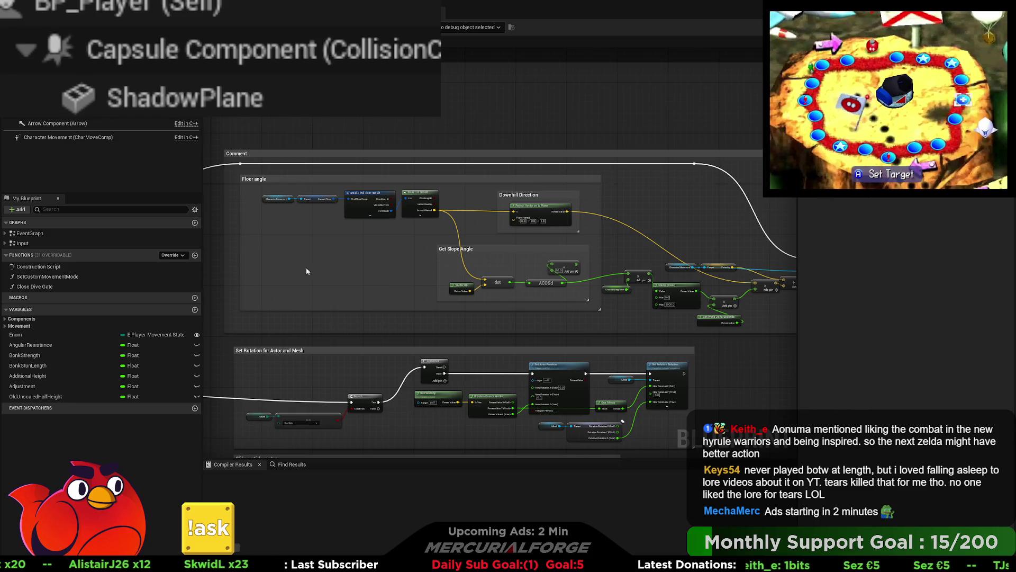
{"action": "left_click", "coordinate": [266, 155]}
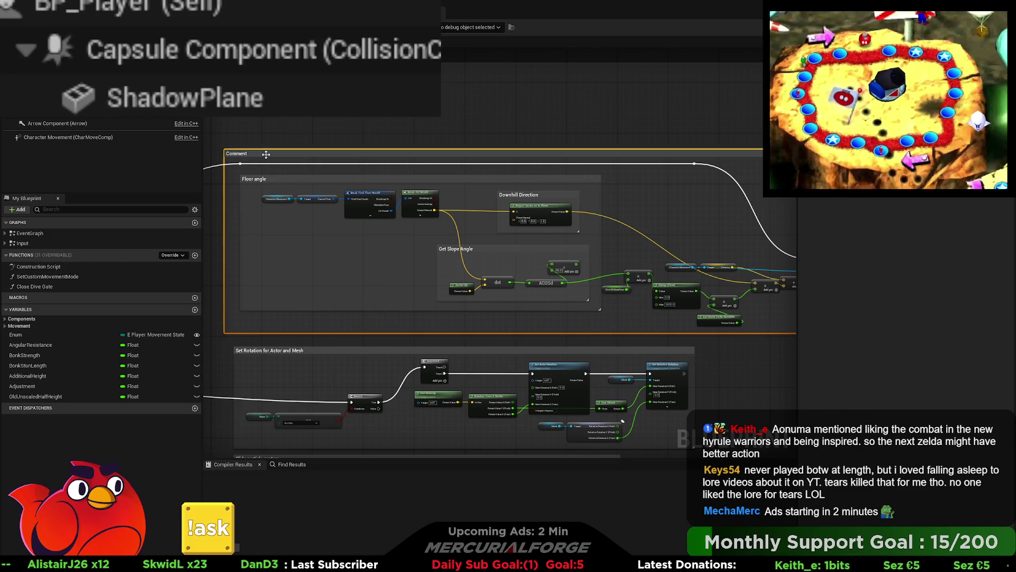
- Title the outer Floor angle comment 'Apply agular velocity based on floor'
{"action": "left_click", "coordinate": [266, 154]}
{"action": "type", "text": "S"}
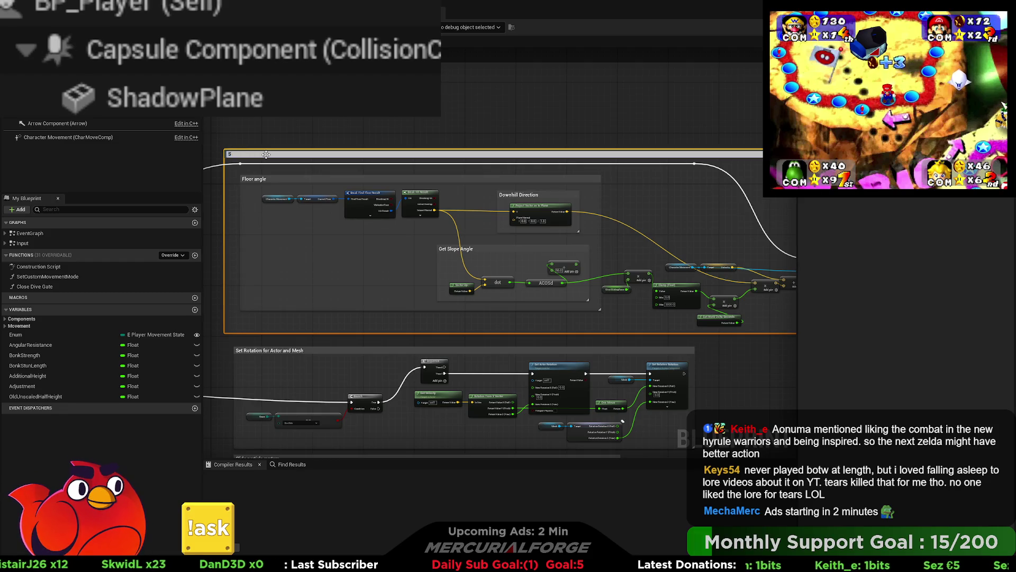
{"action": "type", "text": "lid"}
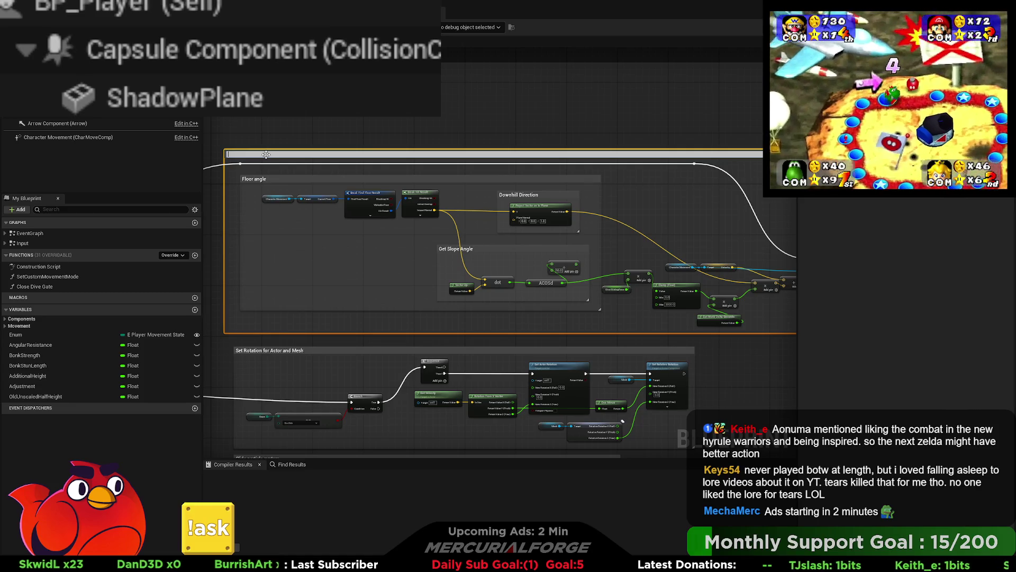
{"action": "type", "text": "loor angle"}
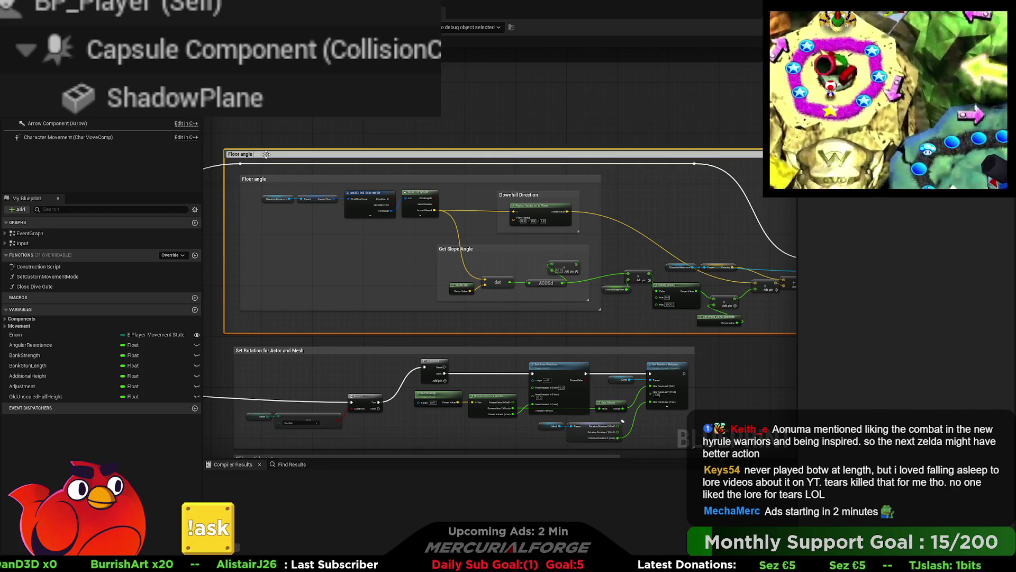
{"action": "type", "text": "Apply agular velocity"}
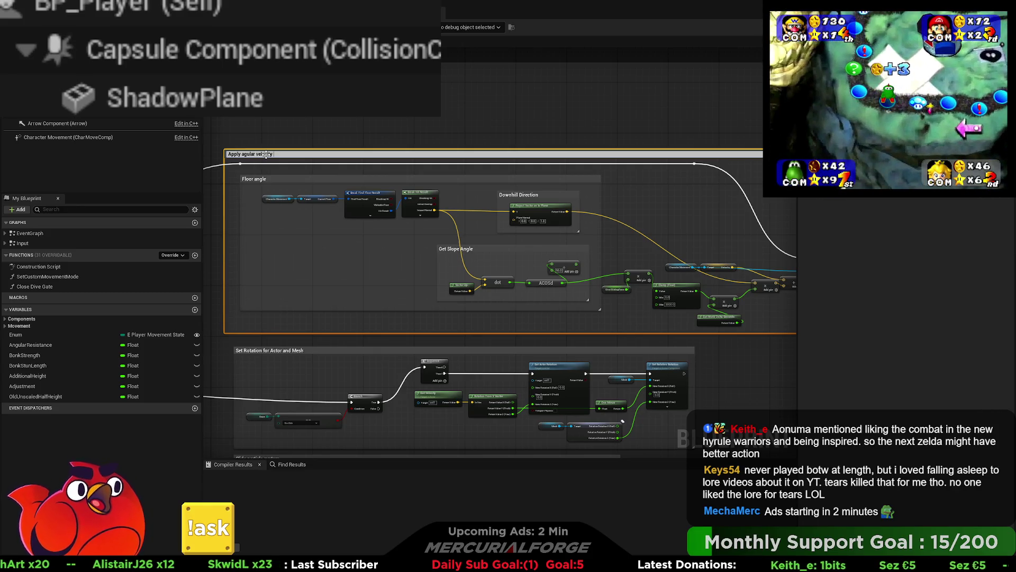
{"action": "type", "text": " based"}
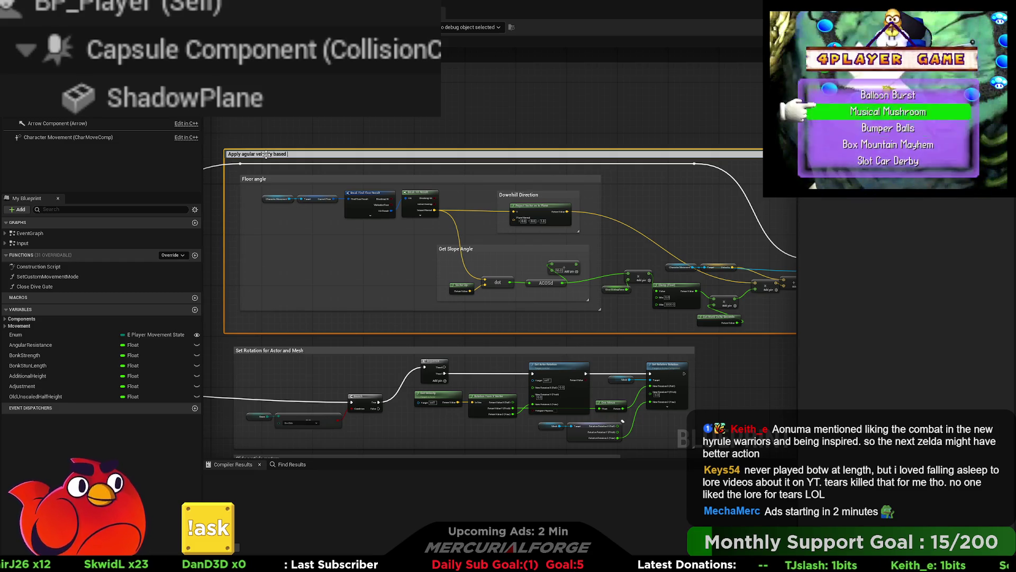
{"action": "type", "text": "on floo"}
{"action": "type", "text": "r"}
{"action": "key", "text": "Return"}
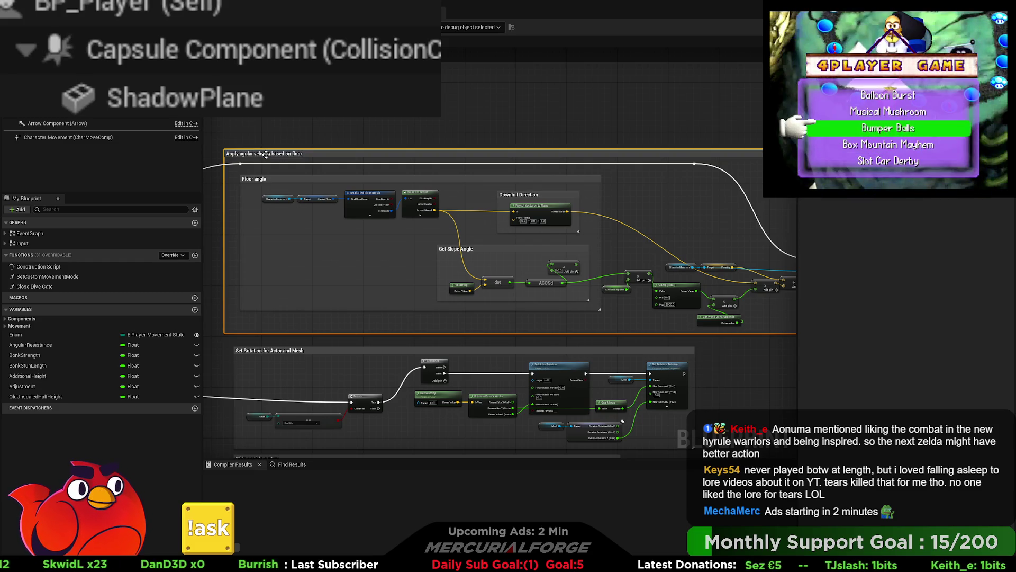
{"action": "left_click", "coordinate": [298, 141]}
{"action": "left_click_drag", "start_coordinate": [298, 143], "coordinate": [311, 130]}
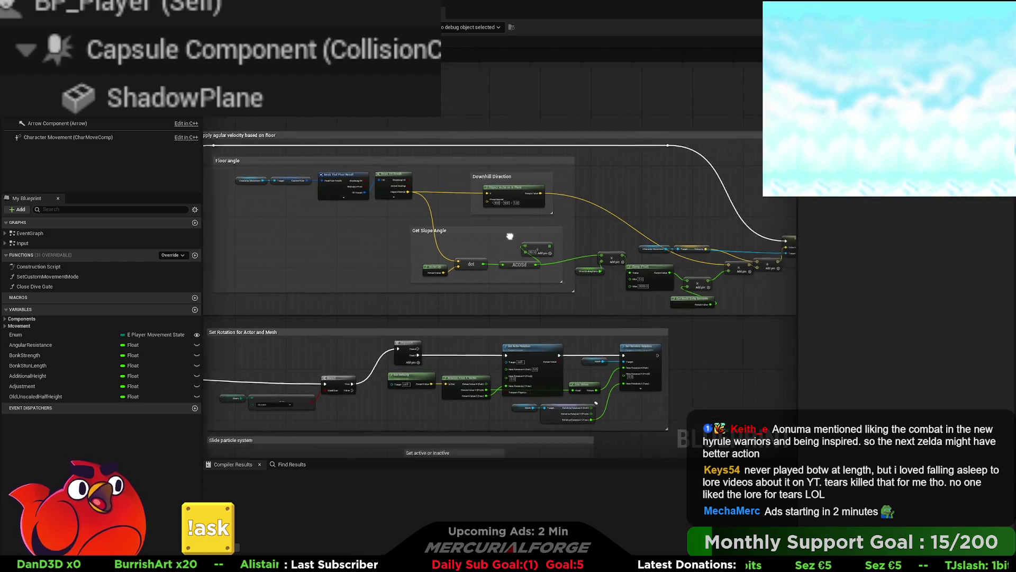
{"action": "scroll", "coordinate": [383, 230], "scroll_direction": "up", "scroll_amount": 4}
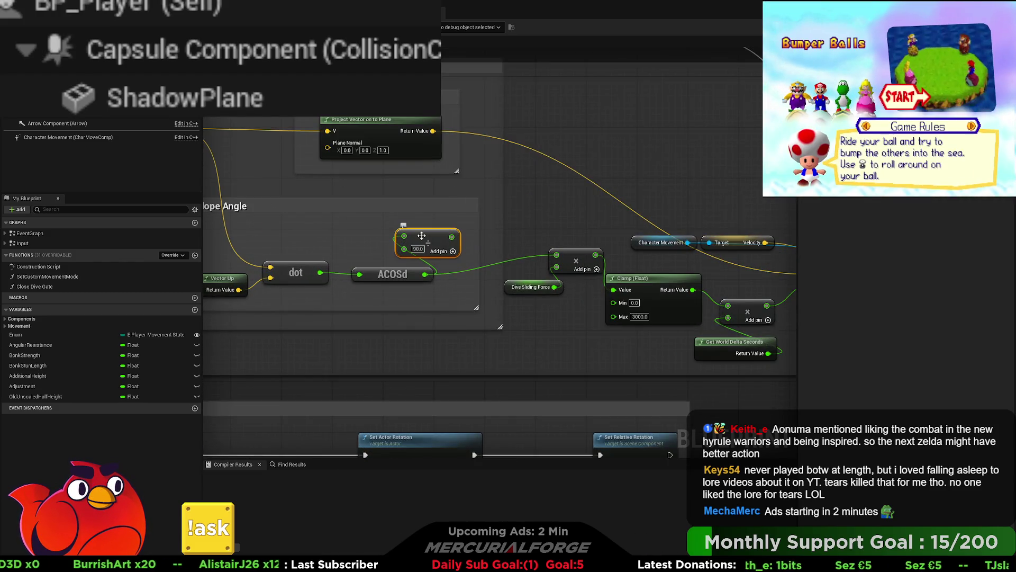
- Open the DiveSlide_Ticking graph and align the Vector Up, dot and ACOSd slope-angle nodes
{"action": "key", "text": "1"}
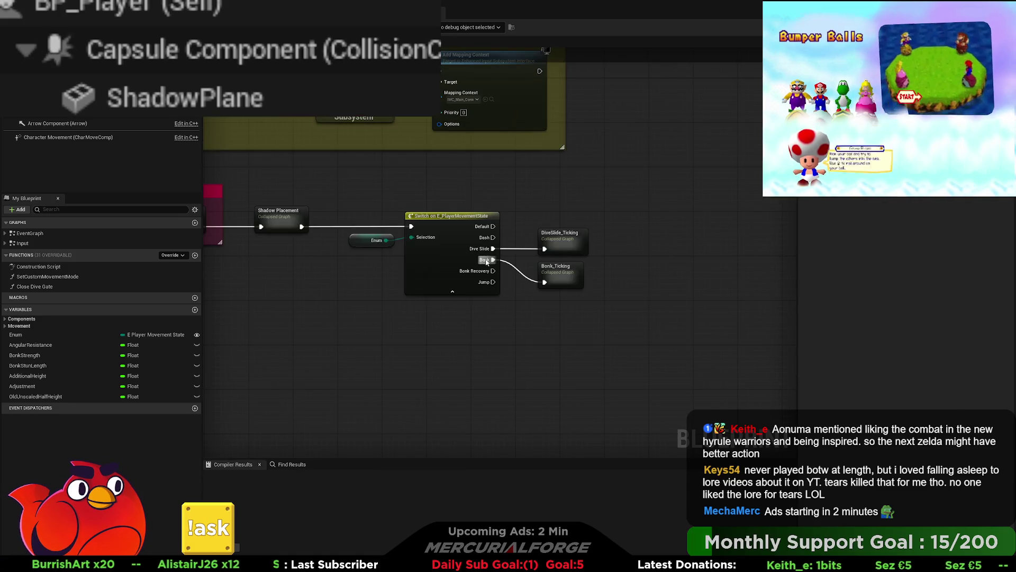
{"action": "double_click", "coordinate": [560, 232]}
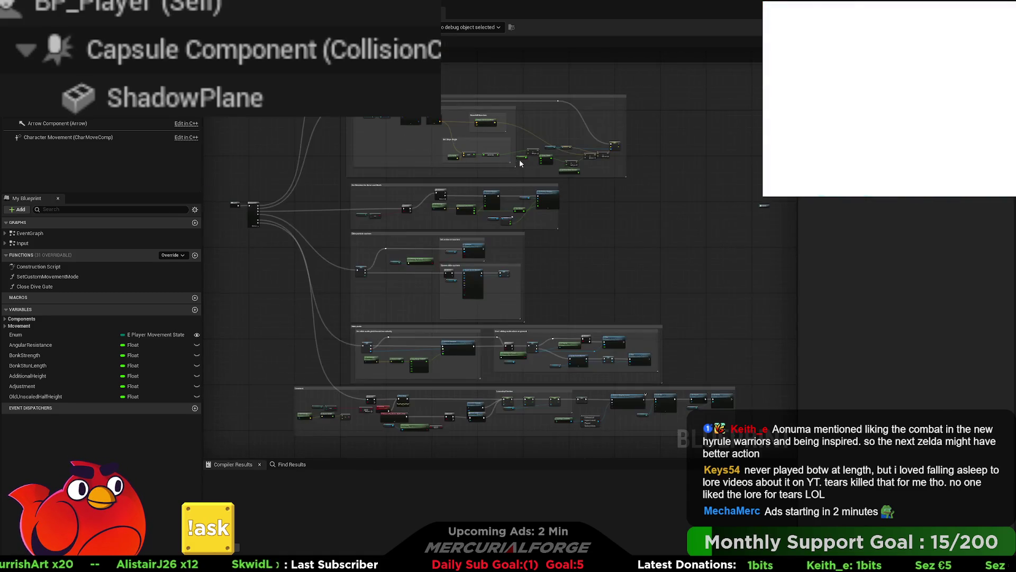
{"action": "scroll", "coordinate": [520, 160], "scroll_direction": "up", "scroll_amount": 5}
{"action": "left_click_drag", "start_coordinate": [635, 314], "coordinate": [613, 317]}
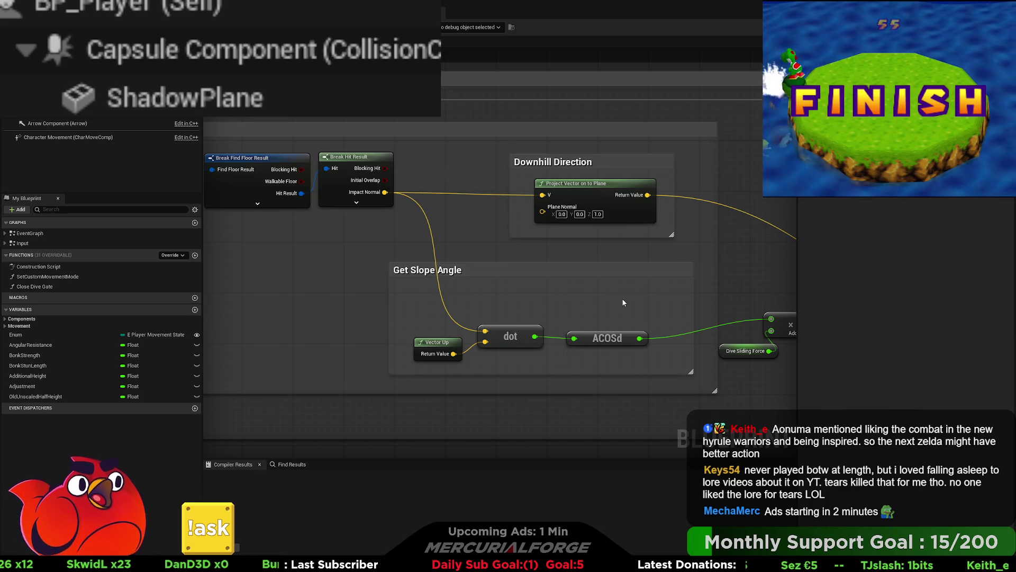
{"action": "mouse_move", "coordinate": [590, 270]}
{"action": "left_mouse_down"}
{"action": "mouse_move", "coordinate": [590, 253]}
{"action": "mouse_move", "coordinate": [572, 252]}
{"action": "left_mouse_up"}
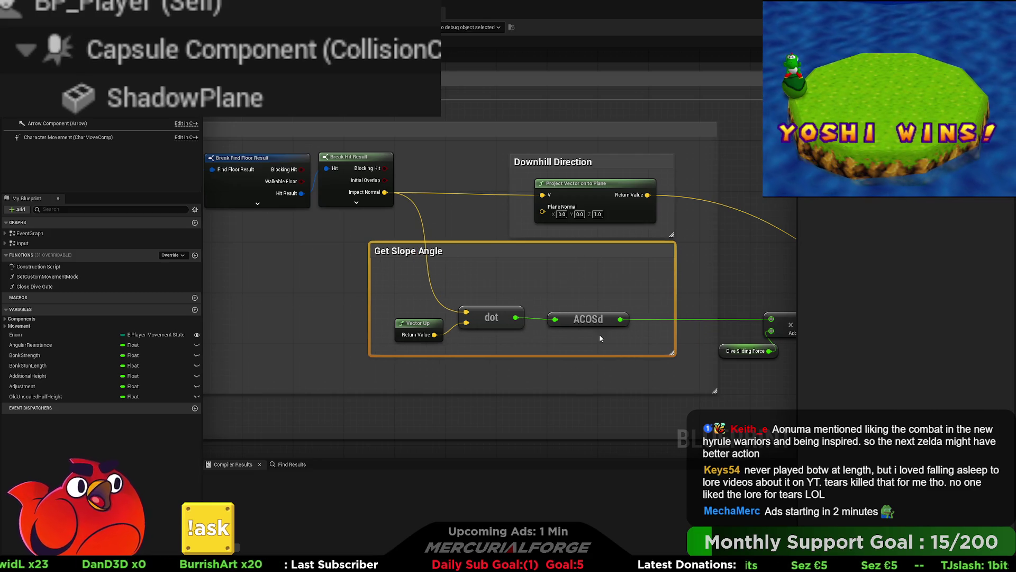
{"action": "left_click_drag", "start_coordinate": [651, 350], "coordinate": [386, 309]}
{"action": "left_click_drag", "start_coordinate": [492, 318], "coordinate": [493, 285]}
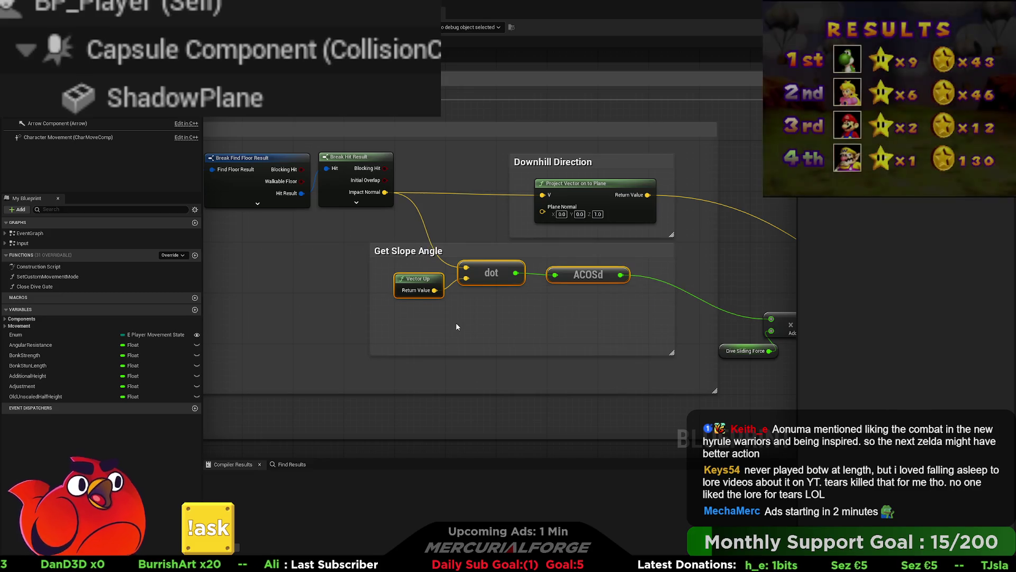
{"action": "left_click_drag", "start_coordinate": [430, 301], "coordinate": [430, 294]}
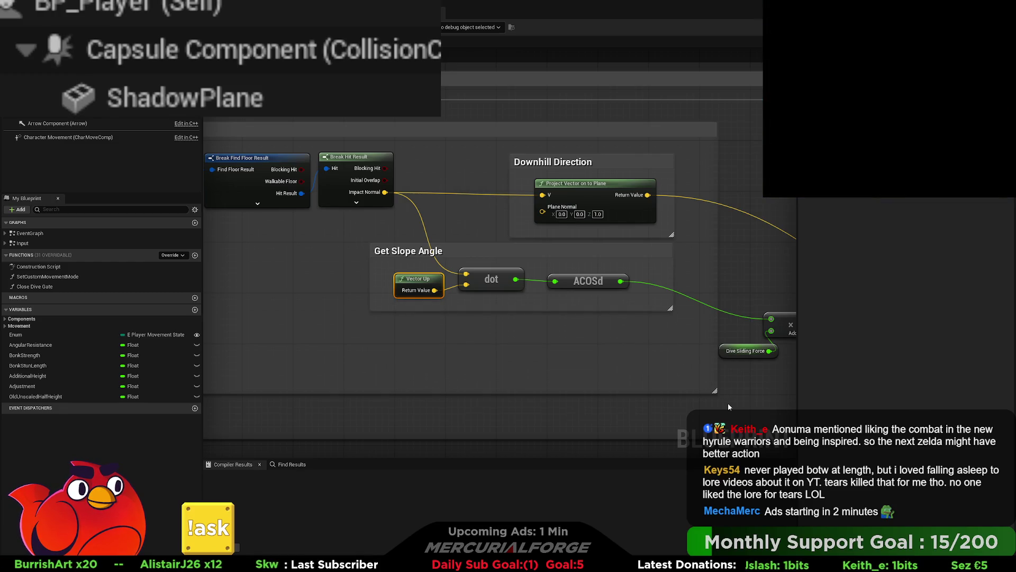
- Shrink the Get Slope Angle and Floor angle comment boxes to fit their nodes
{"action": "left_click_drag", "start_coordinate": [715, 391], "coordinate": [710, 329]}
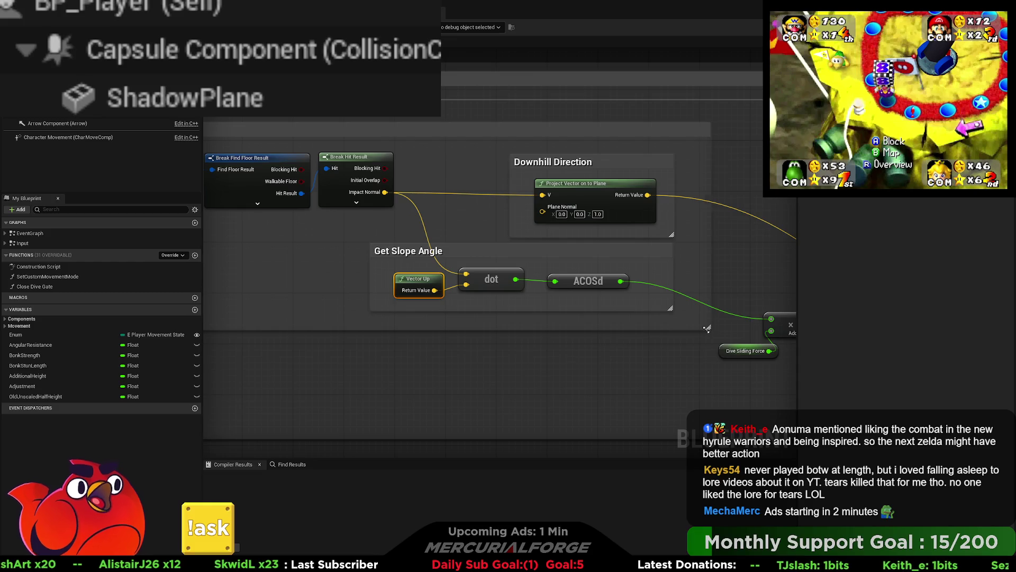
{"action": "left_click_drag", "start_coordinate": [459, 324], "coordinate": [790, 347]}
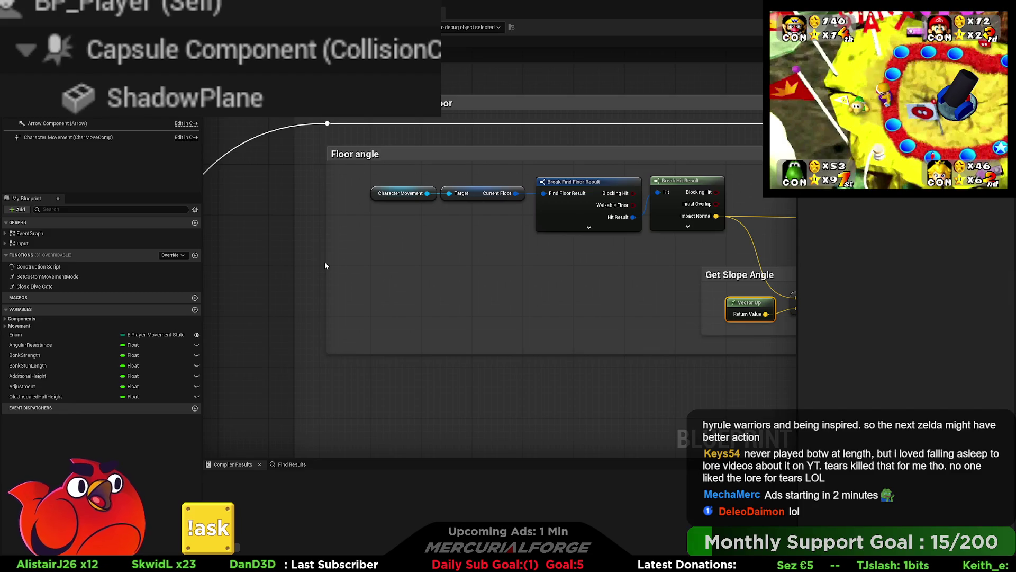
{"action": "left_click_drag", "start_coordinate": [326, 266], "coordinate": [353, 265]}
{"action": "left_click", "coordinate": [326, 126]}
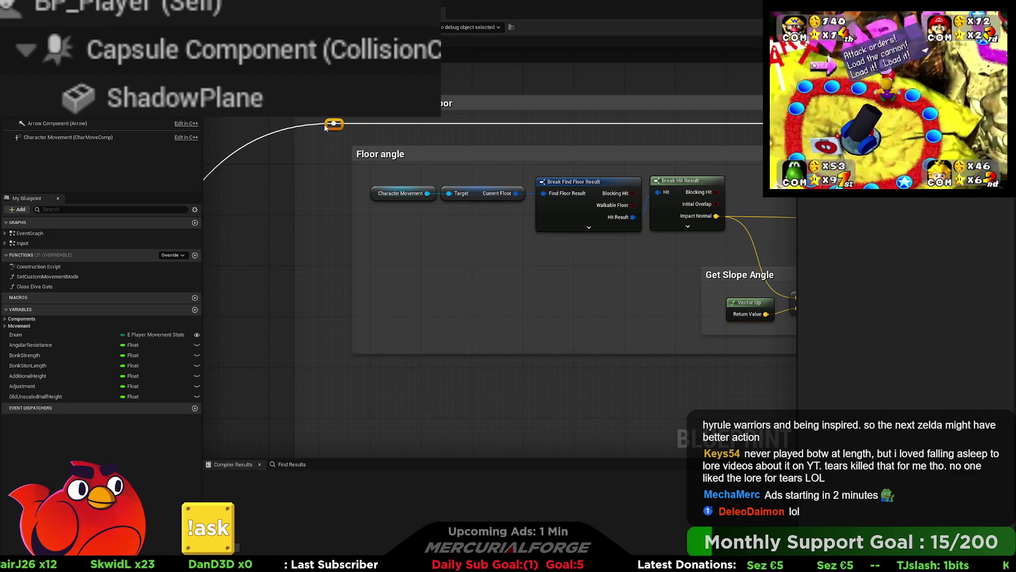
{"action": "mouse_move", "coordinate": [394, 233]}
{"action": "left_mouse_down"}
{"action": "mouse_move", "coordinate": [263, 226]}
{"action": "mouse_move", "coordinate": [306, 231]}
{"action": "left_mouse_up"}
{"action": "scroll", "coordinate": [613, 294], "scroll_direction": "down", "scroll_amount": 5}
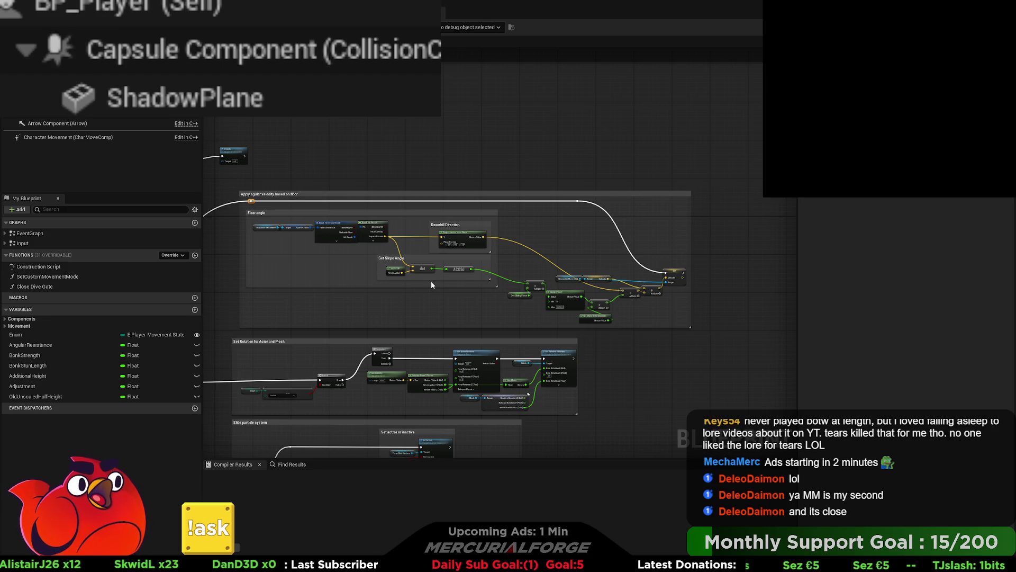
{"action": "scroll", "coordinate": [431, 284], "scroll_direction": "up", "scroll_amount": 5}
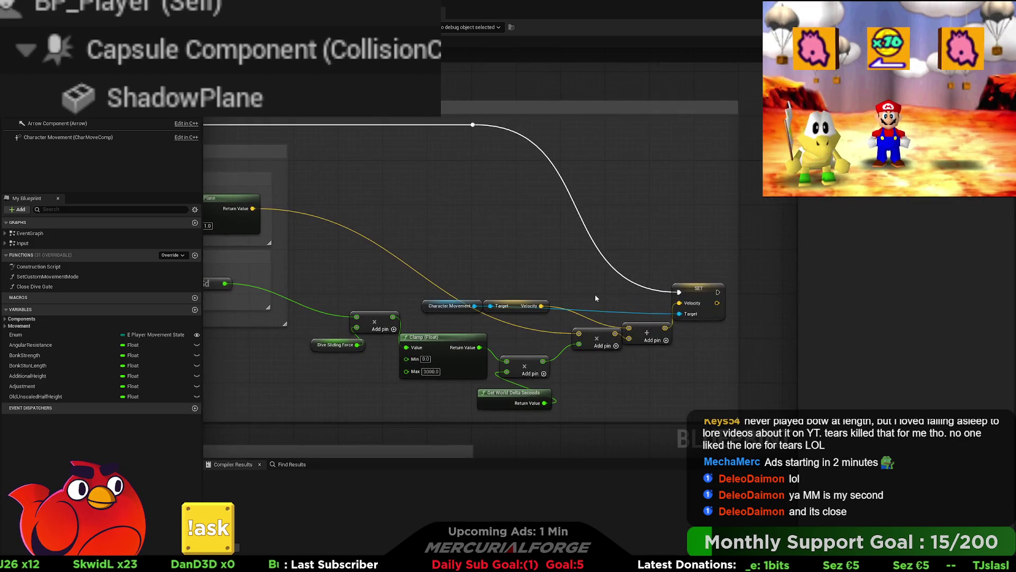
- Raise SET Velocity, Character Movement and Velocity getter, and align Dive Sliding Force with the multiply node
{"action": "mouse_move", "coordinate": [693, 290]}
{"action": "left_mouse_down"}
{"action": "mouse_move", "coordinate": [693, 235]}
{"action": "mouse_move", "coordinate": [703, 290]}
{"action": "mouse_move", "coordinate": [699, 274]}
{"action": "left_mouse_up"}
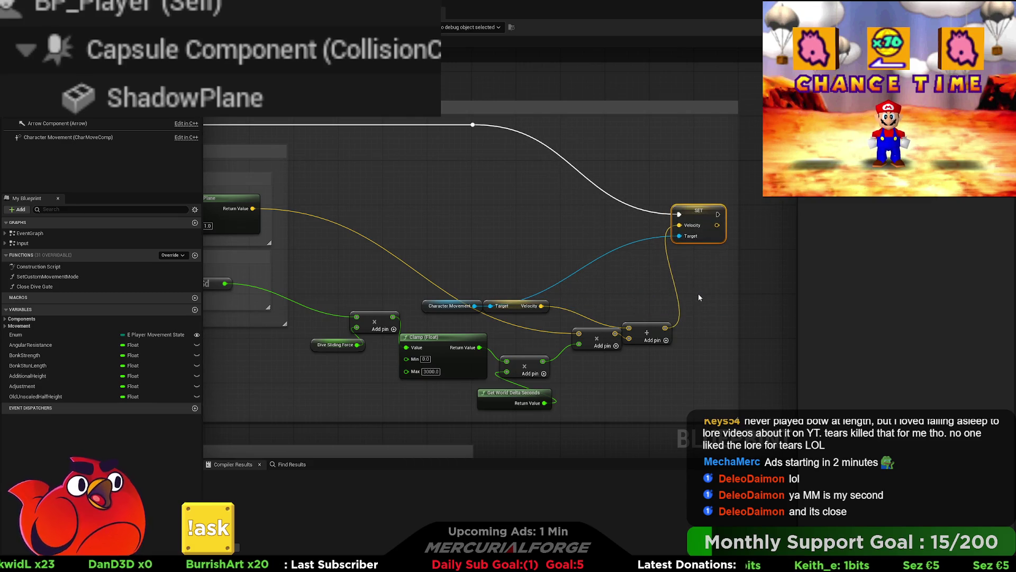
{"action": "left_click_drag", "start_coordinate": [413, 286], "coordinate": [553, 316]}
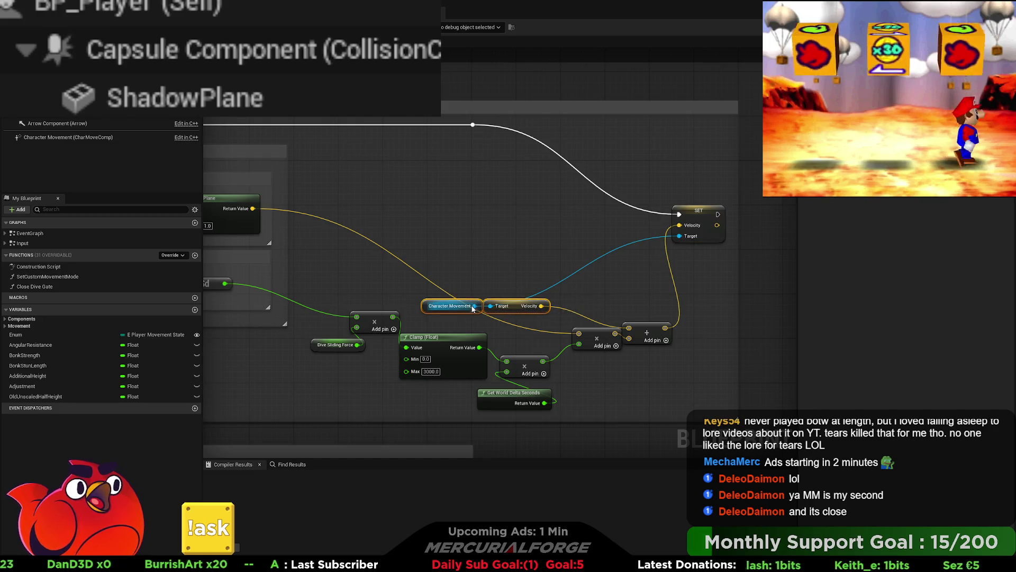
{"action": "mouse_move", "coordinate": [473, 296]}
{"action": "left_mouse_down"}
{"action": "mouse_move", "coordinate": [508, 237]}
{"action": "mouse_move", "coordinate": [529, 228]}
{"action": "mouse_move", "coordinate": [580, 267]}
{"action": "mouse_move", "coordinate": [573, 319]}
{"action": "left_mouse_up"}
{"action": "left_click", "coordinate": [571, 235]}
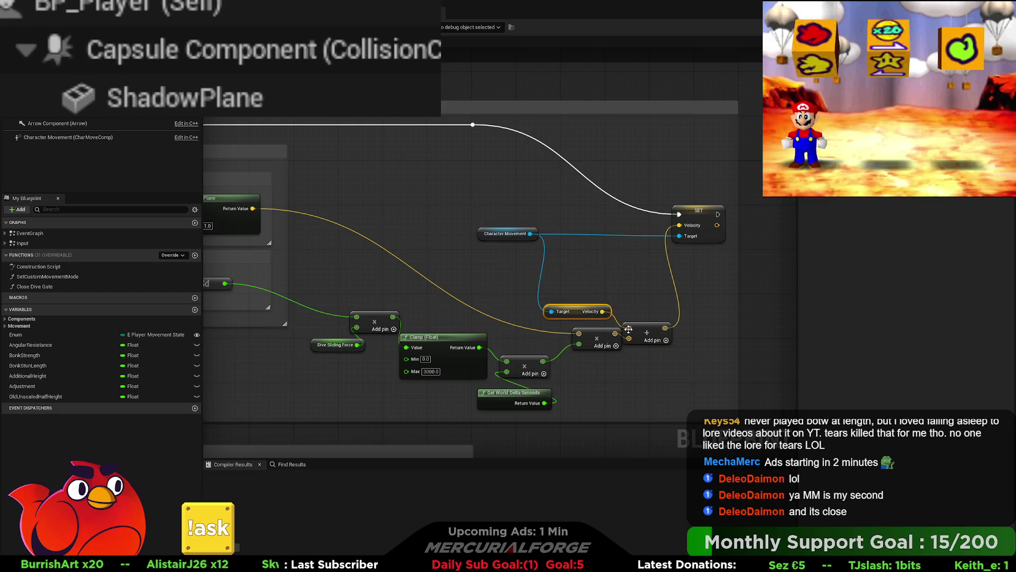
{"action": "left_click_drag", "start_coordinate": [649, 339], "coordinate": [649, 323]}
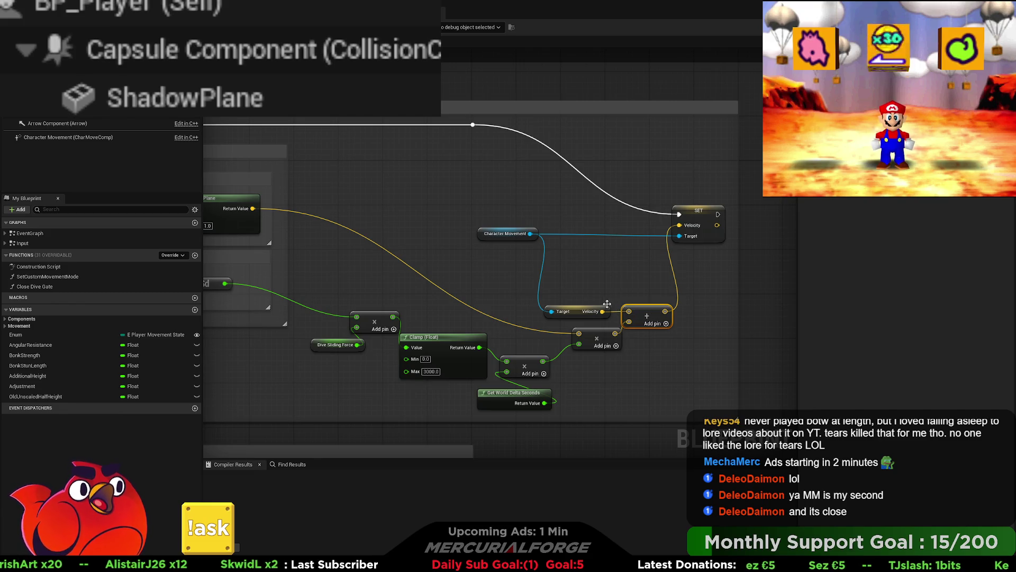
{"action": "left_click_drag", "start_coordinate": [538, 300], "coordinate": [716, 298]}
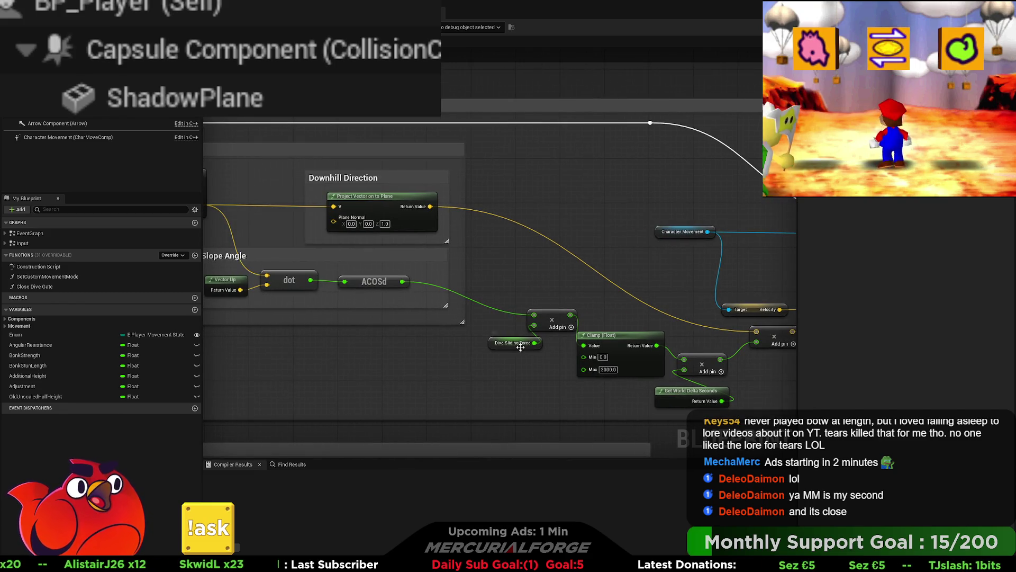
{"action": "mouse_move", "coordinate": [523, 351]}
{"action": "left_mouse_down"}
{"action": "mouse_move", "coordinate": [501, 334]}
{"action": "mouse_move", "coordinate": [561, 284]}
{"action": "mouse_move", "coordinate": [331, 275]}
{"action": "left_mouse_up"}
{"action": "left_click", "coordinate": [527, 319]}
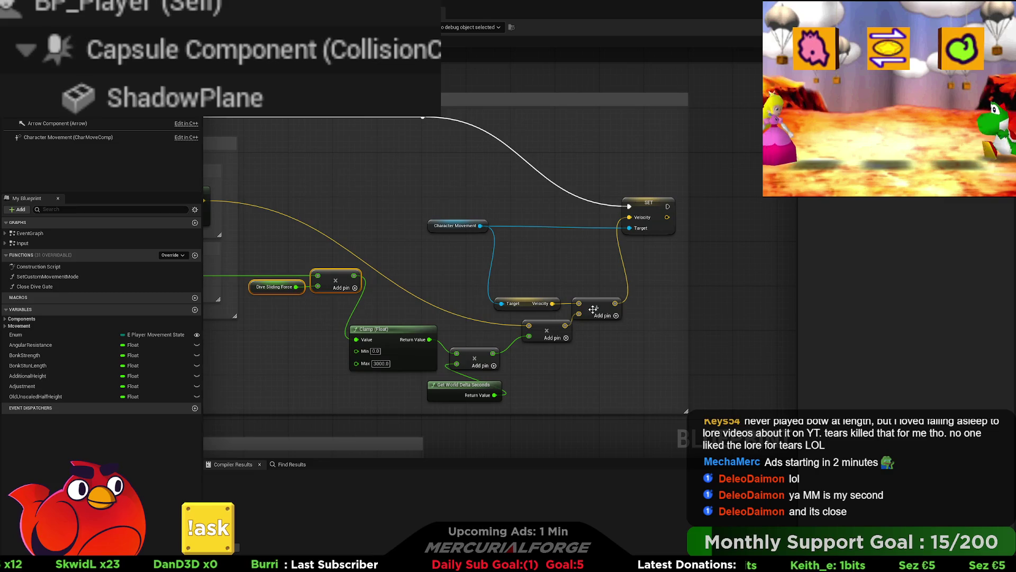
- Raise the Velocity getter and add nodes, nudge SET right, and select Character Movement with SET
{"action": "left_click_drag", "start_coordinate": [688, 255], "coordinate": [767, 249]}
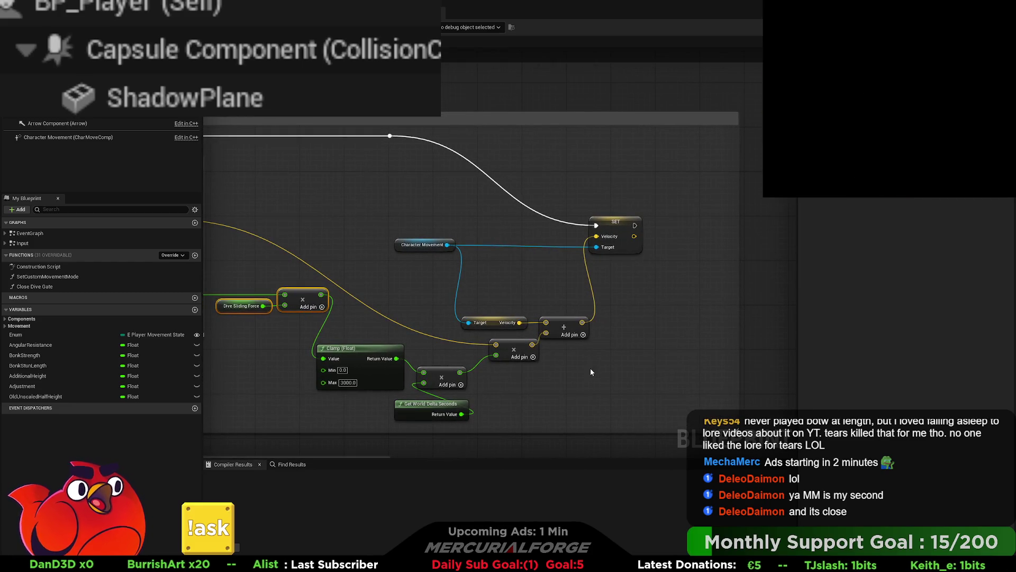
{"action": "left_click_drag", "start_coordinate": [503, 325], "coordinate": [503, 263]}
{"action": "left_click_drag", "start_coordinate": [609, 233], "coordinate": [624, 233]}
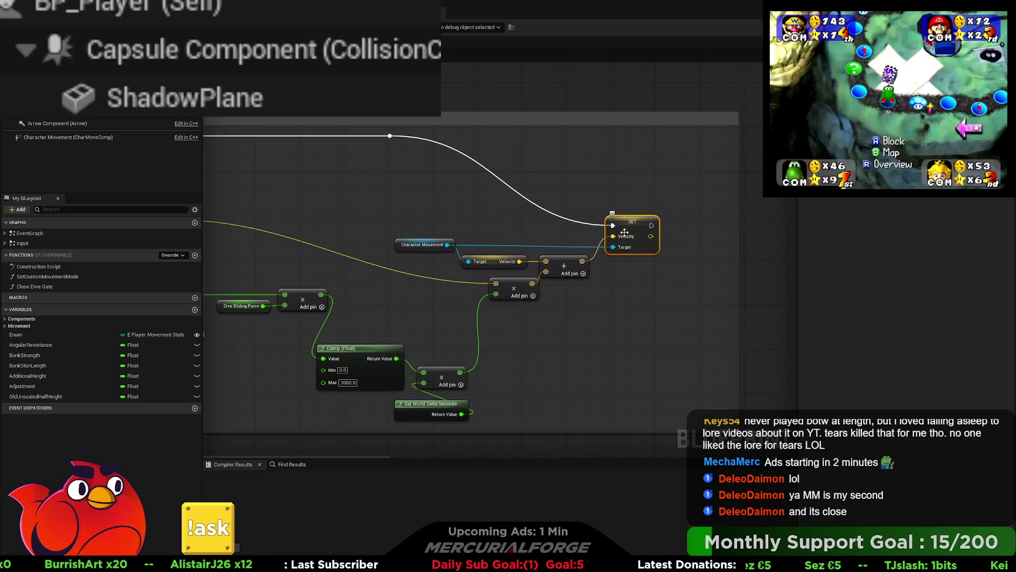
{"action": "left_click", "coordinate": [423, 245]}
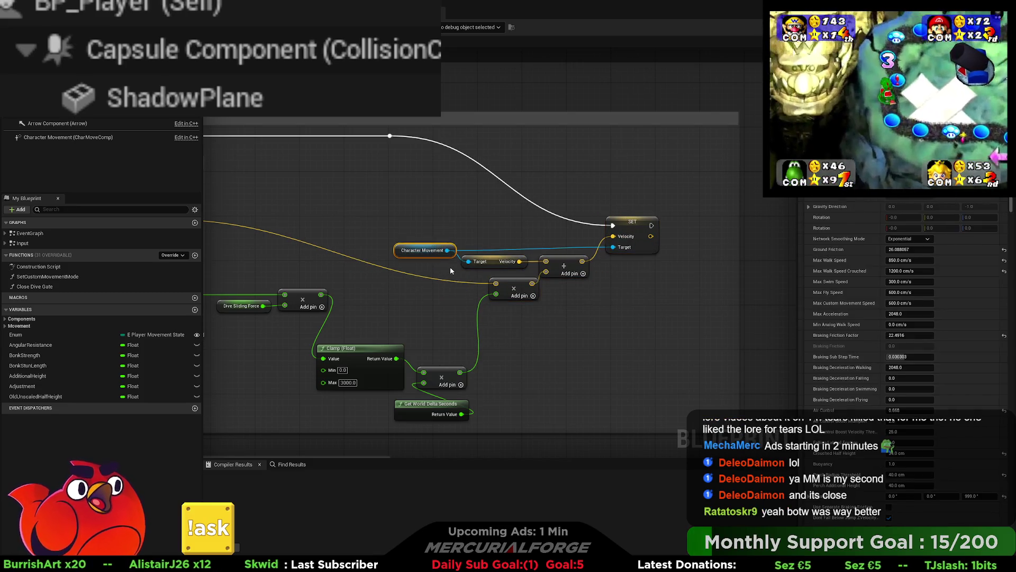
{"action": "left_click_drag", "start_coordinate": [447, 248], "coordinate": [446, 247]}
{"action": "type", "text": "Calculate i"}
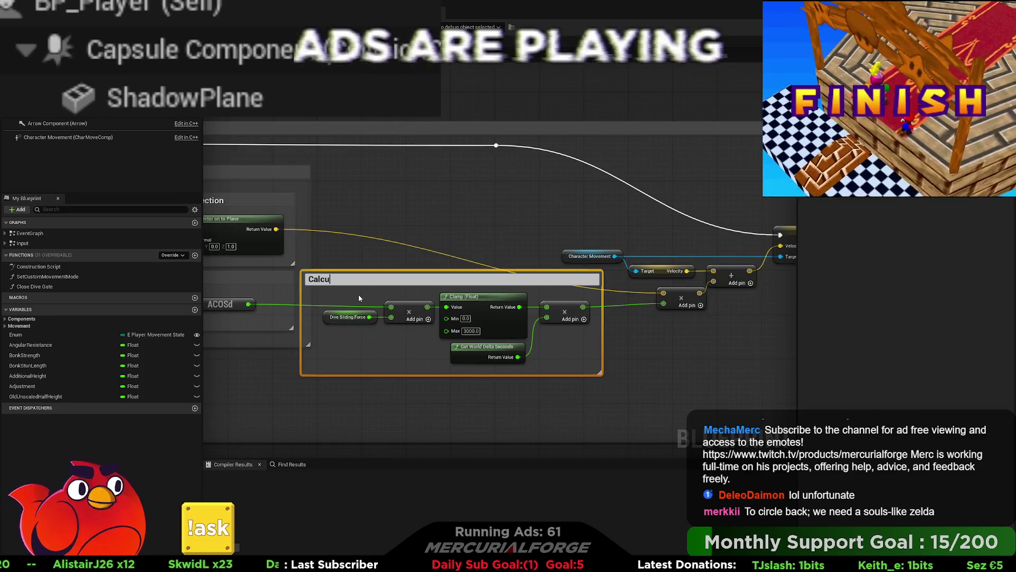
- Title the new comment 'Calculate slide force', then select the Dive Sliding Force node
{"action": "type", "text": "dive"}
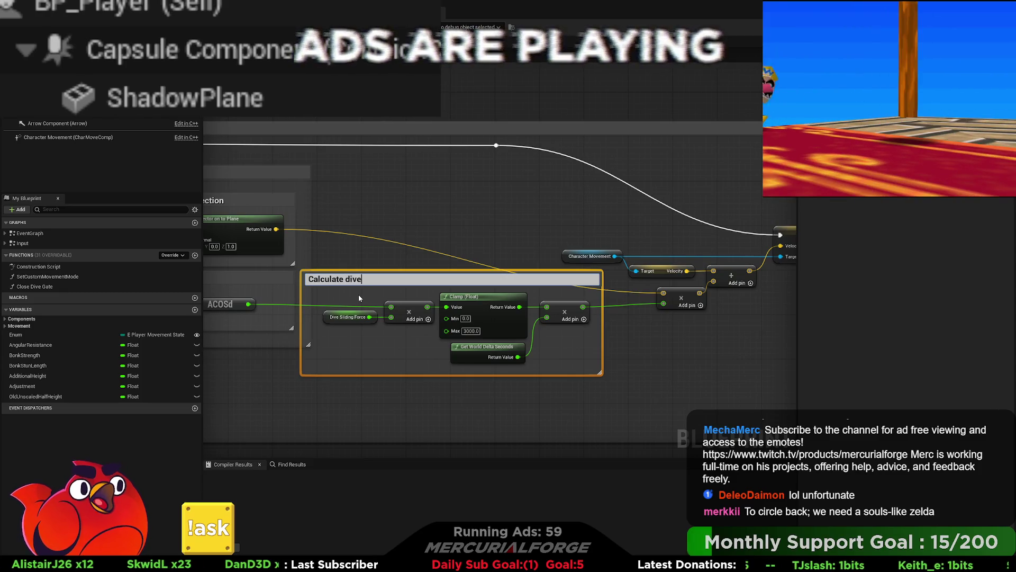
{"action": "key", "text": "BackSpace"}
{"action": "key", "text": "BackSpace"}
{"action": "key", "text": "BackSpace"}
{"action": "type", "text": "sli"}
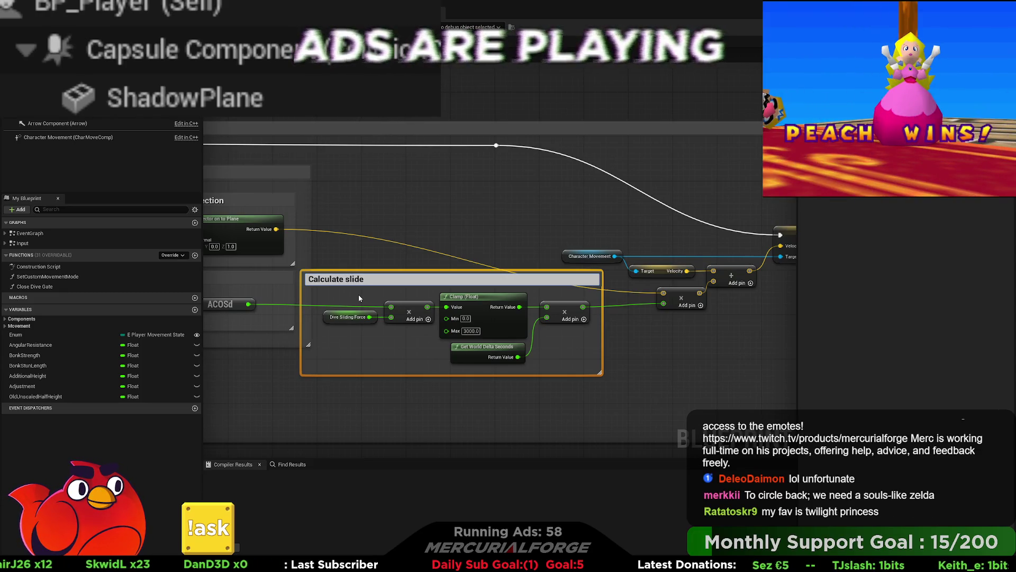
{"action": "type", "text": "ce"}
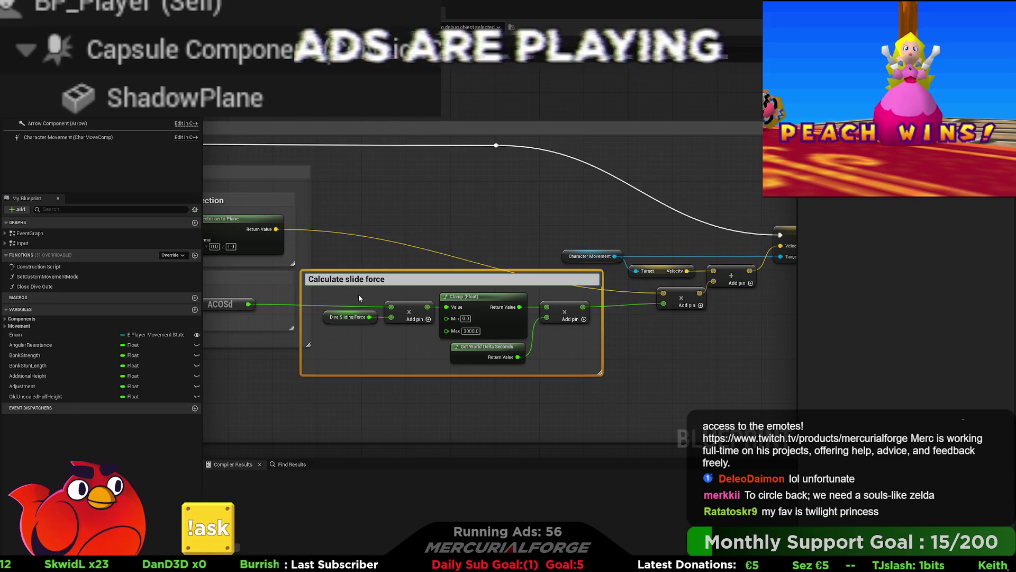
{"action": "key", "text": "Return"}
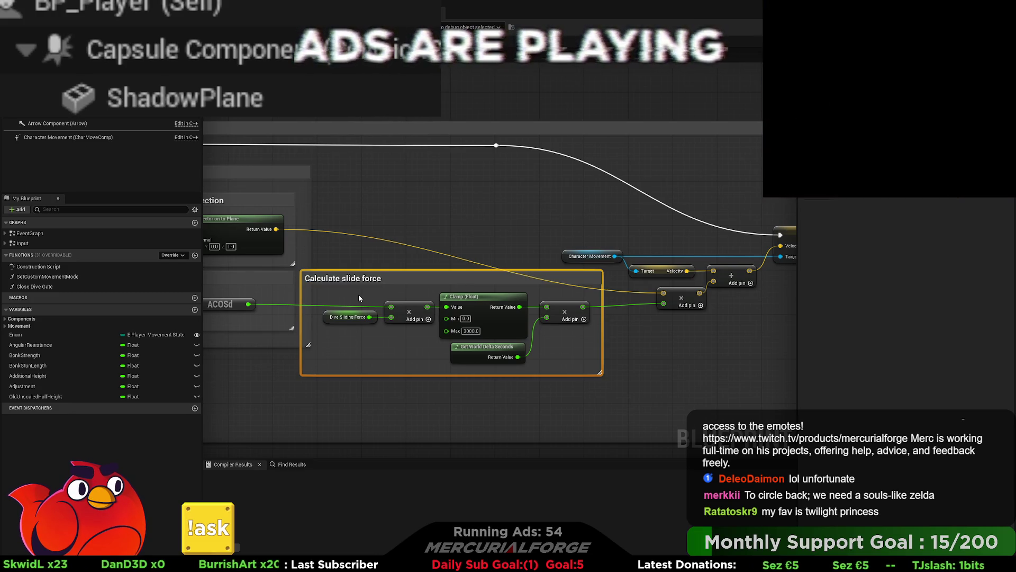
{"action": "left_click", "coordinate": [345, 317]}
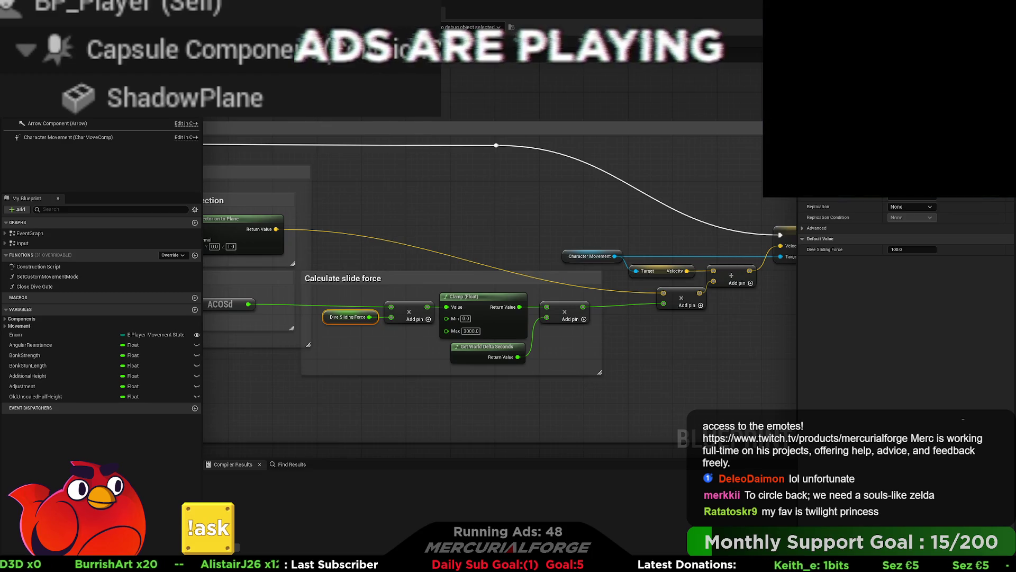
- Rename the Dive Sliding Force variable to AgularSlidingForce
{"action": "key", "text": "Return"}
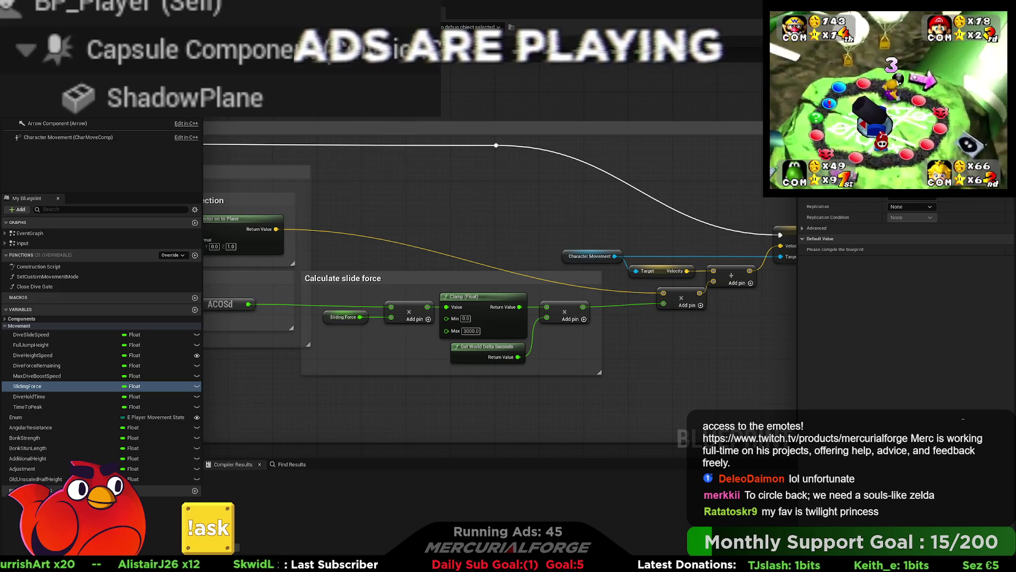
{"action": "key", "text": "F2"}
{"action": "key", "text": "Home"}
{"action": "type", "text": "Agular"}
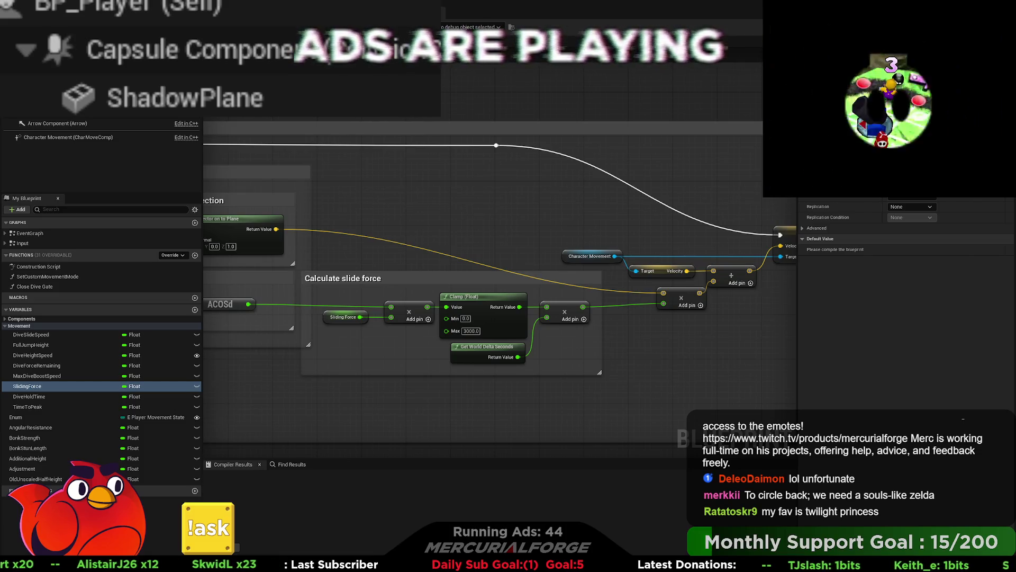
{"action": "key", "text": "Return"}
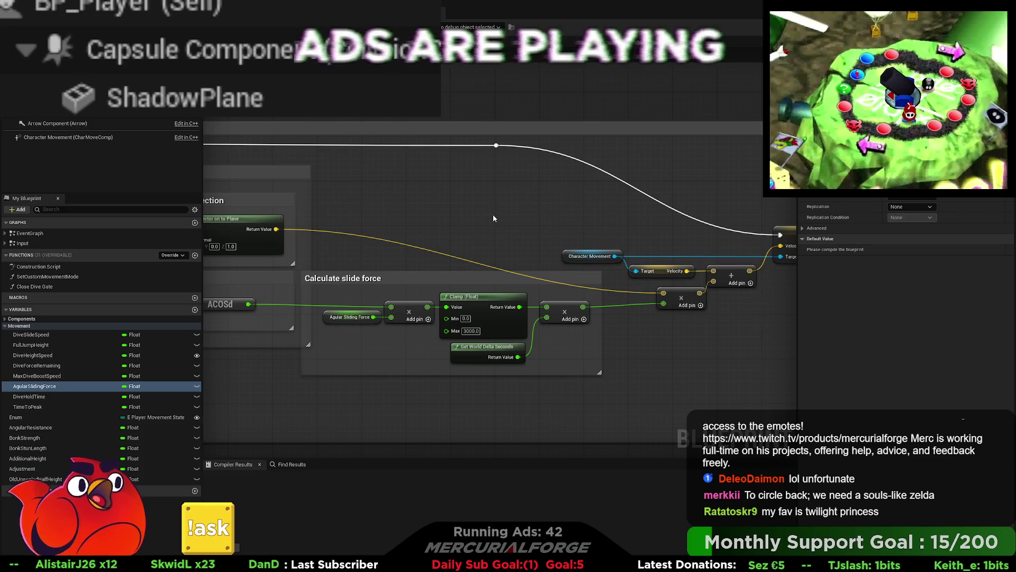
- Raise the SET Velocity node slightly and straighten it against its execution wire
{"action": "left_click_drag", "start_coordinate": [342, 323], "coordinate": [428, 316]}
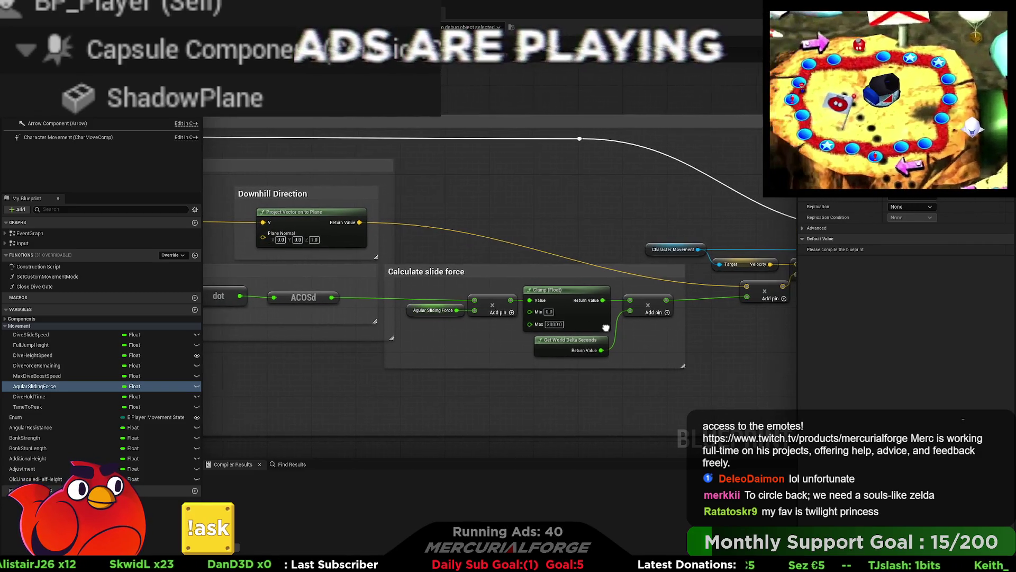
{"action": "left_click_drag", "start_coordinate": [661, 318], "coordinate": [450, 324]}
{"action": "mouse_move", "coordinate": [699, 296]}
{"action": "left_mouse_down"}
{"action": "mouse_move", "coordinate": [622, 346]}
{"action": "mouse_move", "coordinate": [643, 361]}
{"action": "left_mouse_up"}
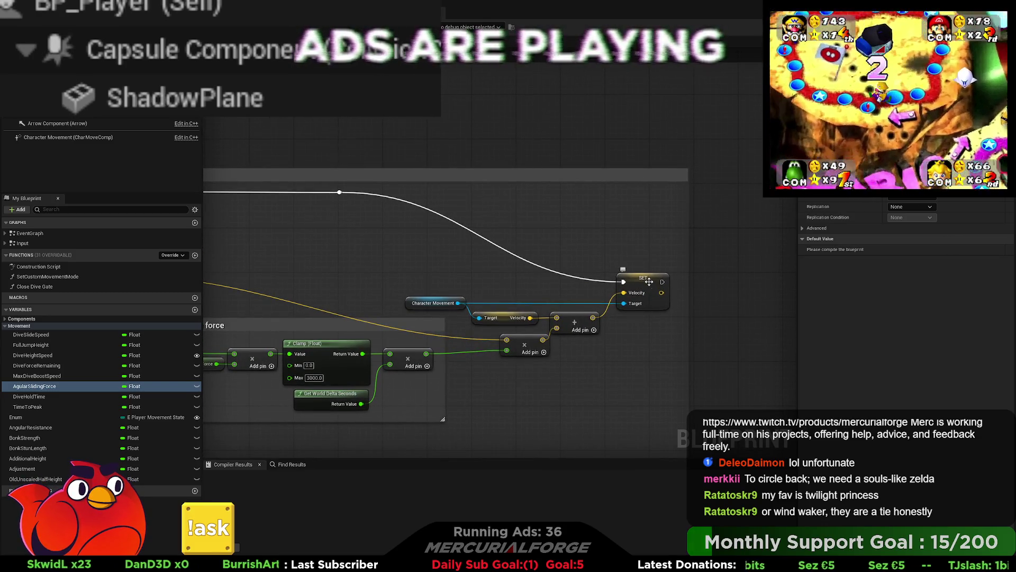
{"action": "left_click_drag", "start_coordinate": [647, 286], "coordinate": [647, 275]}
{"action": "key", "text": "q"}
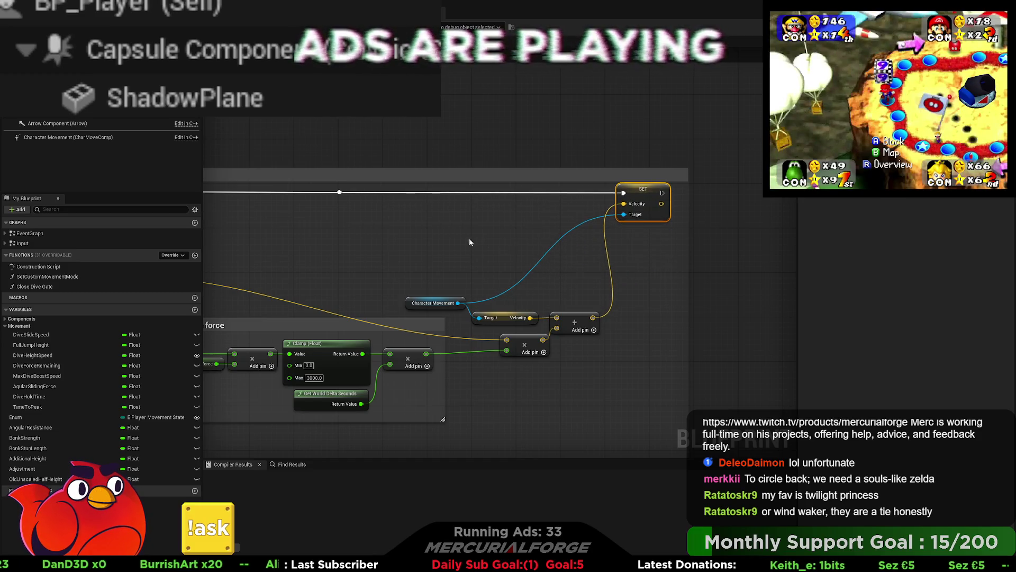
- Wire the execution line into the velocity SET node and raise the velocity nodes into line
{"action": "scroll", "coordinate": [649, 239], "scroll_direction": "down", "scroll_amount": 5}
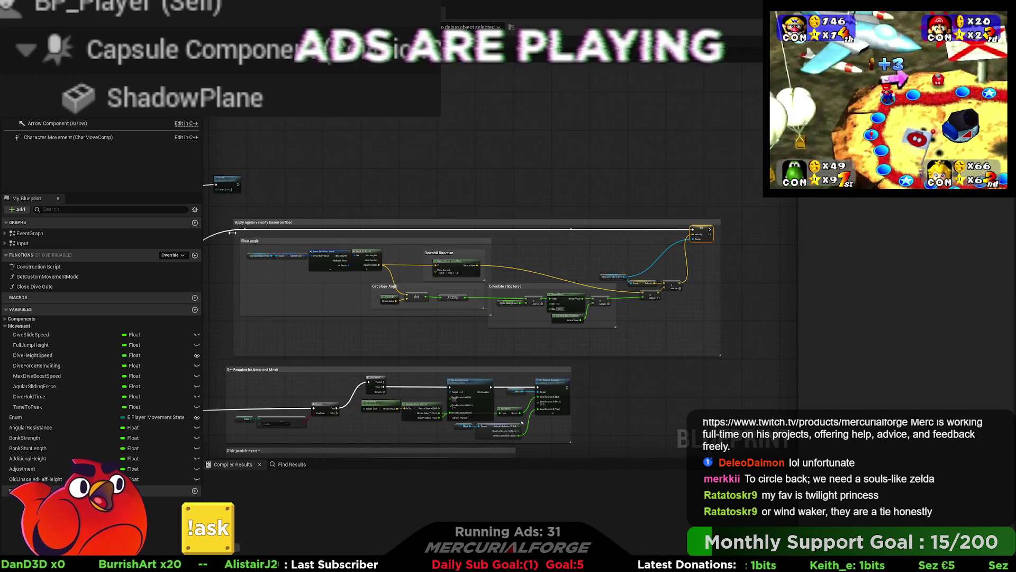
{"action": "left_click_drag", "start_coordinate": [245, 232], "coordinate": [693, 233]}
{"action": "scroll", "coordinate": [553, 248], "scroll_direction": "up", "scroll_amount": 3}
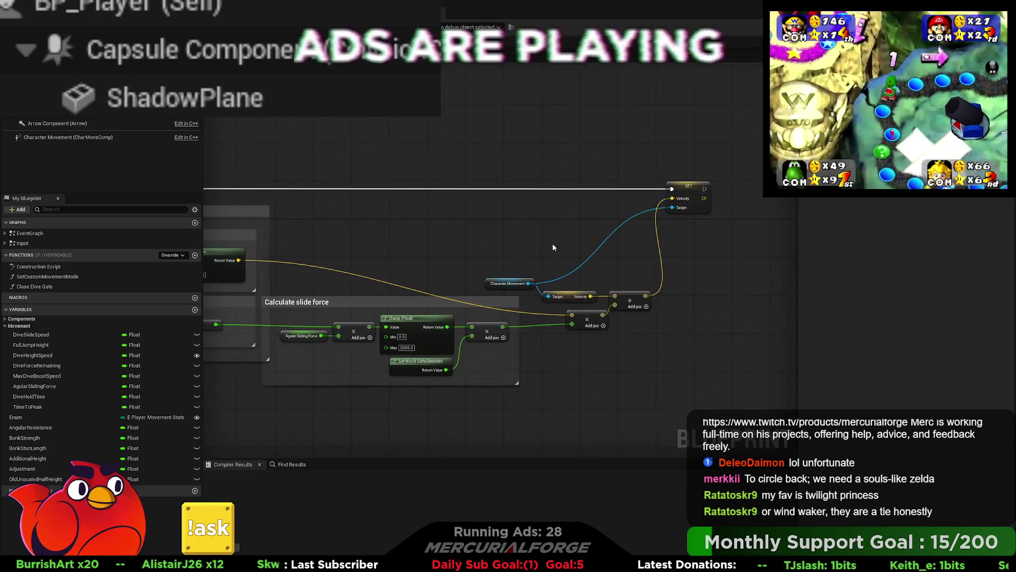
{"action": "left_click_drag", "start_coordinate": [593, 275], "coordinate": [540, 298]}
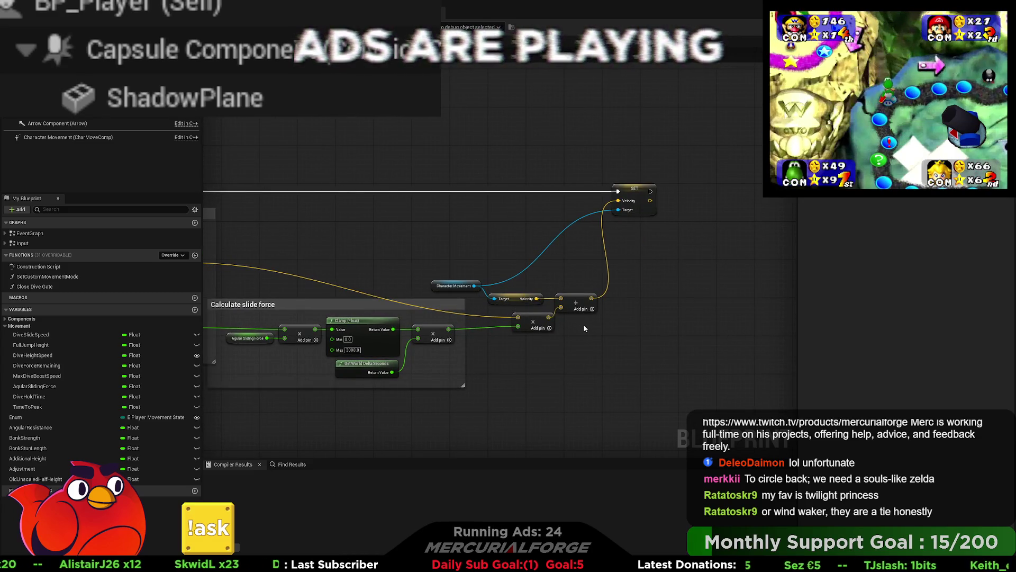
{"action": "left_click_drag", "start_coordinate": [600, 327], "coordinate": [466, 278]}
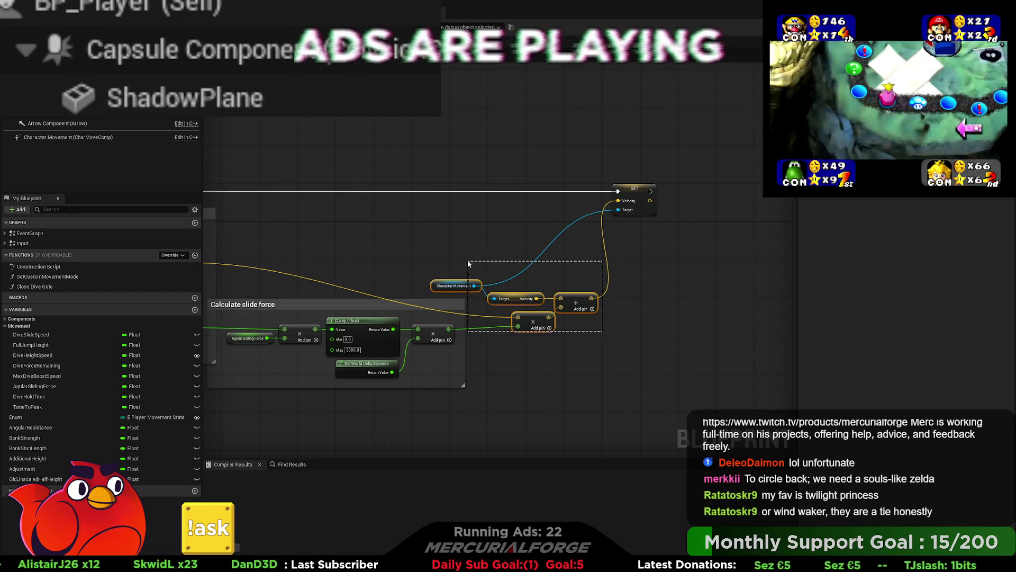
{"action": "mouse_move", "coordinate": [524, 297]}
{"action": "left_mouse_down"}
{"action": "mouse_move", "coordinate": [524, 285]}
{"action": "mouse_move", "coordinate": [561, 275]}
{"action": "mouse_move", "coordinate": [610, 307]}
{"action": "left_mouse_up"}
{"action": "left_click", "coordinate": [609, 307]}
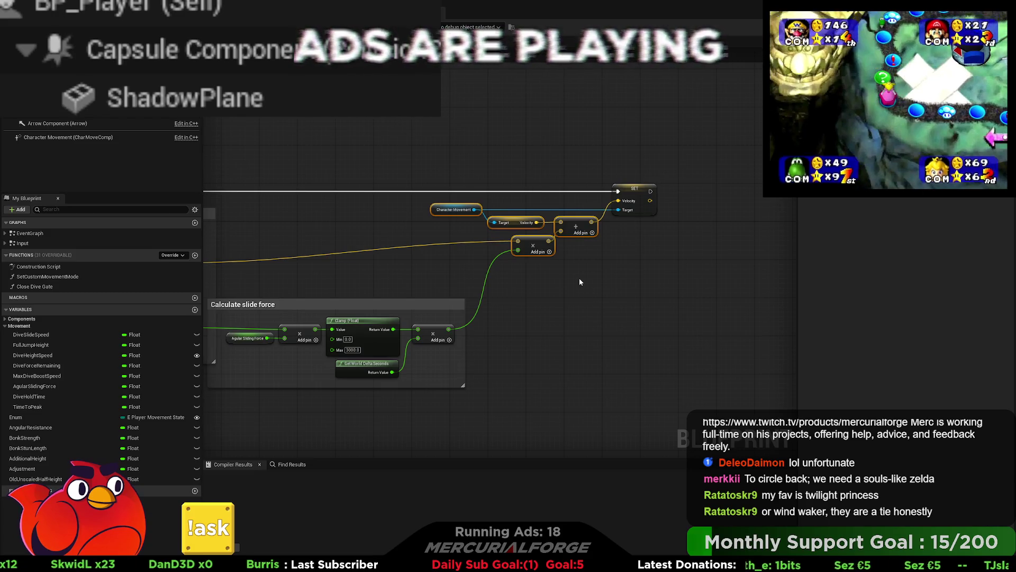
- Move the multiply node down-left, align the five slide-force nodes, and raise the comment's top edge
{"action": "mouse_move", "coordinate": [541, 246]}
{"action": "left_mouse_down"}
{"action": "mouse_move", "coordinate": [526, 265]}
{"action": "mouse_move", "coordinate": [609, 260]}
{"action": "mouse_move", "coordinate": [681, 284]}
{"action": "mouse_move", "coordinate": [515, 295]}
{"action": "mouse_move", "coordinate": [534, 296]}
{"action": "left_mouse_up"}
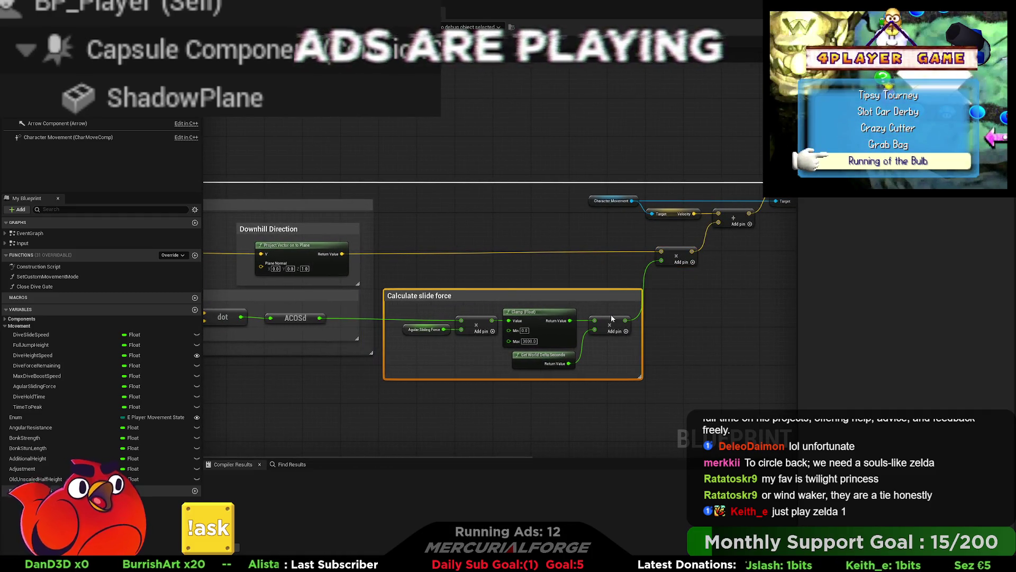
{"action": "left_click_drag", "start_coordinate": [618, 364], "coordinate": [370, 304]}
{"action": "left_click_drag", "start_coordinate": [549, 345], "coordinate": [551, 340]}
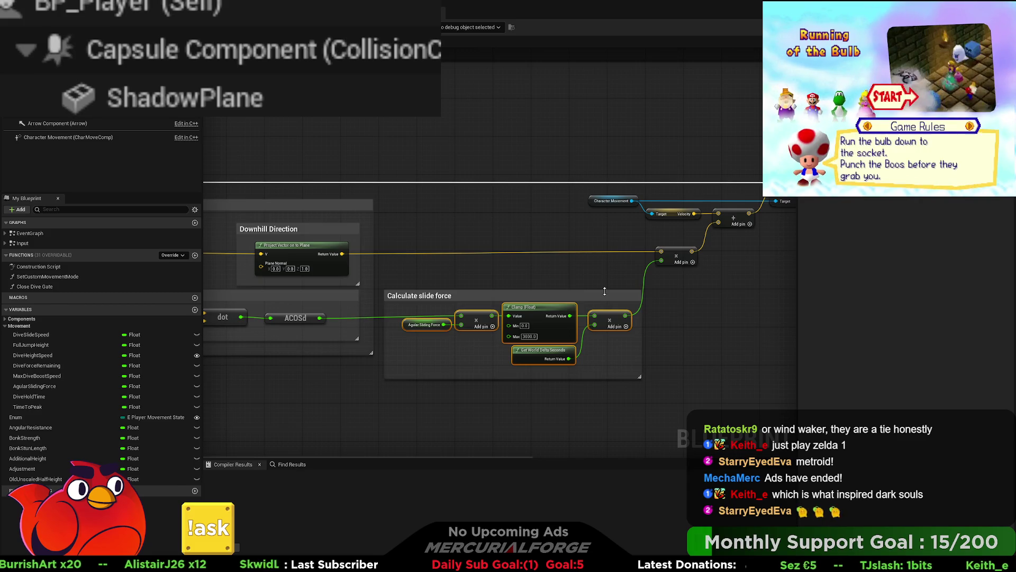
{"action": "left_click_drag", "start_coordinate": [604, 291], "coordinate": [605, 284]}
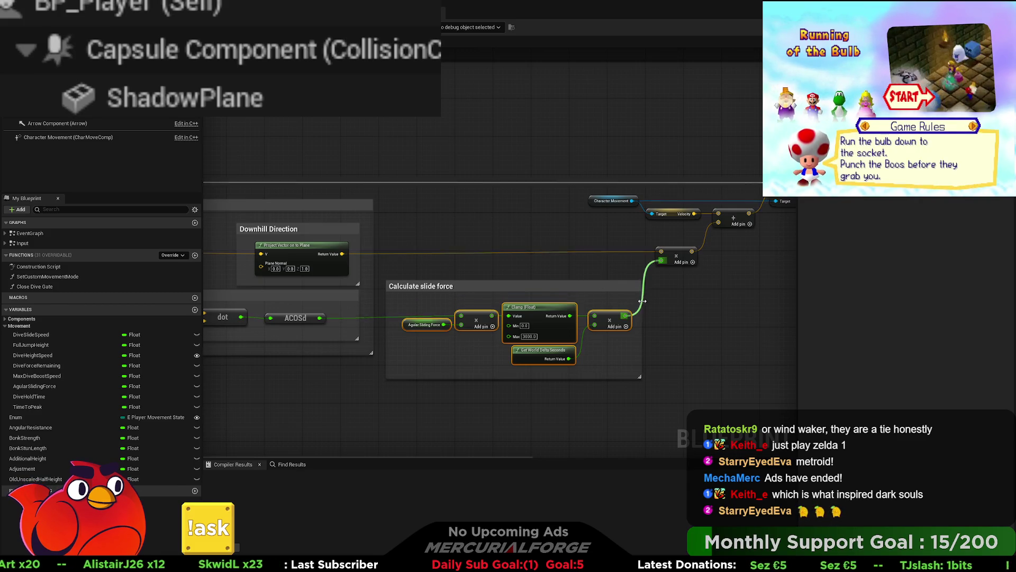
{"action": "mouse_move", "coordinate": [490, 281]}
{"action": "left_mouse_down"}
{"action": "mouse_move", "coordinate": [733, 275]}
{"action": "mouse_move", "coordinate": [486, 274]}
{"action": "left_mouse_up"}
{"action": "left_click_drag", "start_coordinate": [616, 364], "coordinate": [394, 297]}
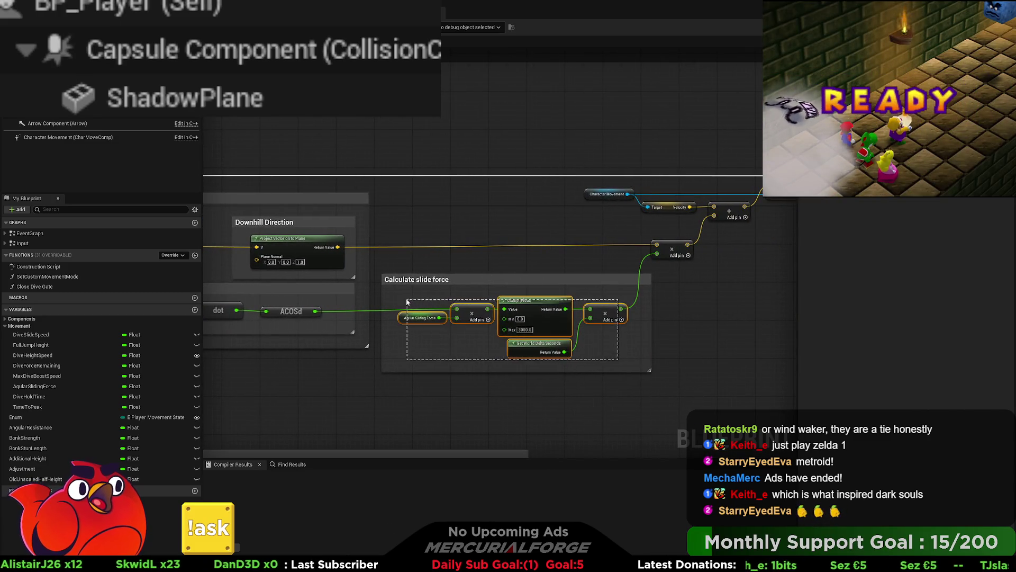
{"action": "left_click_drag", "start_coordinate": [535, 301], "coordinate": [535, 305]}
- Recentre the view on the slide-force chain and select the Agular Sliding Force node
{"action": "left_click_drag", "start_coordinate": [683, 322], "coordinate": [585, 314]}
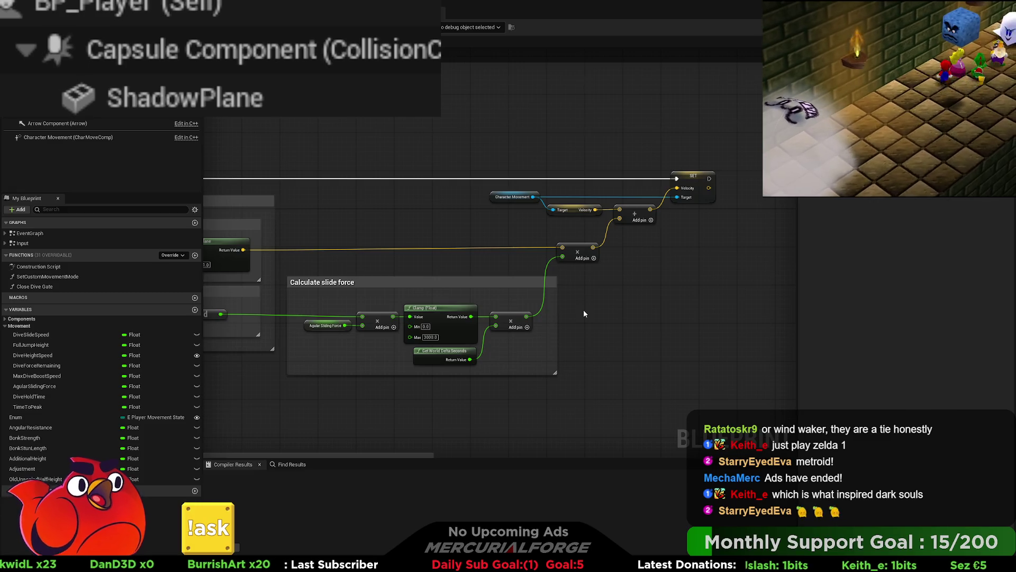
{"action": "mouse_move", "coordinate": [585, 263]}
{"action": "left_mouse_down"}
{"action": "mouse_move", "coordinate": [634, 271]}
{"action": "mouse_move", "coordinate": [629, 261]}
{"action": "left_mouse_up"}
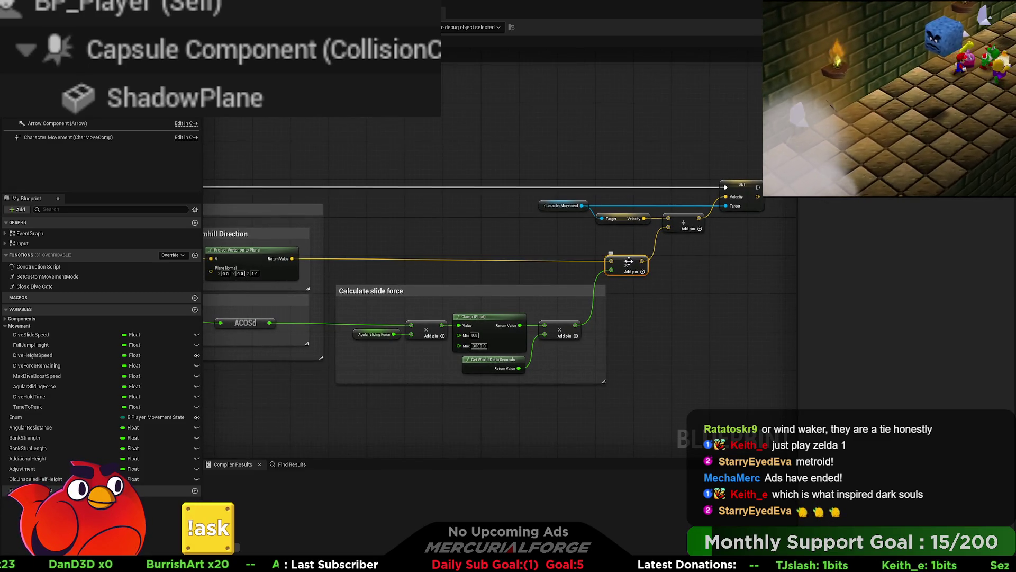
{"action": "mouse_move", "coordinate": [531, 263]}
{"action": "left_mouse_down"}
{"action": "mouse_move", "coordinate": [819, 262]}
{"action": "mouse_move", "coordinate": [500, 205]}
{"action": "mouse_move", "coordinate": [424, 267]}
{"action": "mouse_move", "coordinate": [467, 262]}
{"action": "mouse_move", "coordinate": [443, 291]}
{"action": "mouse_move", "coordinate": [732, 258]}
{"action": "left_mouse_up"}
{"action": "left_click_drag", "start_coordinate": [490, 291], "coordinate": [488, 264]}
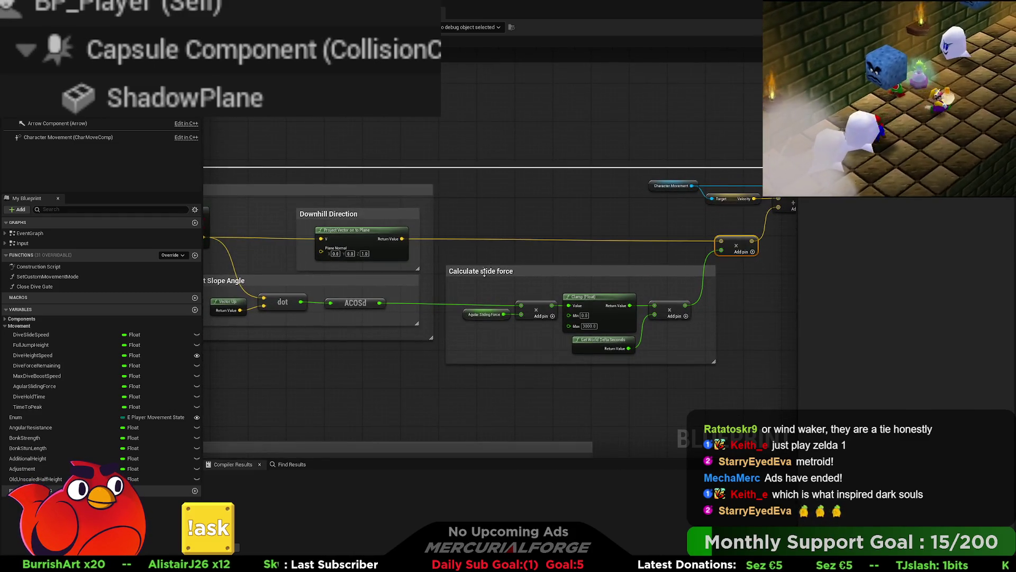
{"action": "left_click", "coordinate": [476, 316]}
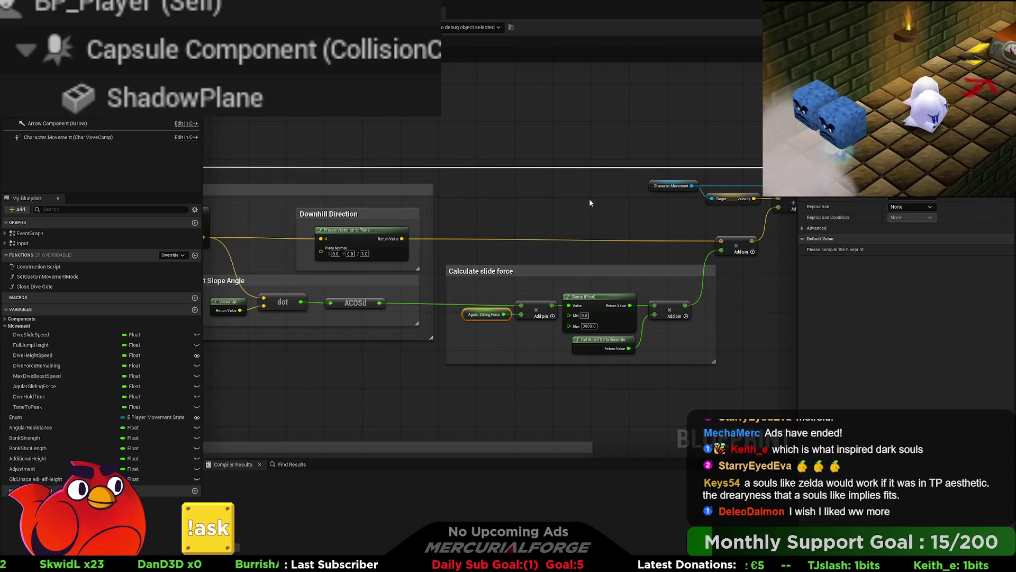
- Shift the SET Velocity node further right and box-select the floor angle and slide-force groups
{"action": "left_click_drag", "start_coordinate": [591, 202], "coordinate": [349, 222]}
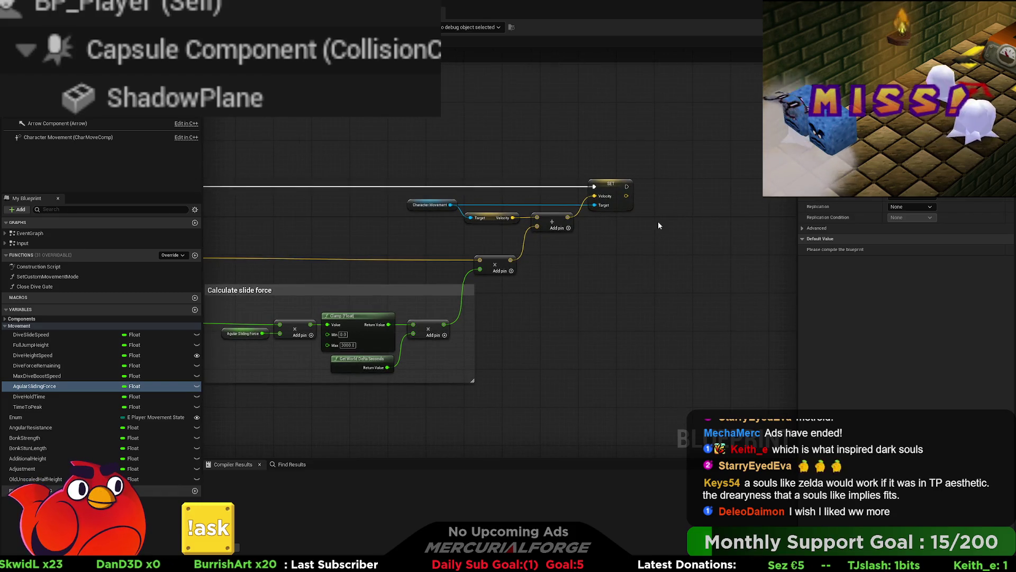
{"action": "left_click_drag", "start_coordinate": [606, 190], "coordinate": [644, 190]}
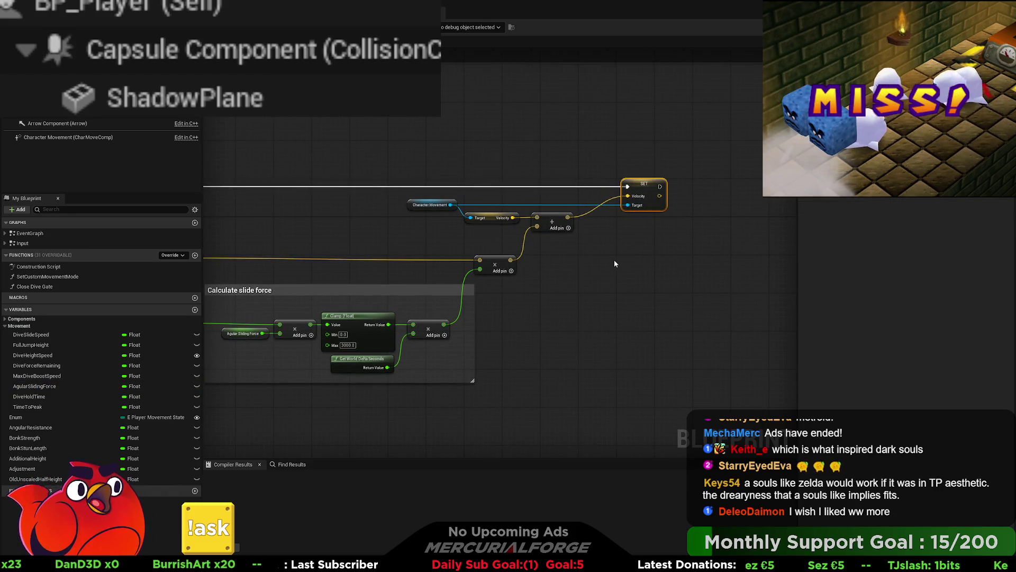
{"action": "scroll", "coordinate": [611, 264], "scroll_direction": "down", "scroll_amount": 6}
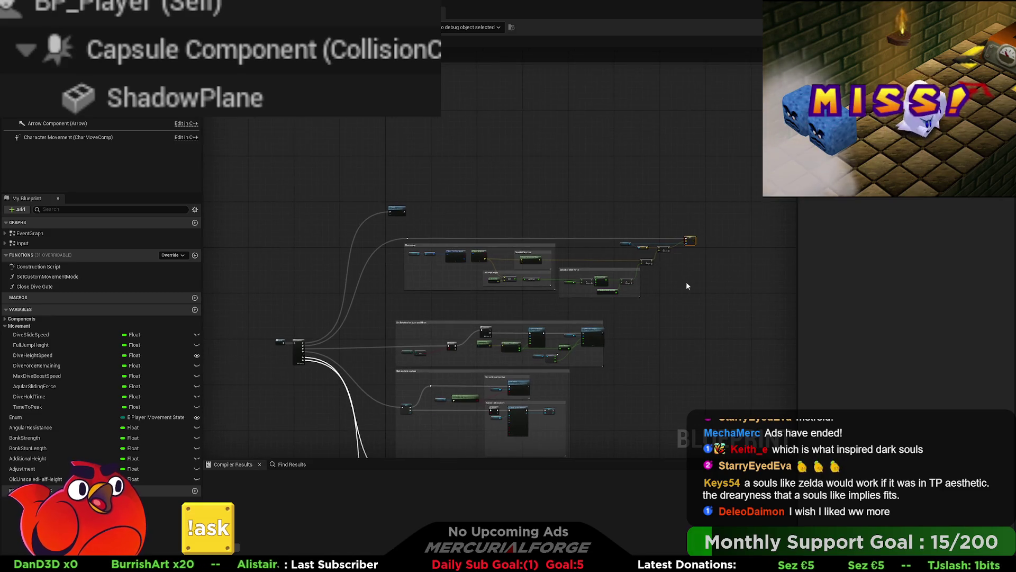
{"action": "mouse_move", "coordinate": [725, 309]}
{"action": "left_mouse_down"}
{"action": "mouse_move", "coordinate": [395, 233]}
{"action": "mouse_move", "coordinate": [412, 230]}
{"action": "left_mouse_up"}
{"action": "scroll", "coordinate": [404, 227], "scroll_direction": "up", "scroll_amount": 3}
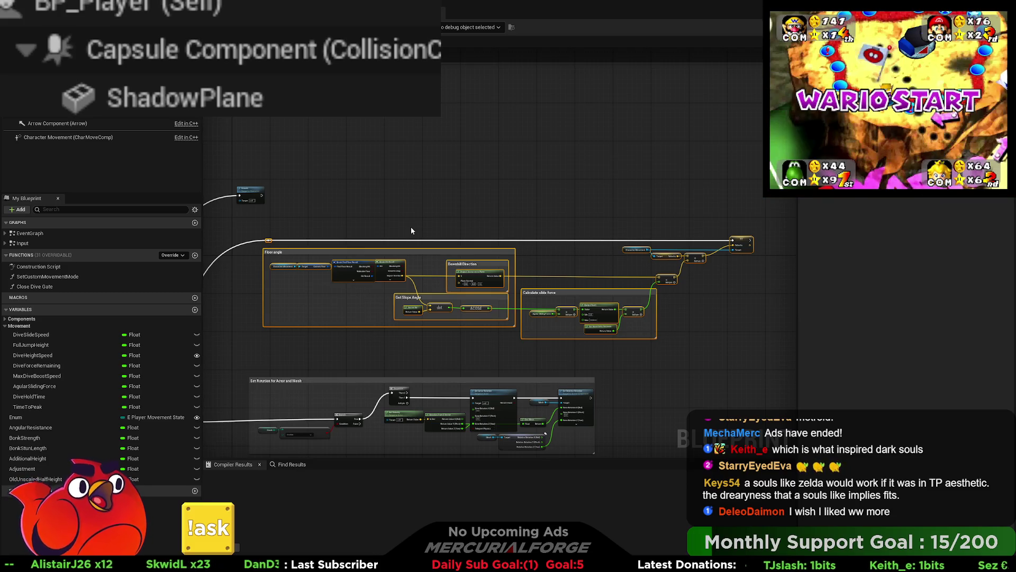
- Wrap the selected groups in a comment titled 'Apply agular slide force based on floor'
{"action": "key", "text": "c"}
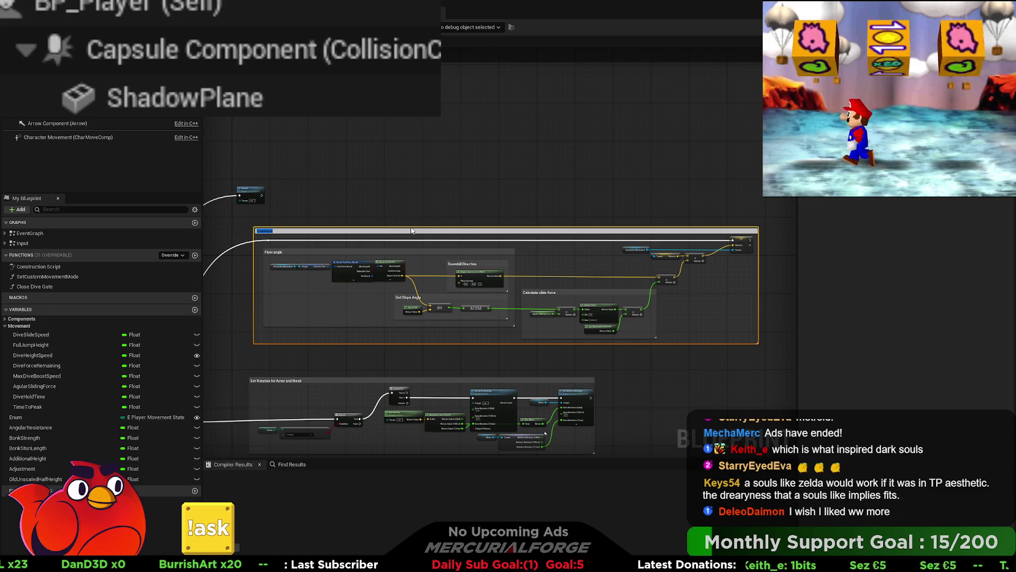
{"action": "type", "text": "Apply"}
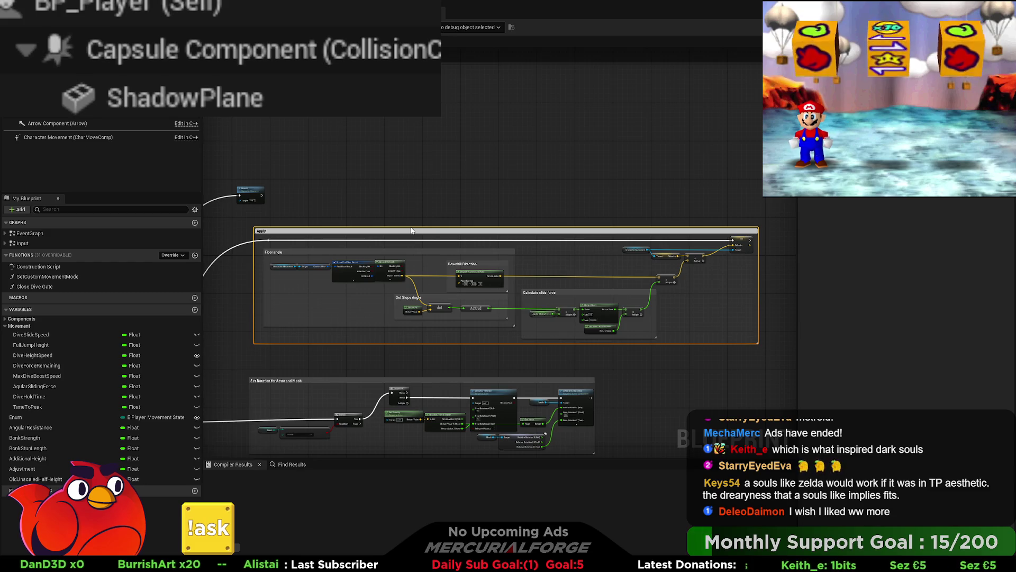
{"action": "type", "text": " agular"}
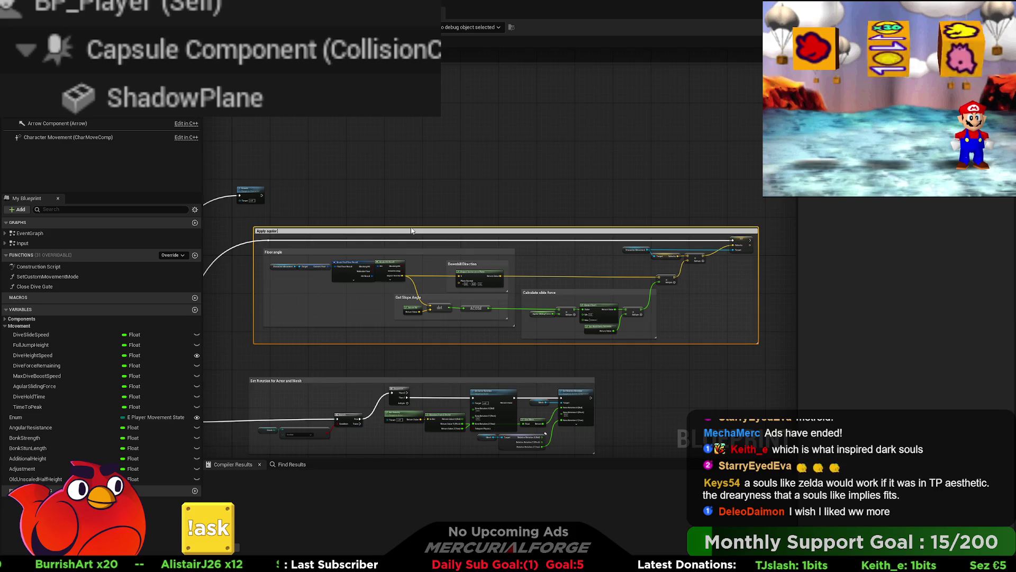
{"action": "type", "text": " slide"}
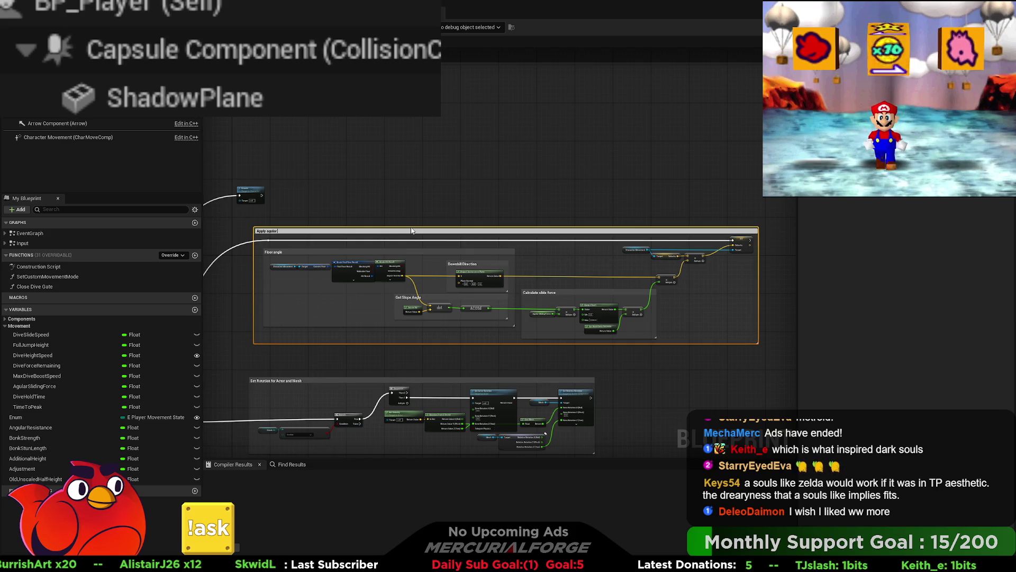
{"action": "type", "text": " force bas"}
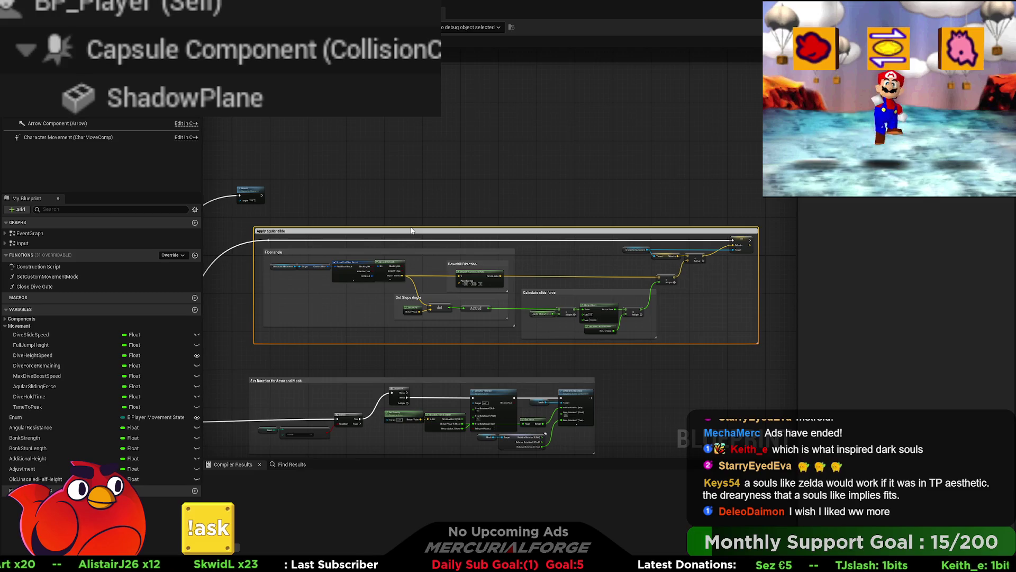
{"action": "type", "text": "ed on floor"}
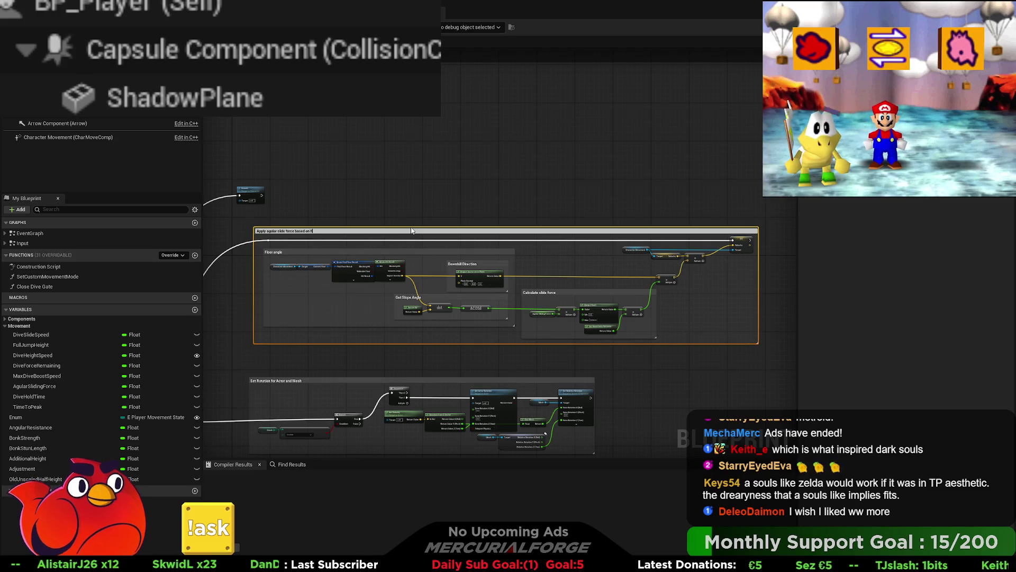
{"action": "key", "text": "Return"}
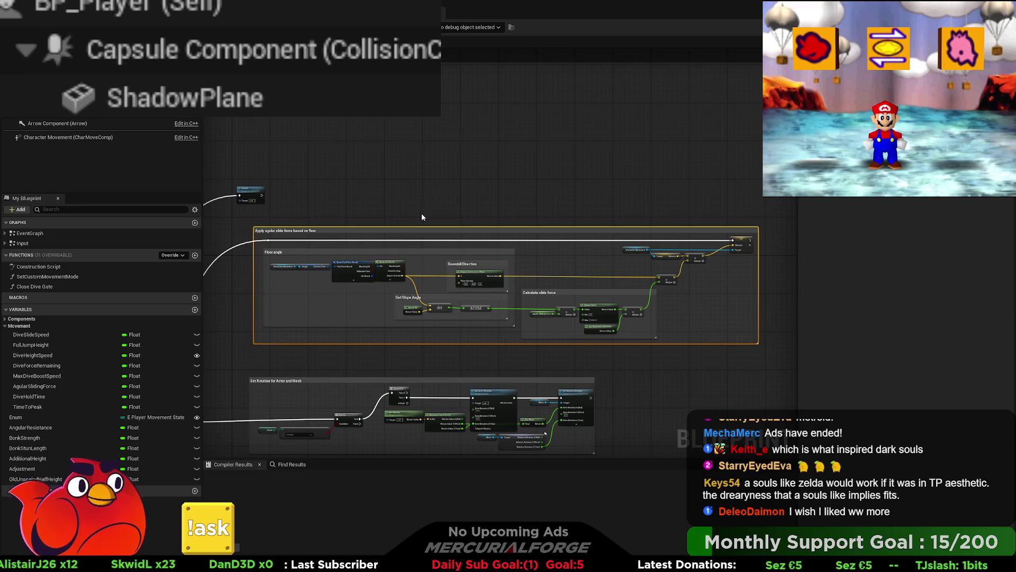
{"action": "left_click", "coordinate": [421, 213]}
{"action": "mouse_move", "coordinate": [406, 251]}
{"action": "left_mouse_down"}
{"action": "mouse_move", "coordinate": [482, 222]}
{"action": "mouse_move", "coordinate": [516, 226]}
{"action": "left_mouse_up"}
- Move the Crouch node down and right and wrap it in a default-named comment box
{"action": "left_click", "coordinate": [511, 212]}
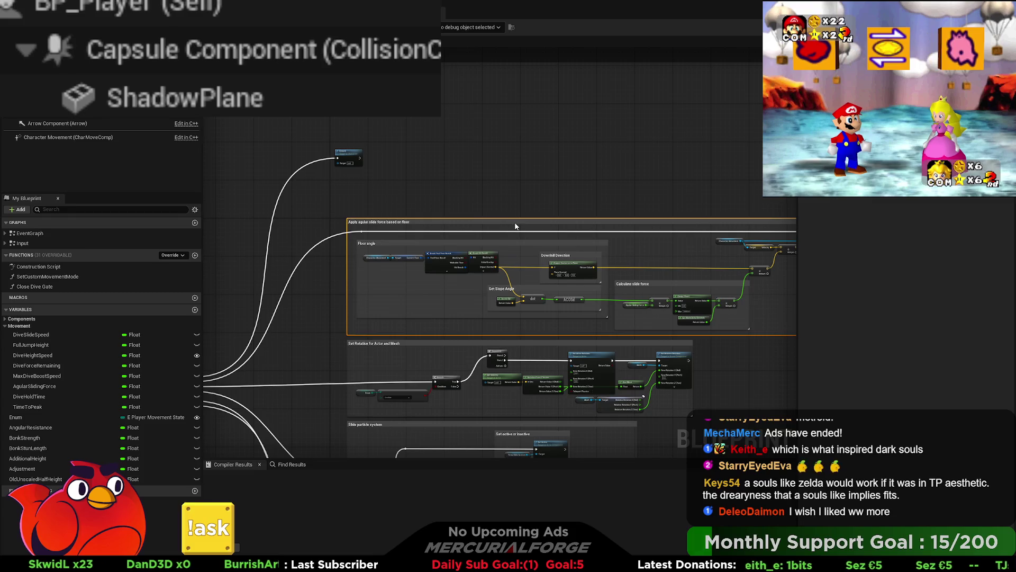
{"action": "scroll", "coordinate": [451, 217], "scroll_direction": "down", "scroll_amount": 5}
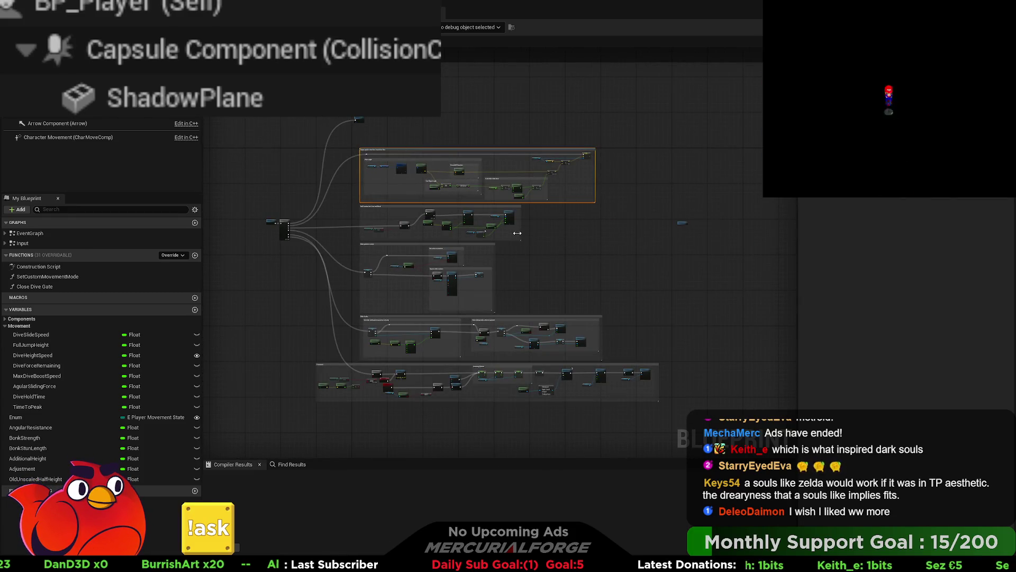
{"action": "left_click", "coordinate": [583, 243]}
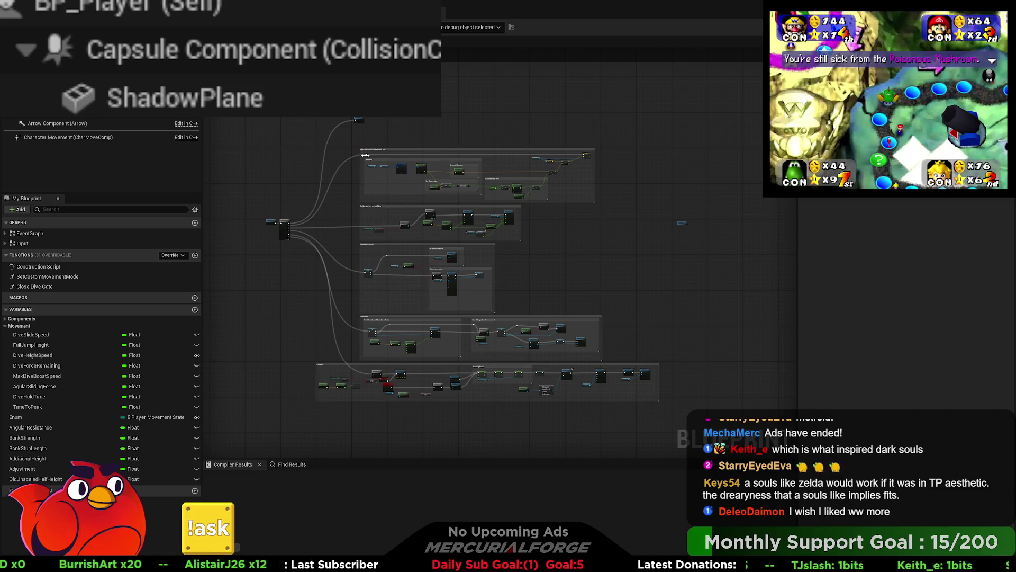
{"action": "scroll", "coordinate": [368, 158], "scroll_direction": "up", "scroll_amount": 5}
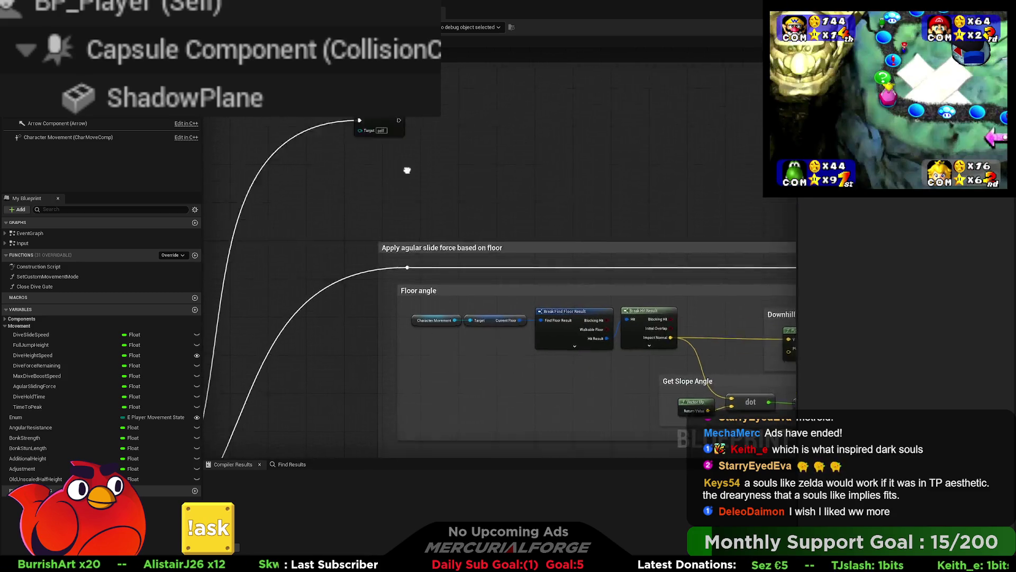
{"action": "mouse_move", "coordinate": [375, 148]}
{"action": "left_mouse_down"}
{"action": "mouse_move", "coordinate": [411, 190]}
{"action": "mouse_move", "coordinate": [408, 181]}
{"action": "left_mouse_up"}
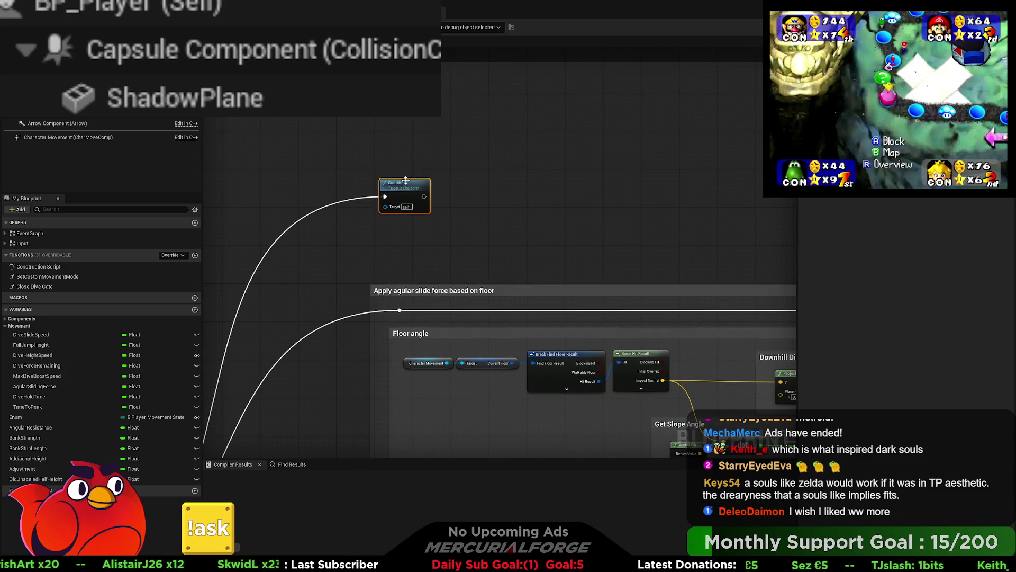
{"action": "key", "text": "c"}
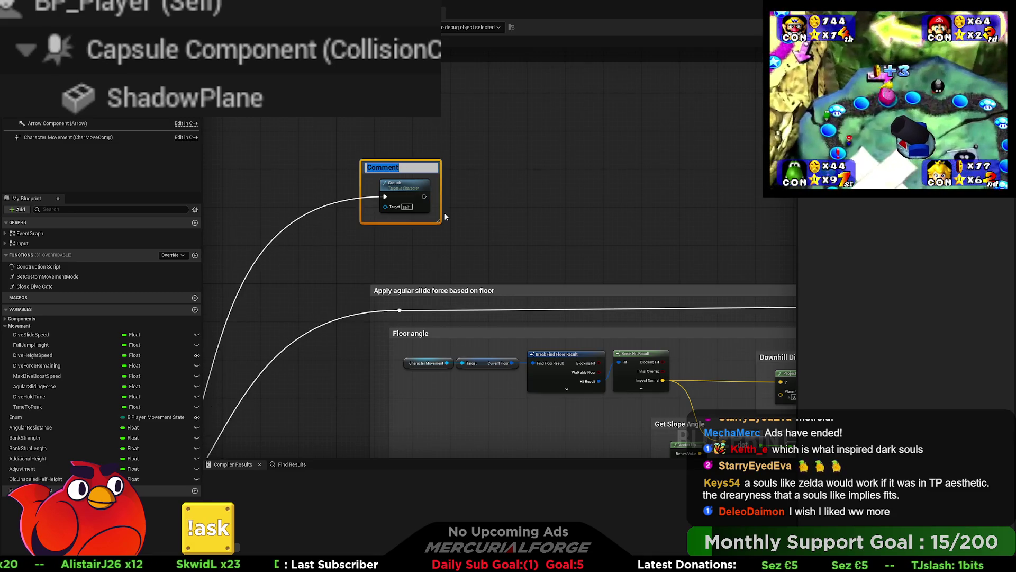
{"action": "left_click", "coordinate": [458, 235]}
{"action": "scroll", "coordinate": [424, 175], "scroll_direction": "down", "scroll_amount": 5}
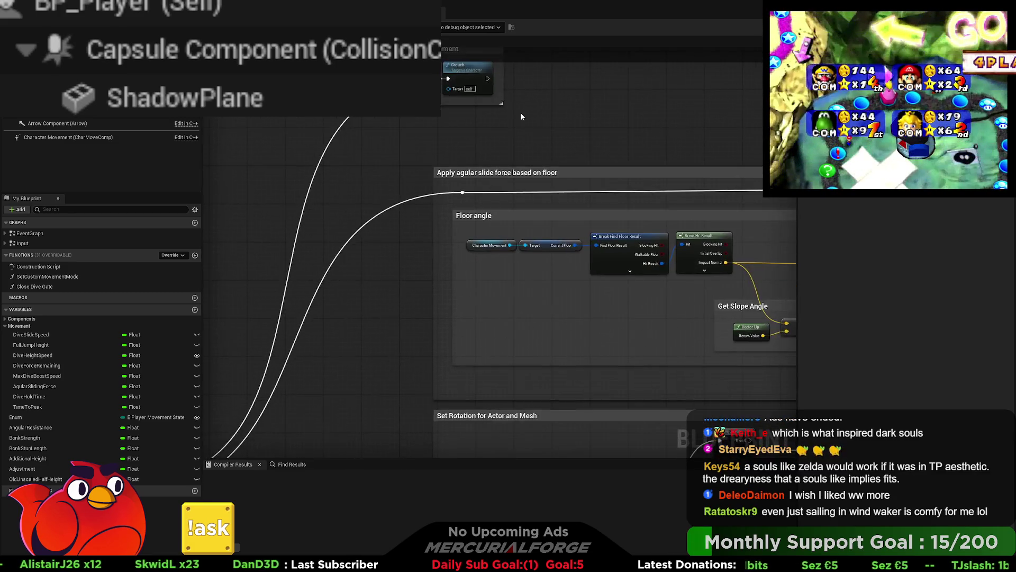
{"action": "scroll", "coordinate": [386, 239], "scroll_direction": "up", "scroll_amount": 3}
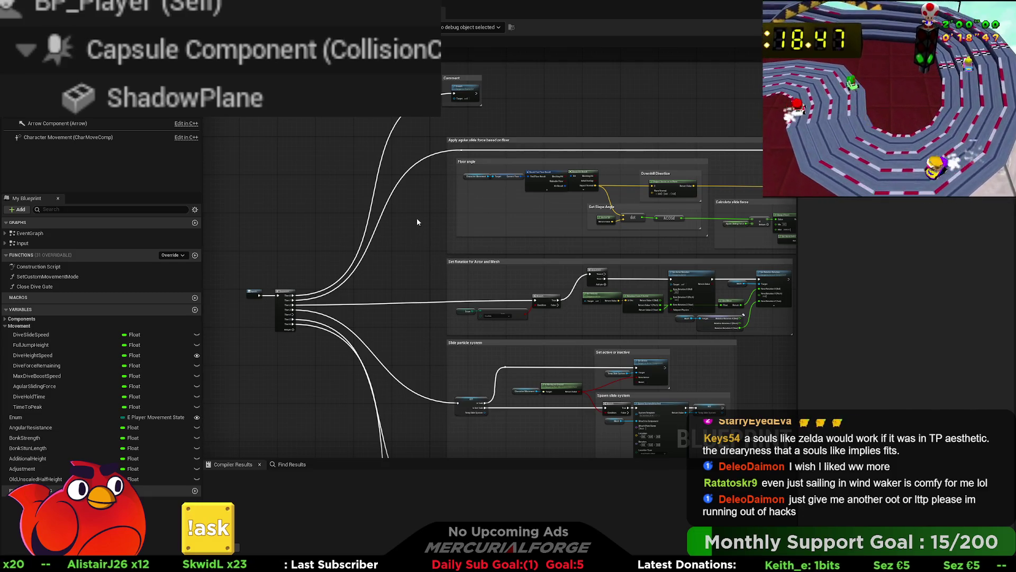
- Move the Crouch comment box down-right, enlarge it wider and taller, and lower the Crouch node inside
{"action": "scroll", "coordinate": [441, 218], "scroll_direction": "up", "scroll_amount": 5}
{"action": "mouse_move", "coordinate": [428, 171]}
{"action": "left_mouse_down"}
{"action": "mouse_move", "coordinate": [438, 227]}
{"action": "mouse_move", "coordinate": [440, 206]}
{"action": "left_mouse_up"}
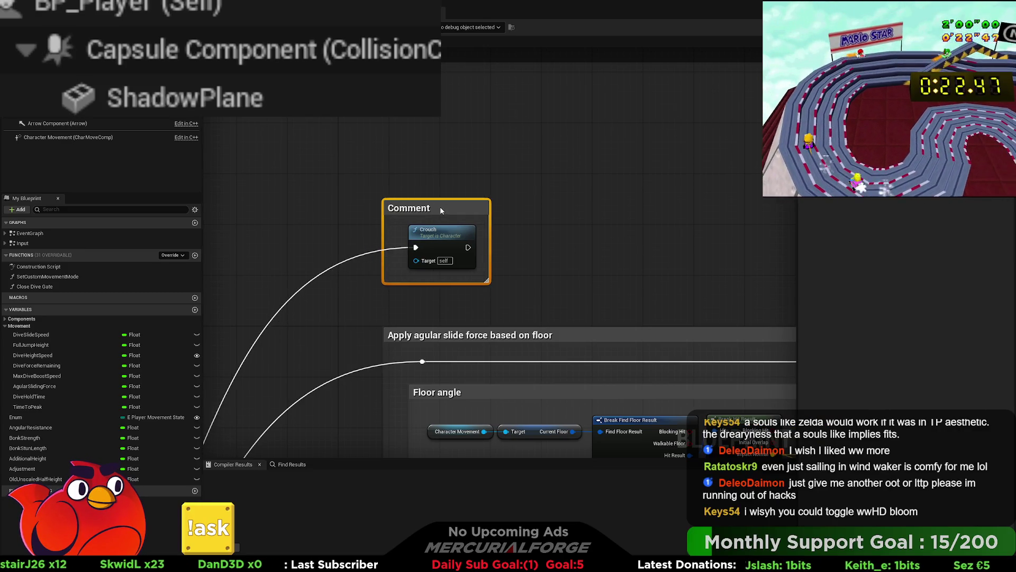
{"action": "left_click", "coordinate": [573, 229]}
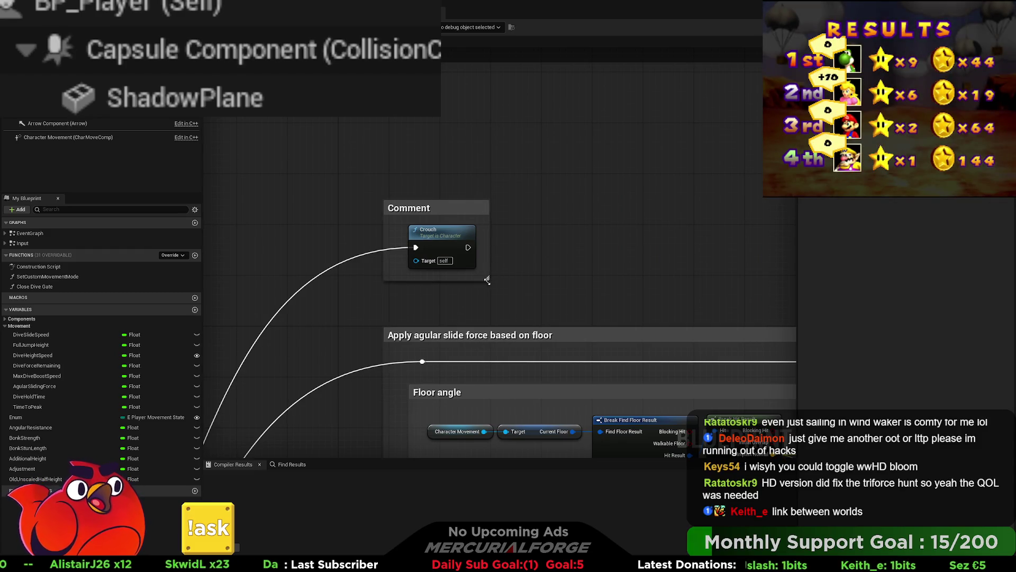
{"action": "mouse_move", "coordinate": [487, 280]}
{"action": "left_mouse_down"}
{"action": "mouse_move", "coordinate": [673, 297]}
{"action": "mouse_move", "coordinate": [659, 291]}
{"action": "left_mouse_up"}
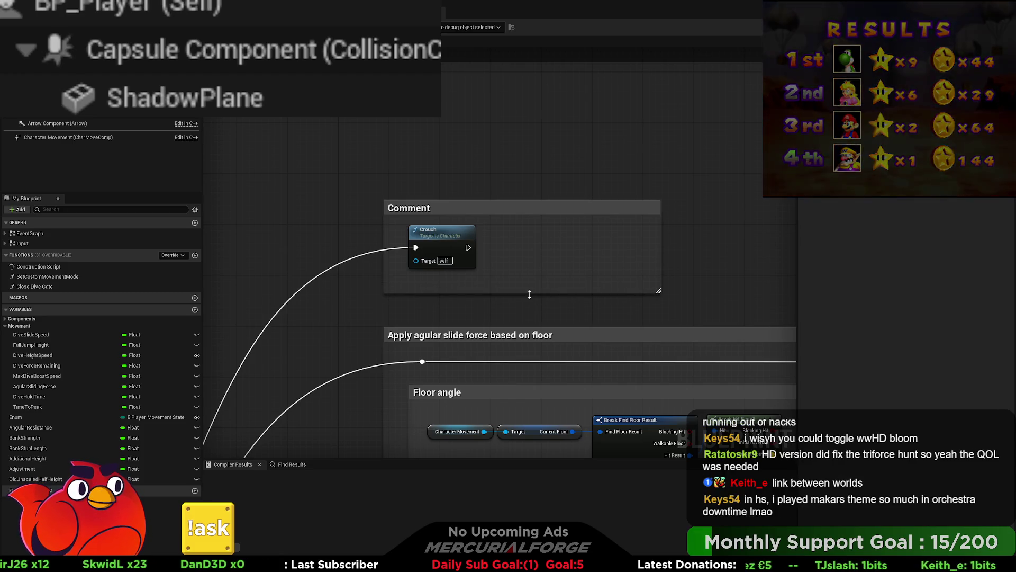
{"action": "left_click_drag", "start_coordinate": [529, 294], "coordinate": [530, 308]}
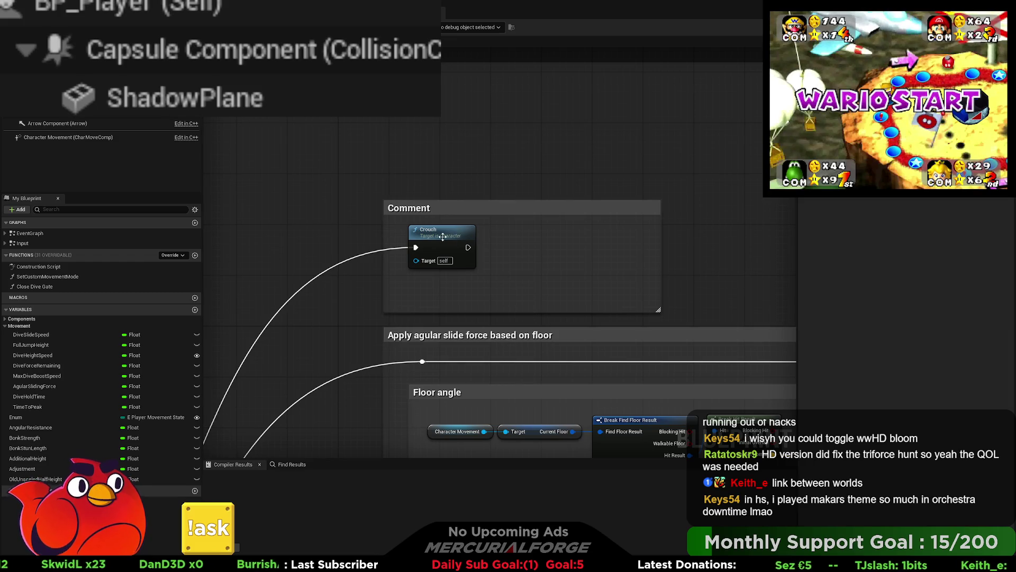
{"action": "left_click_drag", "start_coordinate": [435, 234], "coordinate": [435, 248]}
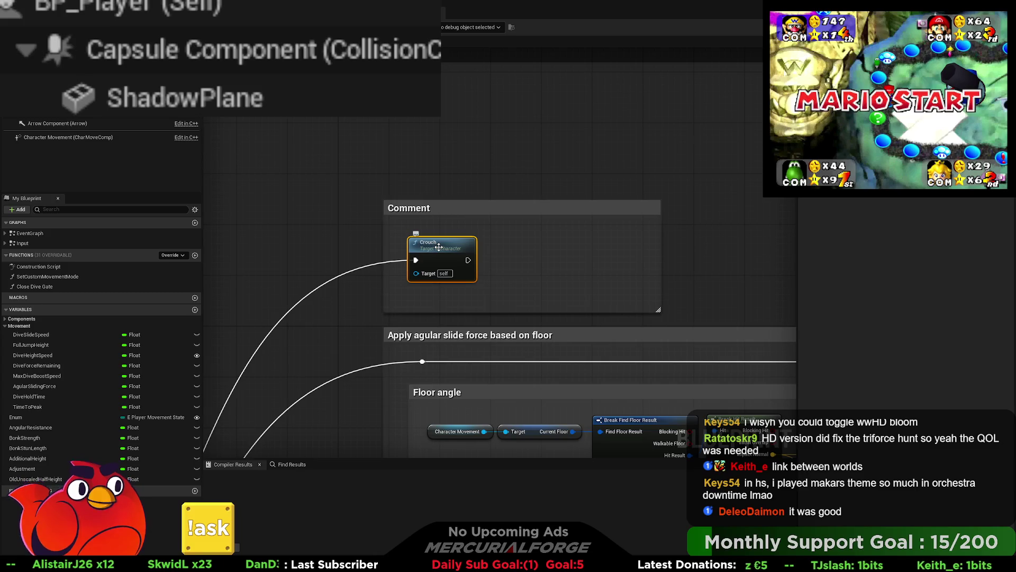
{"action": "scroll", "coordinate": [342, 300], "scroll_direction": "down", "scroll_amount": 5}
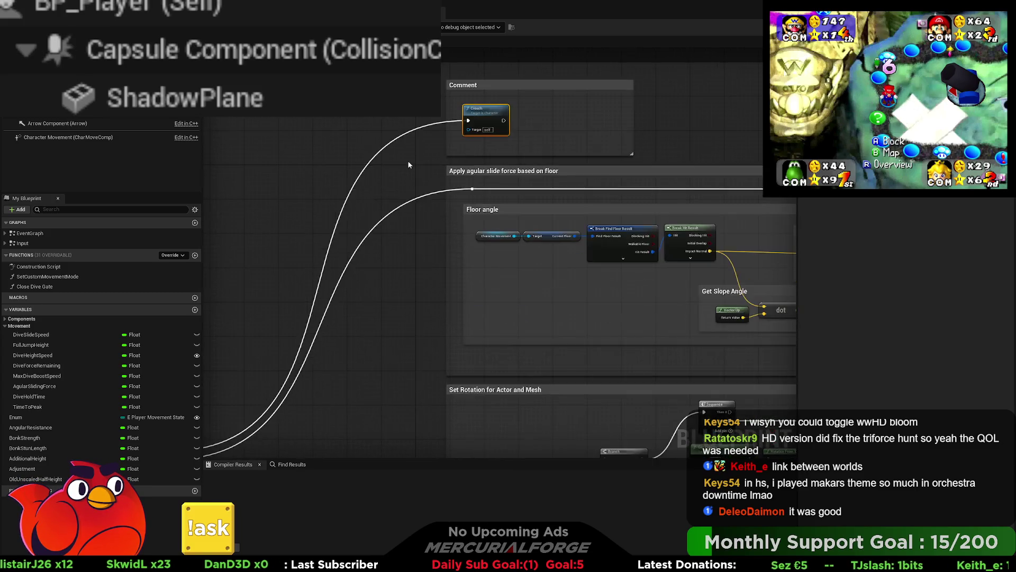
{"action": "left_click_drag", "start_coordinate": [387, 306], "coordinate": [210, 276]}
{"action": "scroll", "coordinate": [590, 252], "scroll_direction": "up", "scroll_amount": 5}
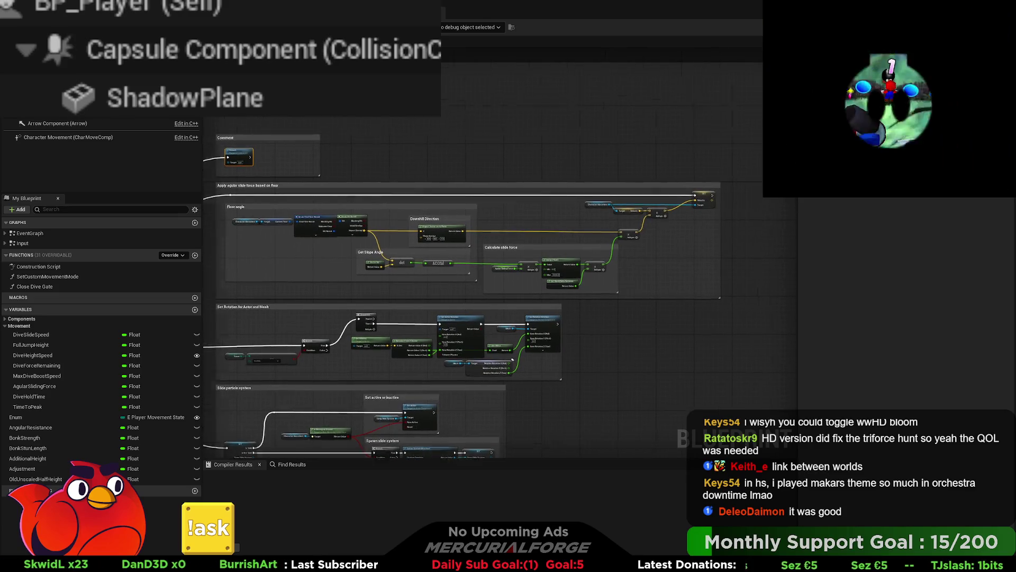
{"action": "scroll", "coordinate": [670, 242], "scroll_direction": "down", "scroll_amount": 2}
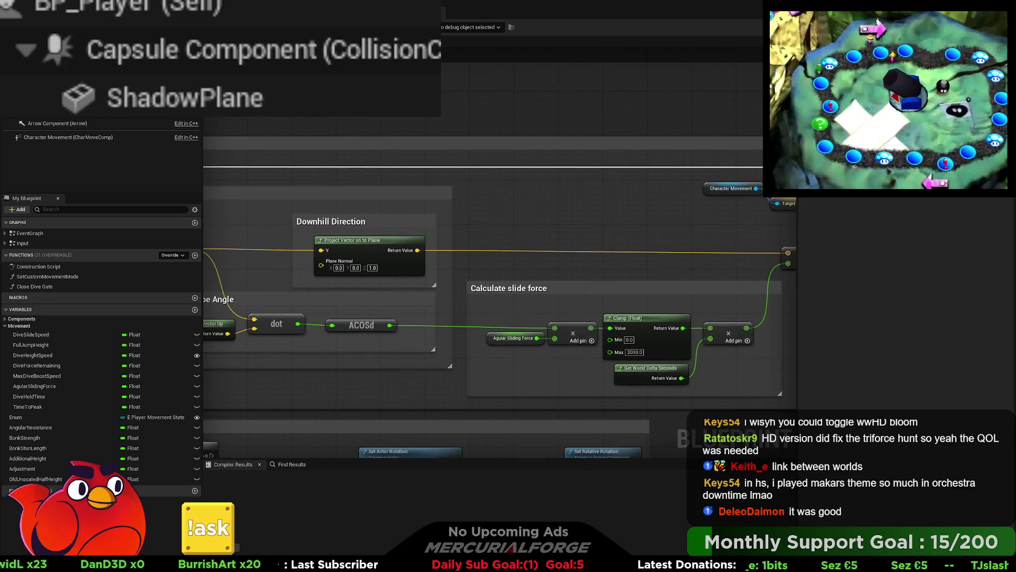
{"action": "scroll", "coordinate": [729, 281], "scroll_direction": "up", "scroll_amount": 2}
{"action": "scroll", "coordinate": [730, 281], "scroll_direction": "down", "scroll_amount": 3}
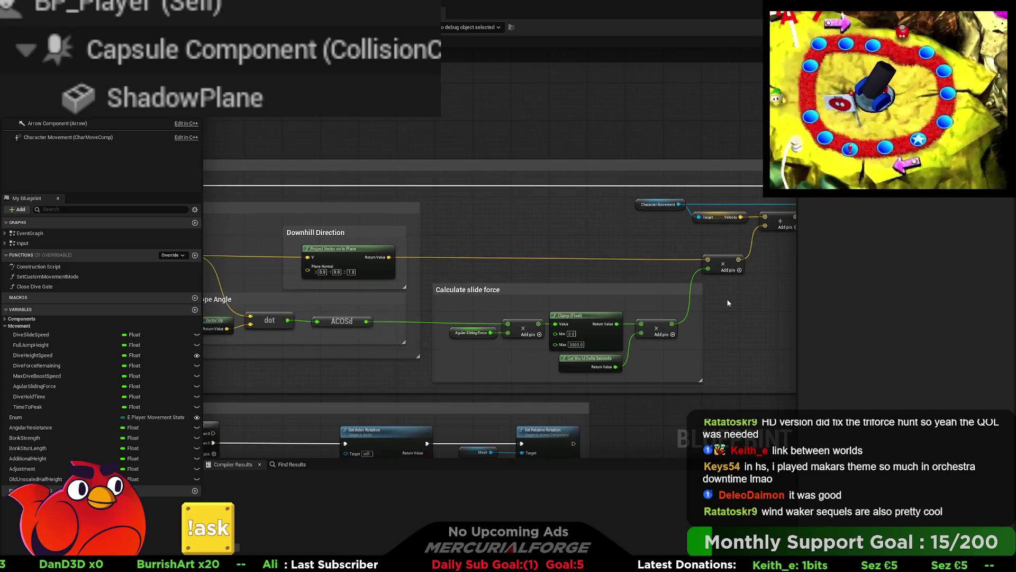
{"action": "scroll", "coordinate": [729, 303], "scroll_direction": "up", "scroll_amount": 2}
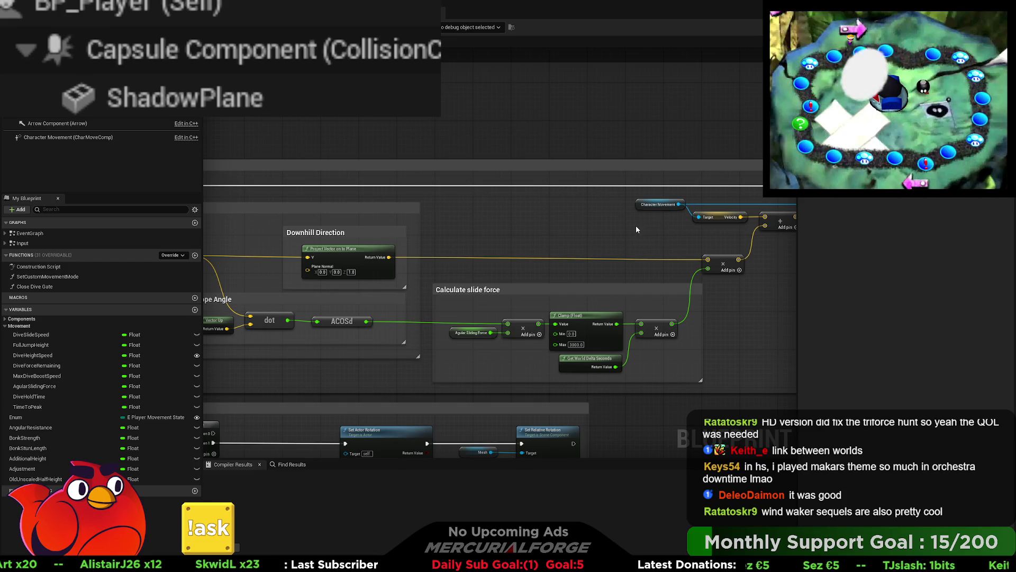
{"action": "mouse_move", "coordinate": [608, 226]}
{"action": "left_mouse_down"}
{"action": "mouse_move", "coordinate": [422, 226]}
{"action": "mouse_move", "coordinate": [516, 224]}
{"action": "left_mouse_up"}
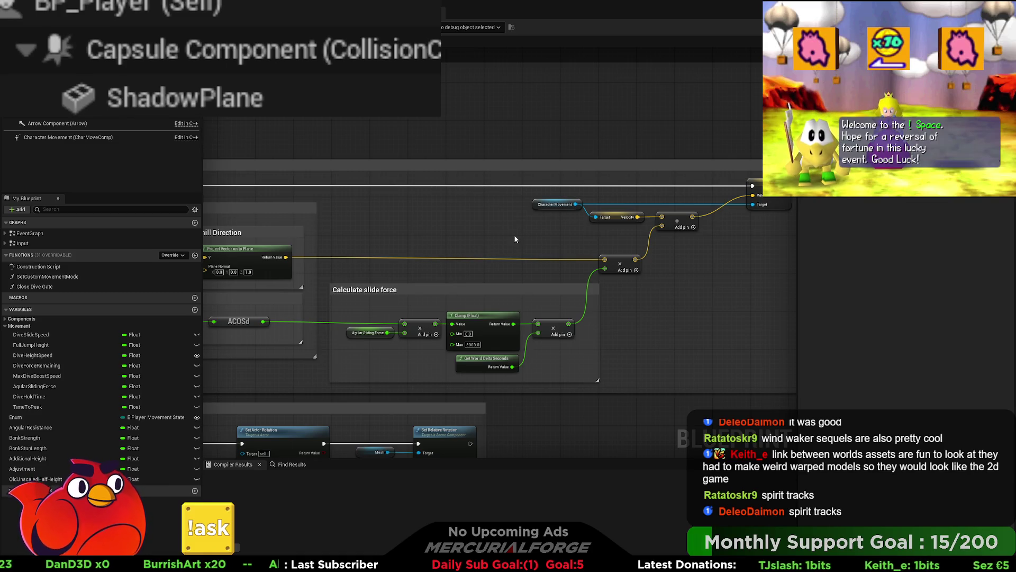
{"action": "mouse_move", "coordinate": [431, 231]}
{"action": "left_mouse_down"}
{"action": "mouse_move", "coordinate": [764, 181]}
{"action": "mouse_move", "coordinate": [922, 189]}
{"action": "left_mouse_up"}
{"action": "scroll", "coordinate": [559, 186], "scroll_direction": "down", "scroll_amount": 5}
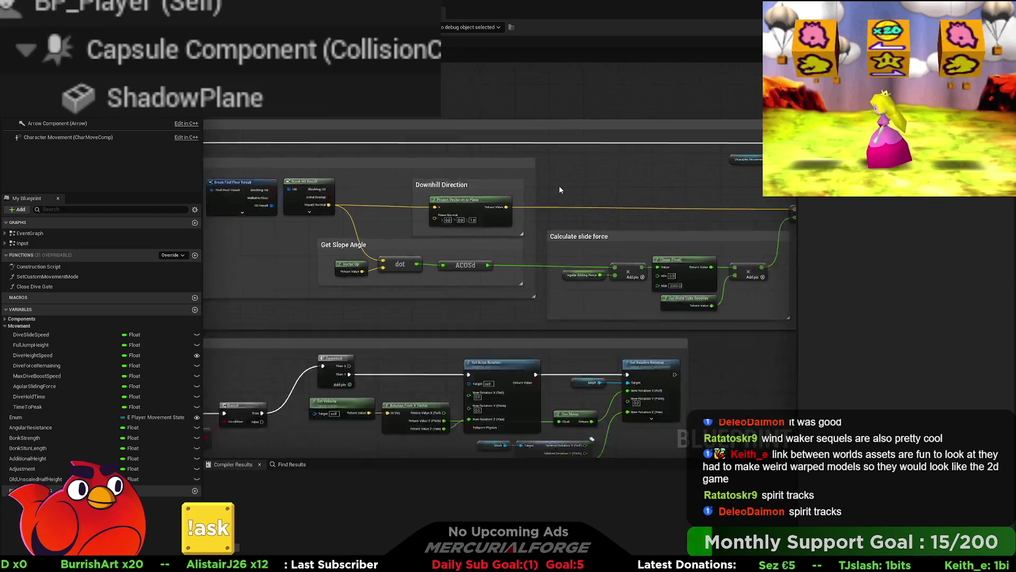
{"action": "left_click_drag", "start_coordinate": [554, 209], "coordinate": [588, 134]}
{"action": "left_click_drag", "start_coordinate": [481, 453], "coordinate": [532, 296]}
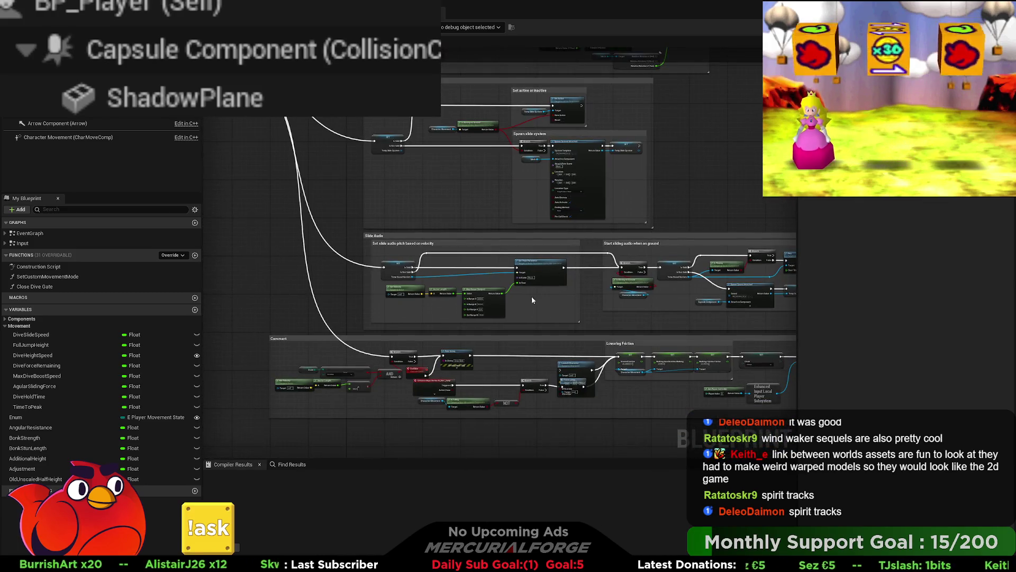
{"action": "left_click_drag", "start_coordinate": [498, 337], "coordinate": [503, 439]}
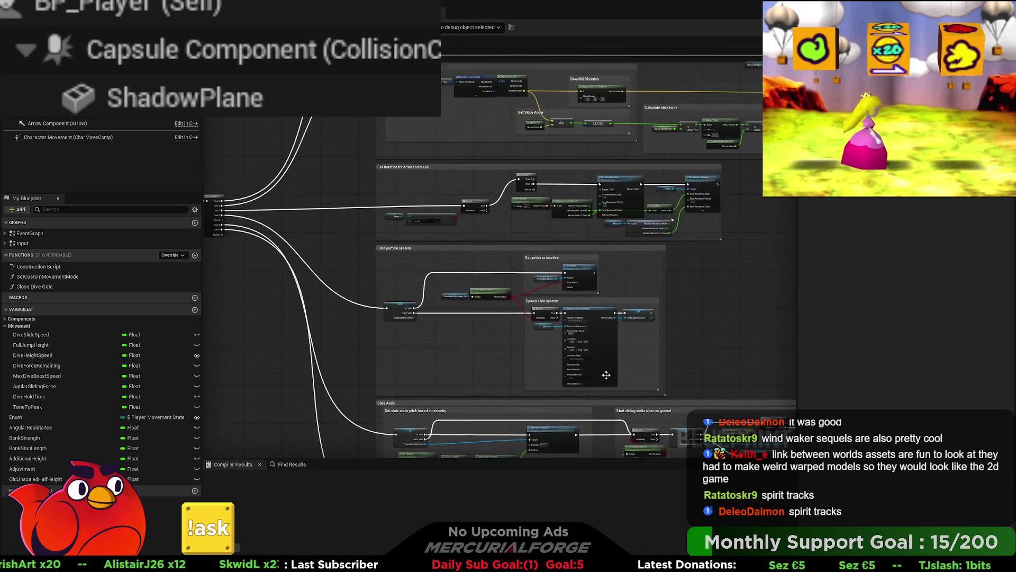
{"action": "left_click_drag", "start_coordinate": [500, 249], "coordinate": [504, 344]}
{"action": "mouse_move", "coordinate": [500, 202]}
{"action": "left_mouse_down"}
{"action": "mouse_move", "coordinate": [502, 283]}
{"action": "mouse_move", "coordinate": [473, 268]}
{"action": "mouse_move", "coordinate": [534, 317]}
{"action": "left_mouse_up"}
{"action": "scroll", "coordinate": [445, 293], "scroll_direction": "up", "scroll_amount": 4}
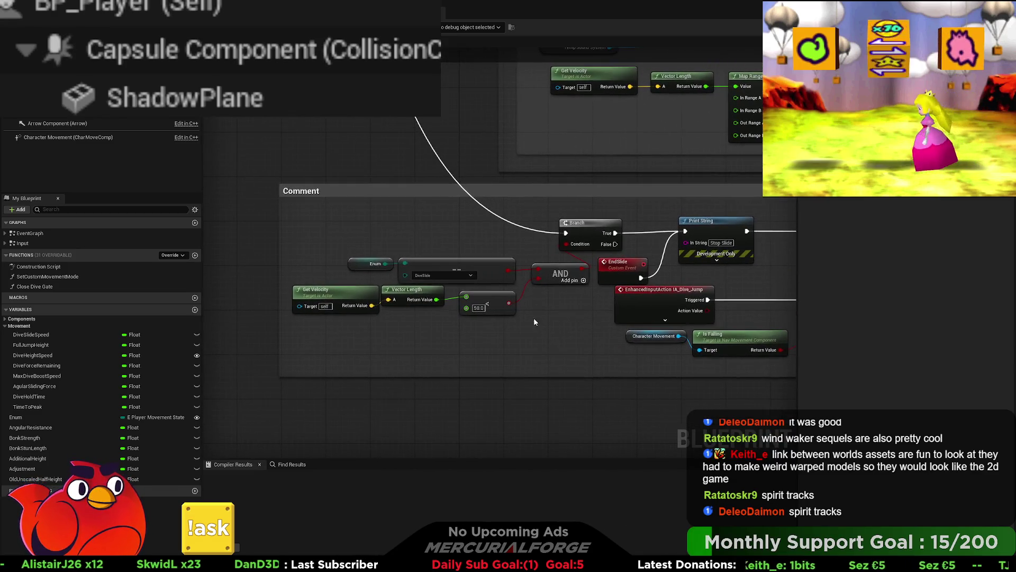
- Add a straightened reroute point on the exec wire into Branch, placed near the Branch node
{"action": "double_click", "coordinate": [511, 236]}
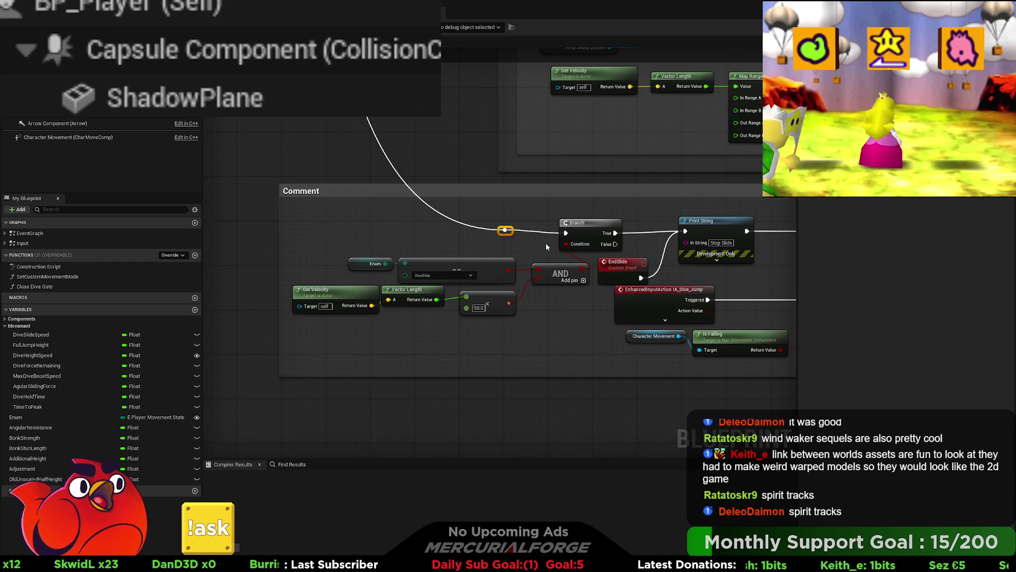
{"action": "key", "text": "q"}
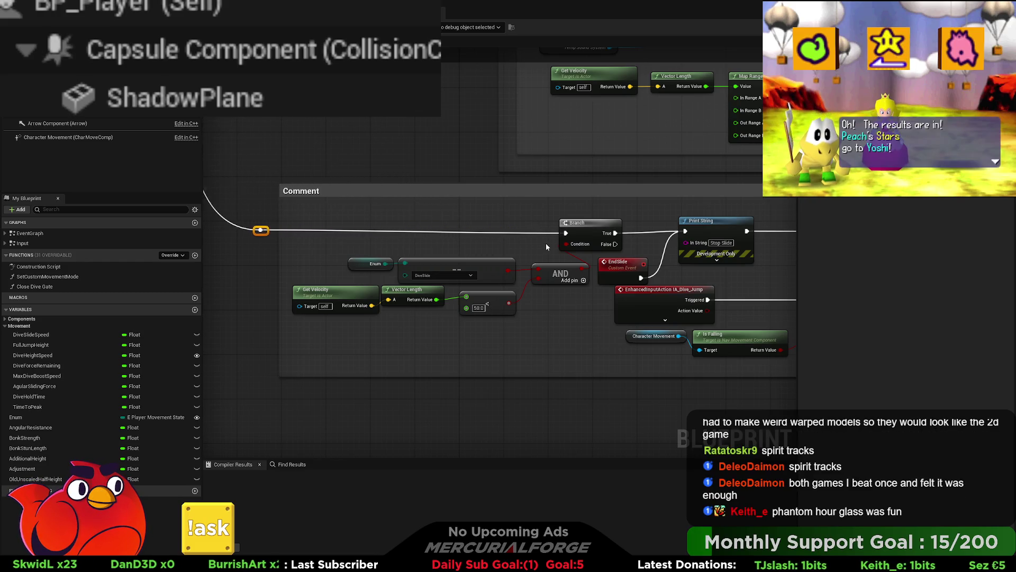
{"action": "left_click_drag", "start_coordinate": [547, 246], "coordinate": [184, 297]}
{"action": "left_click_drag", "start_coordinate": [349, 231], "coordinate": [569, 240]}
{"action": "left_click", "coordinate": [568, 236]}
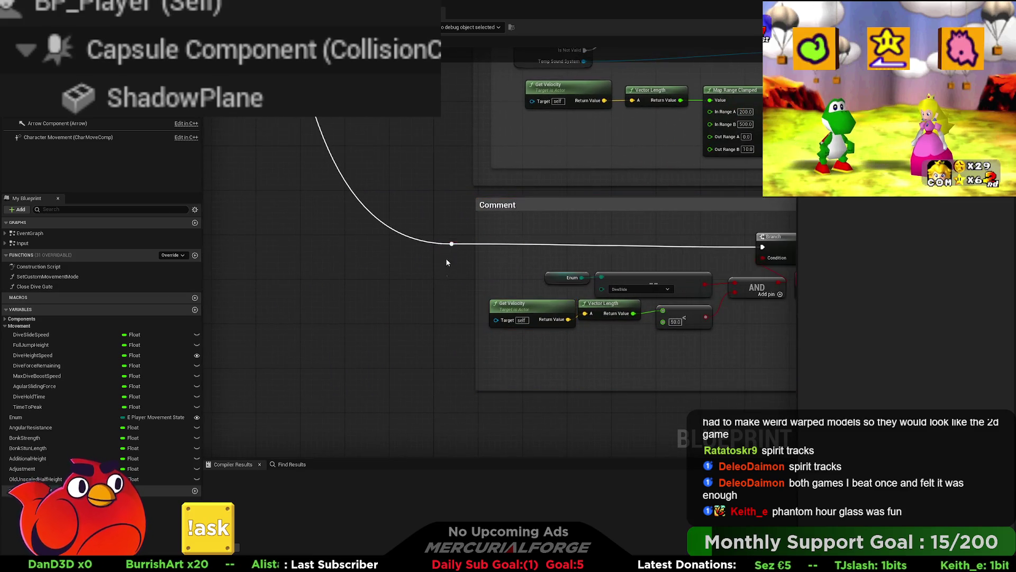
{"action": "mouse_move", "coordinate": [458, 244]}
{"action": "left_mouse_down"}
{"action": "mouse_move", "coordinate": [412, 241]}
{"action": "mouse_move", "coordinate": [501, 243]}
{"action": "left_mouse_up"}
{"action": "left_click", "coordinate": [443, 256]}
- Straighten the wire between the reroute point and the Branch node
{"action": "scroll", "coordinate": [441, 257], "scroll_direction": "down", "scroll_amount": 6}
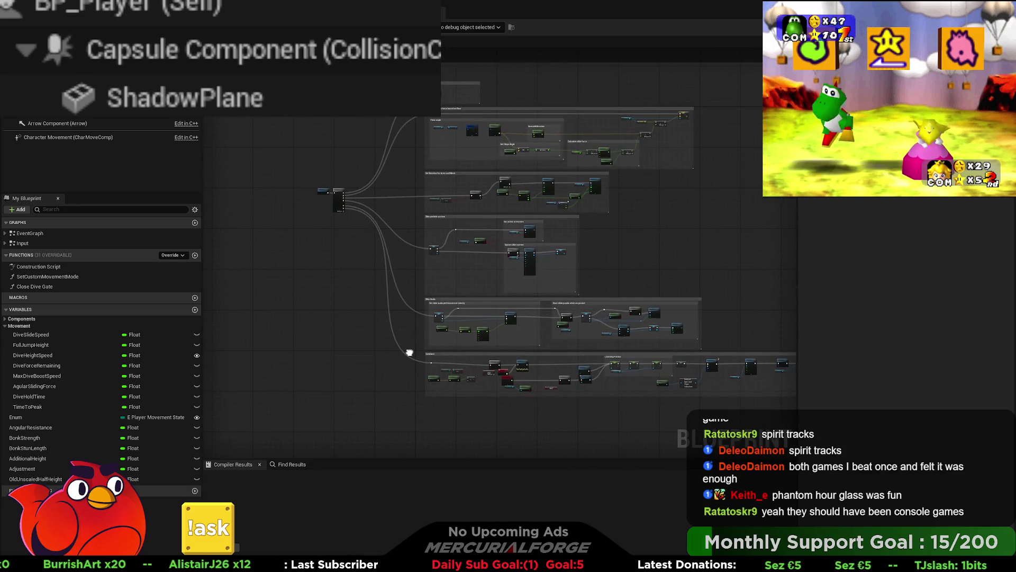
{"action": "mouse_move", "coordinate": [410, 352]}
{"action": "left_mouse_down"}
{"action": "mouse_move", "coordinate": [398, 362]}
{"action": "mouse_move", "coordinate": [351, 265]}
{"action": "left_mouse_up"}
{"action": "scroll", "coordinate": [350, 264], "scroll_direction": "up", "scroll_amount": 6}
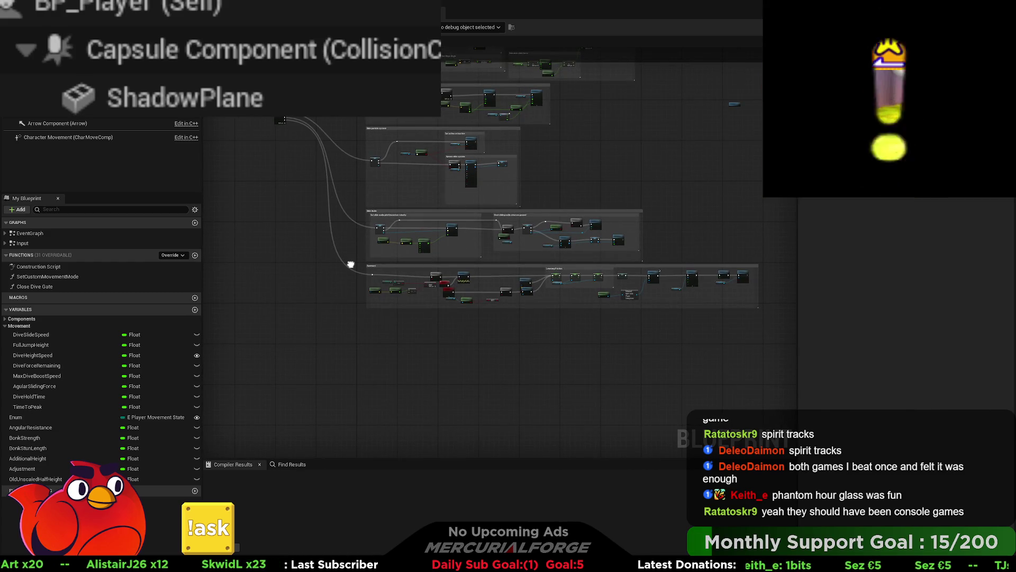
{"action": "scroll", "coordinate": [534, 229], "scroll_direction": "up", "scroll_amount": 3}
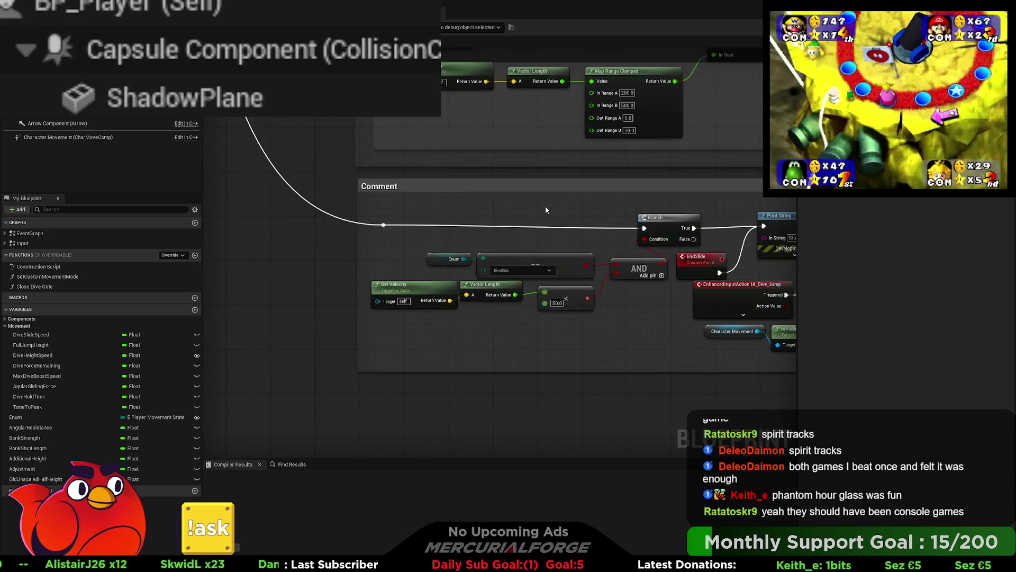
{"action": "mouse_move", "coordinate": [724, 200]}
{"action": "left_mouse_down"}
{"action": "mouse_move", "coordinate": [607, 236]}
{"action": "mouse_move", "coordinate": [372, 239]}
{"action": "left_mouse_up"}
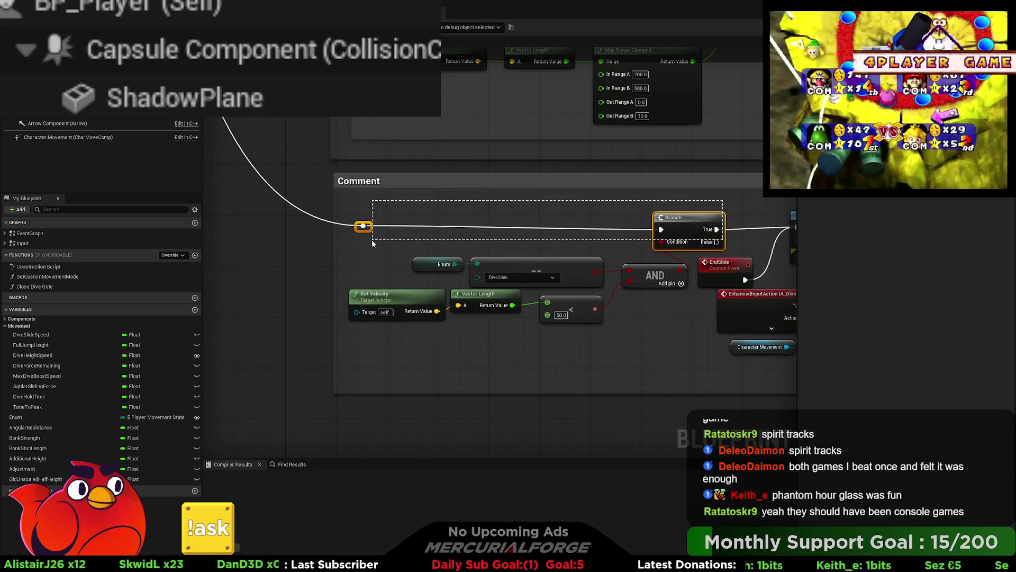
{"action": "key", "text": "q"}
{"action": "mouse_move", "coordinate": [665, 227]}
{"action": "left_mouse_down"}
{"action": "mouse_move", "coordinate": [421, 235]}
{"action": "mouse_move", "coordinate": [582, 221]}
{"action": "left_mouse_up"}
{"action": "scroll", "coordinate": [472, 301], "scroll_direction": "down", "scroll_amount": 6}
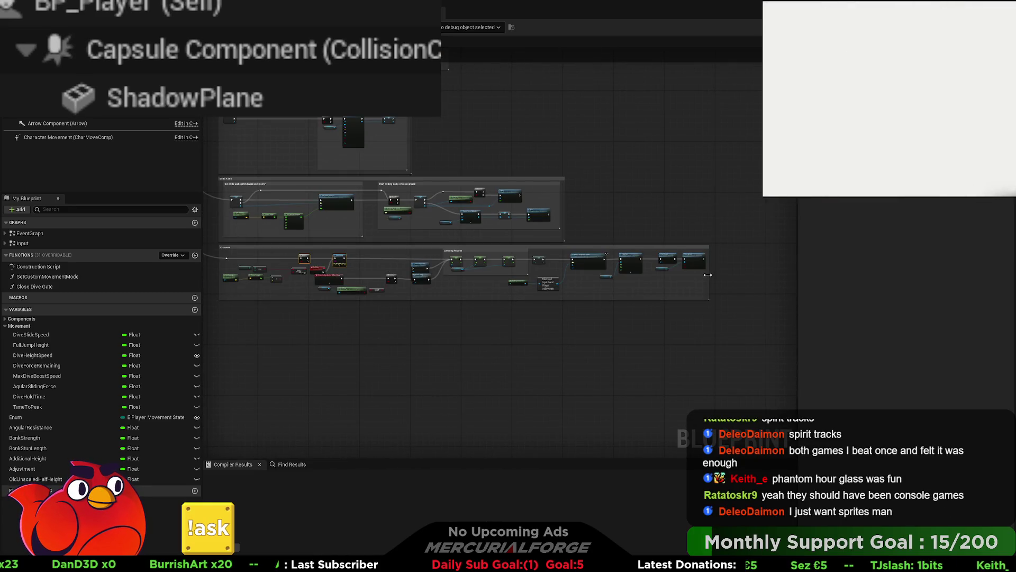
- Widen the lower Comment box, shift the AND node left, and raise its condition nodes into line
{"action": "mouse_move", "coordinate": [709, 286]}
{"action": "left_mouse_down"}
{"action": "mouse_move", "coordinate": [765, 286]}
{"action": "mouse_move", "coordinate": [297, 259]}
{"action": "left_mouse_up"}
{"action": "key", "text": "Right"}
{"action": "key", "text": "Right"}
{"action": "key", "text": "Right"}
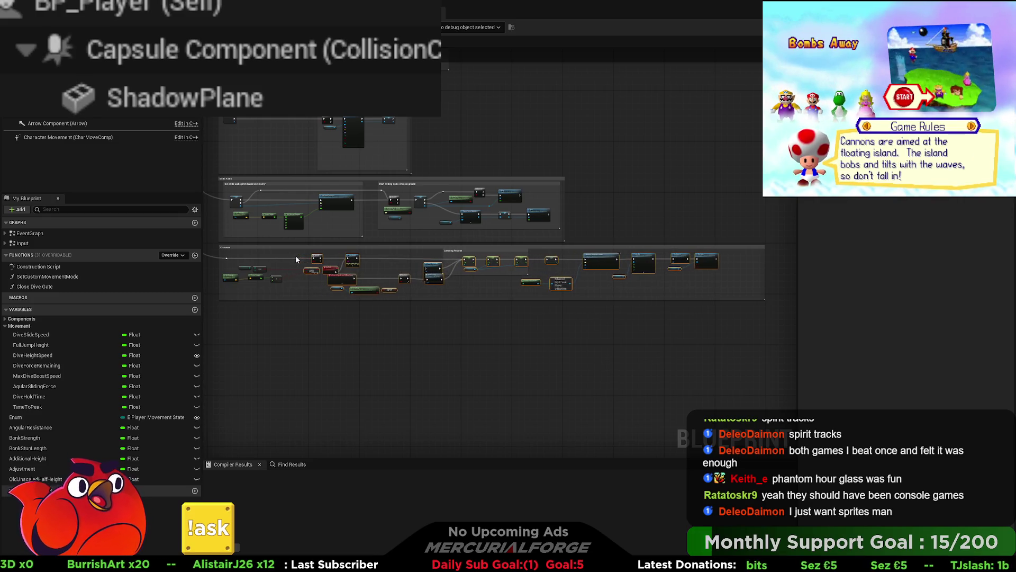
{"action": "scroll", "coordinate": [296, 260], "scroll_direction": "up", "scroll_amount": 5}
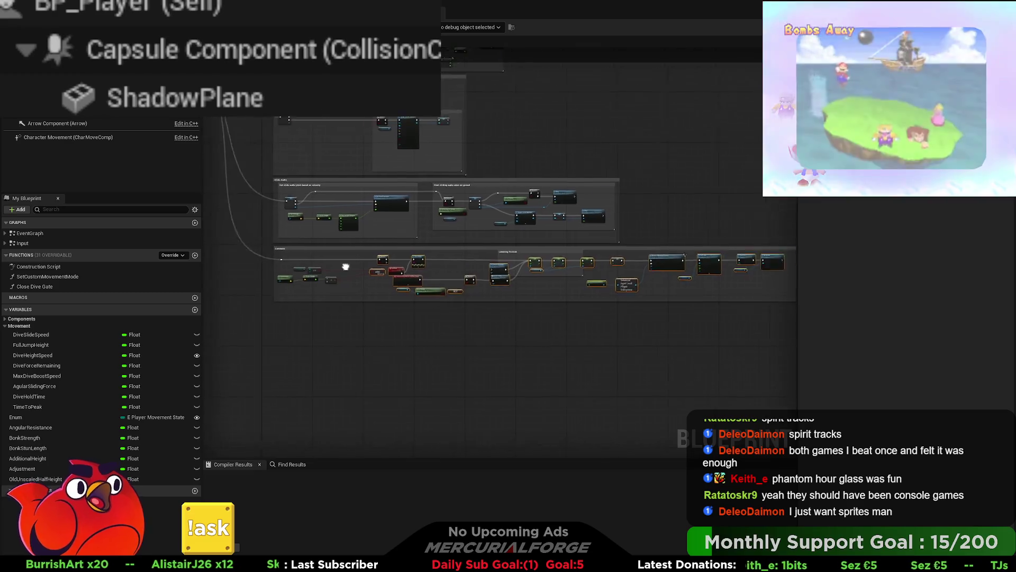
{"action": "left_click", "coordinate": [621, 296]}
{"action": "left_click_drag", "start_coordinate": [621, 296], "coordinate": [607, 295]}
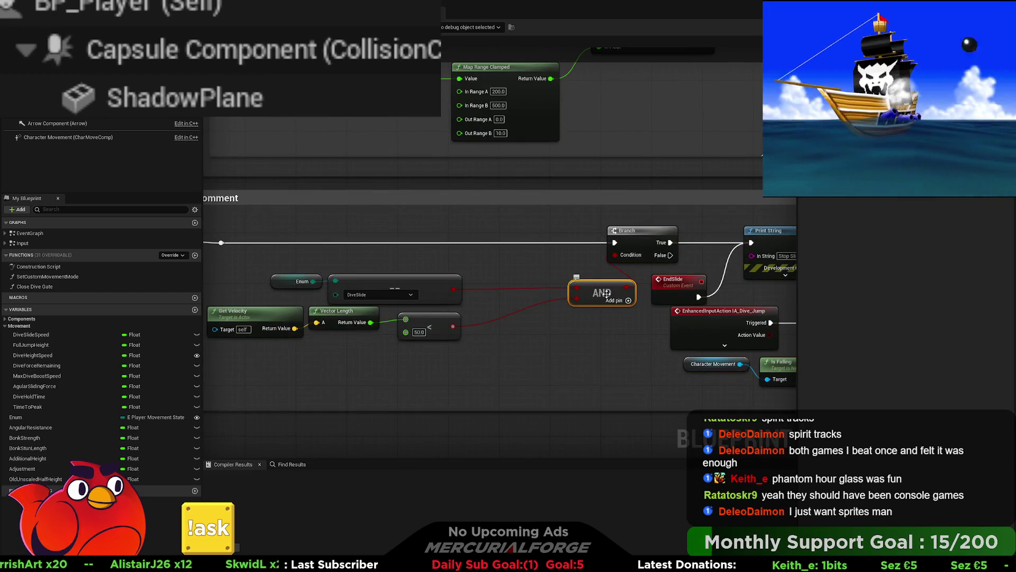
{"action": "mouse_move", "coordinate": [637, 352]}
{"action": "left_mouse_down"}
{"action": "mouse_move", "coordinate": [403, 312]}
{"action": "mouse_move", "coordinate": [310, 272]}
{"action": "left_mouse_up"}
{"action": "key", "text": "Up"}
{"action": "key", "text": "Up"}
{"action": "key", "text": "Up"}
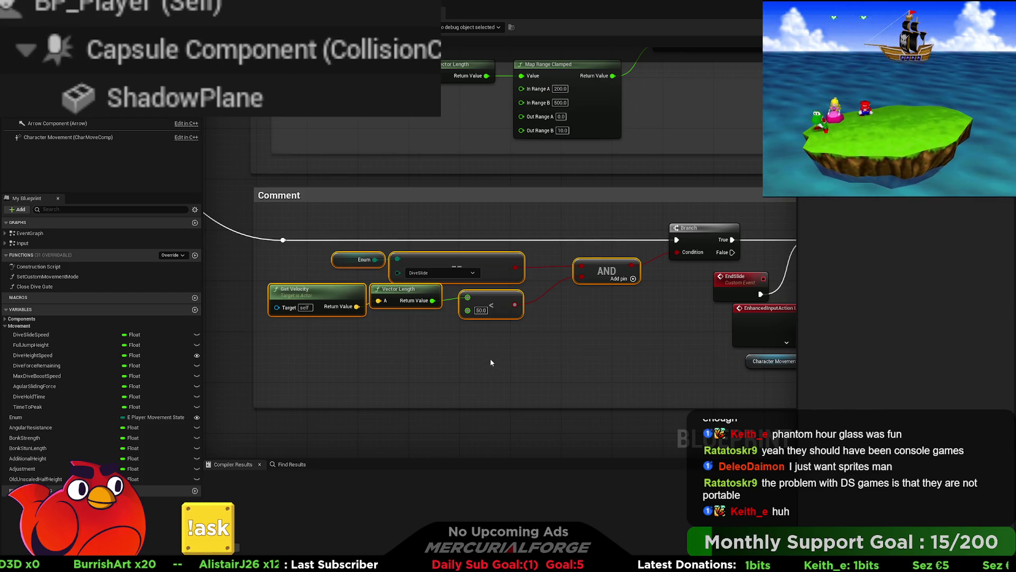
- Lower Get Velocity, Vector Length and < one grid step and line Vector Length up with them
{"action": "mouse_move", "coordinate": [491, 363]}
{"action": "left_mouse_down"}
{"action": "mouse_move", "coordinate": [526, 369]}
{"action": "mouse_move", "coordinate": [376, 292]}
{"action": "mouse_move", "coordinate": [306, 292]}
{"action": "left_mouse_up"}
{"action": "left_click_drag", "start_coordinate": [511, 322], "coordinate": [511, 328]}
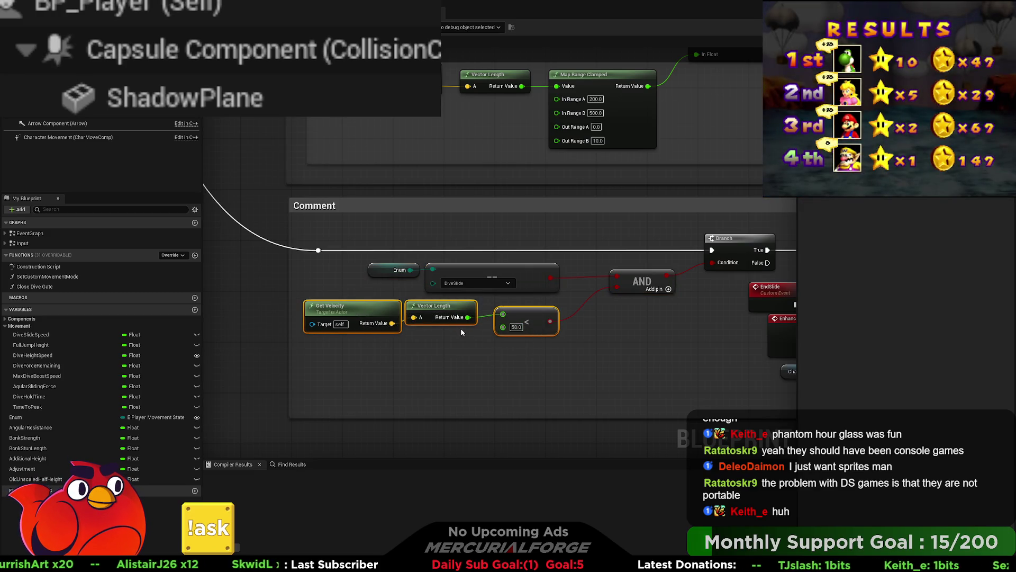
{"action": "left_click", "coordinate": [460, 329]}
{"action": "left_click_drag", "start_coordinate": [439, 317], "coordinate": [446, 323]}
{"action": "left_click", "coordinate": [498, 351]}
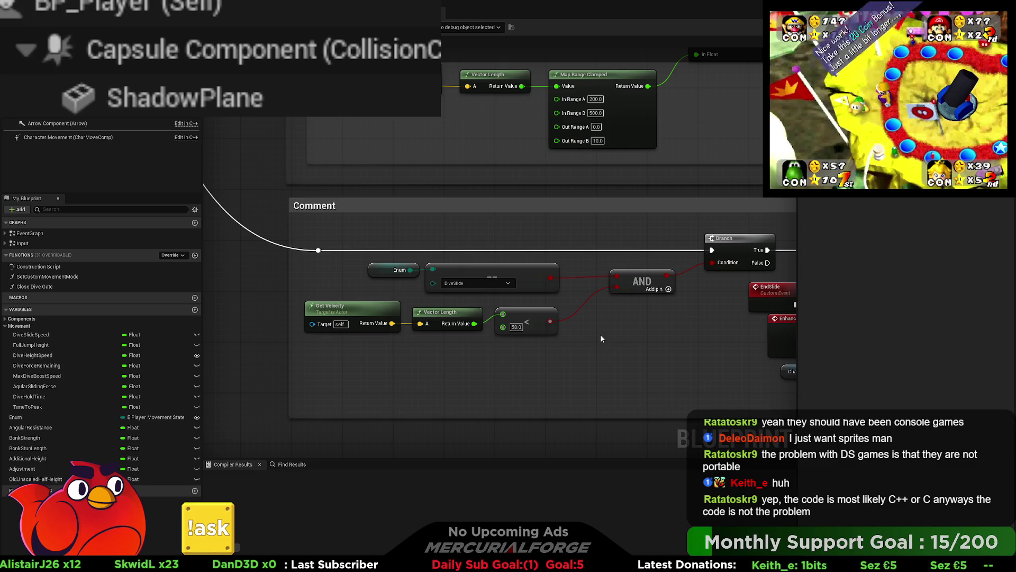
{"action": "mouse_move", "coordinate": [601, 335]}
{"action": "left_mouse_down"}
{"action": "mouse_move", "coordinate": [537, 331]}
{"action": "mouse_move", "coordinate": [612, 332]}
{"action": "left_mouse_up"}
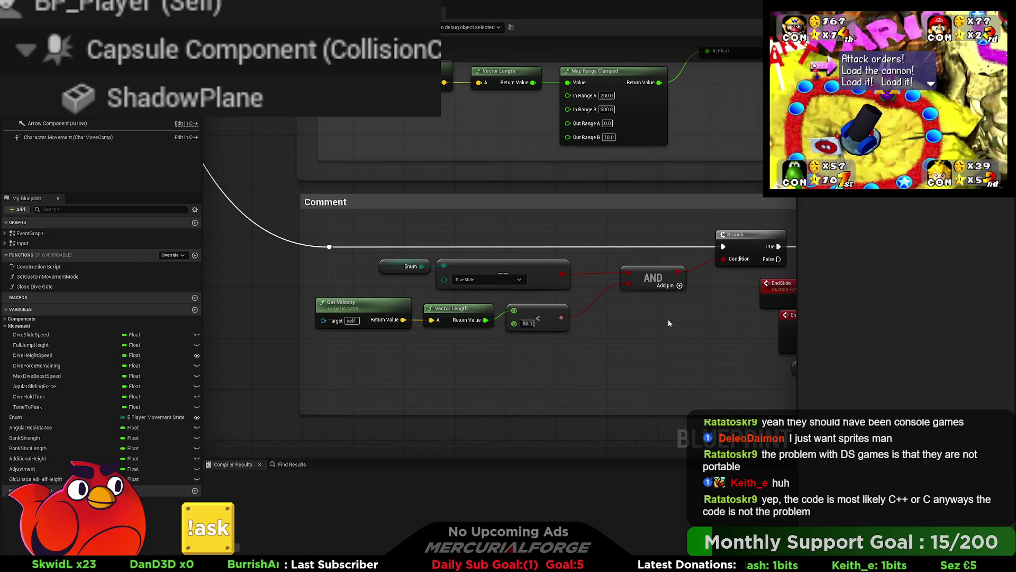
- Straighten the wires between the Enum, == and AND nodes
{"action": "left_click_drag", "start_coordinate": [648, 263], "coordinate": [419, 272]}
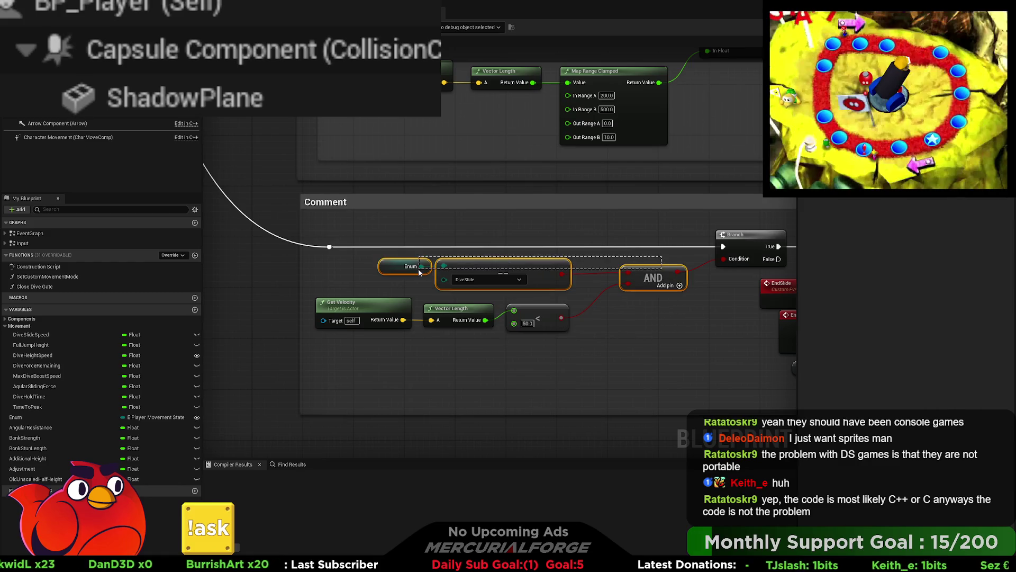
{"action": "key", "text": "q"}
{"action": "left_click", "coordinate": [607, 314]}
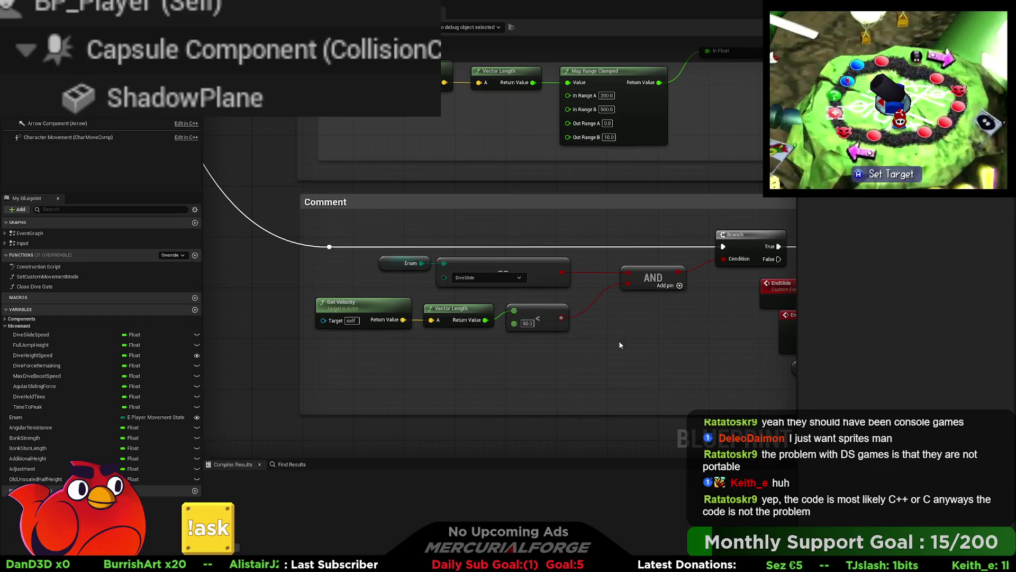
- Shift Get Velocity, Vector Length, < and AND right, and raise the EndSlide event slightly
{"action": "left_click_drag", "start_coordinate": [596, 342], "coordinate": [379, 310]}
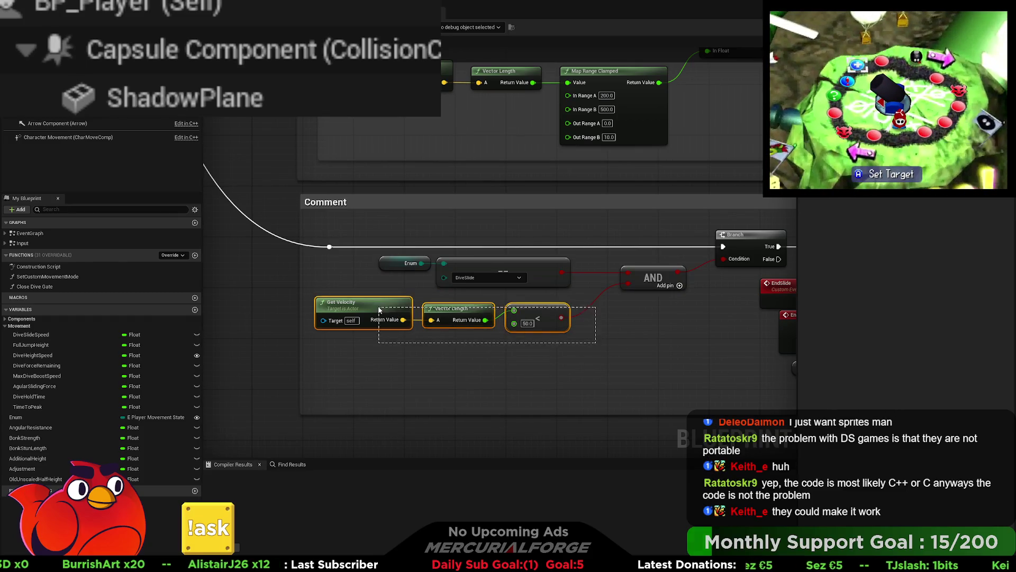
{"action": "key", "text": "Right"}
{"action": "key", "text": "Right"}
{"action": "key", "text": "Right"}
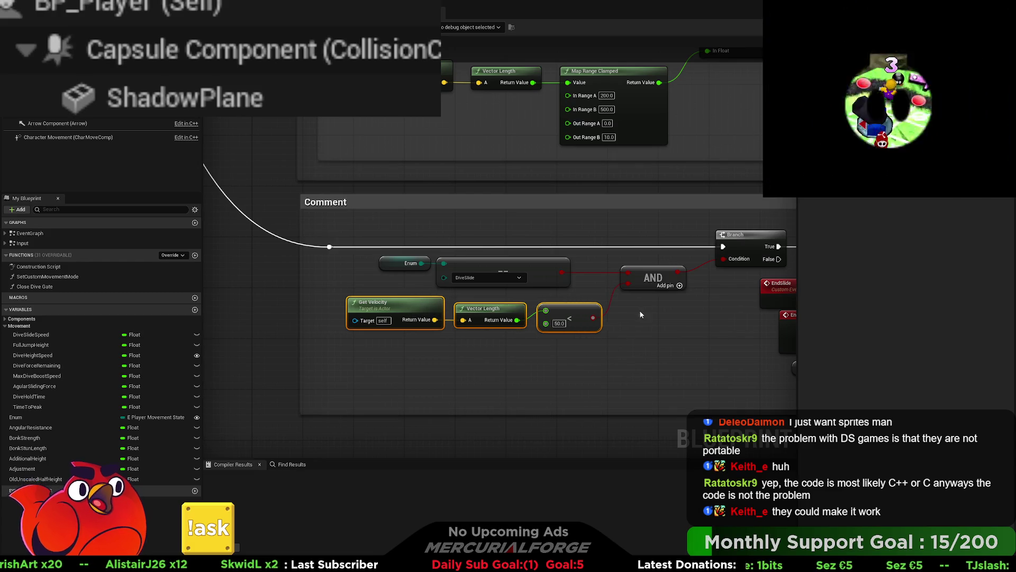
{"action": "left_click", "coordinate": [655, 280]}
{"action": "key", "text": "Right"}
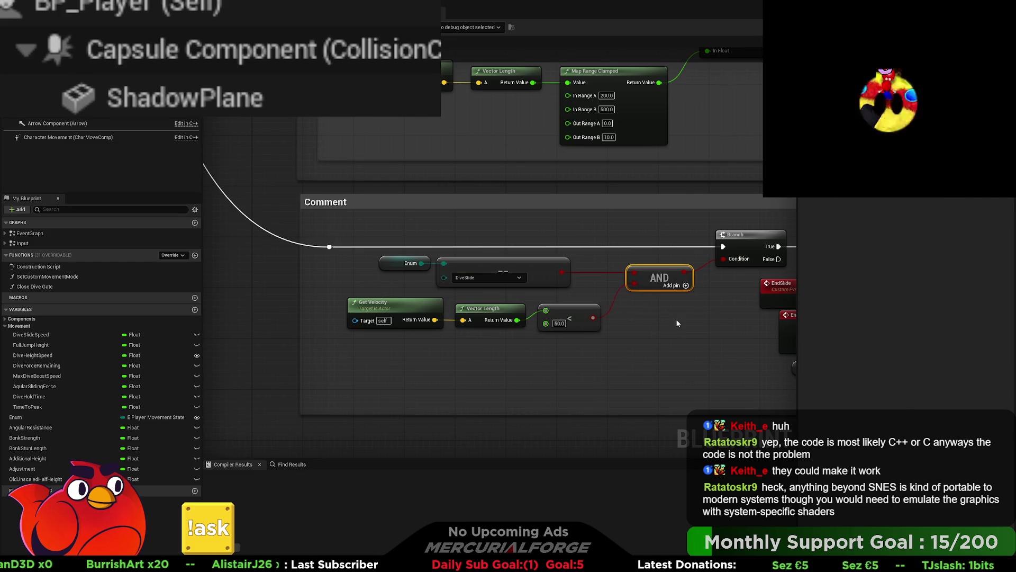
{"action": "left_click_drag", "start_coordinate": [676, 319], "coordinate": [510, 323]}
{"action": "mouse_move", "coordinate": [586, 295]}
{"action": "left_mouse_down"}
{"action": "mouse_move", "coordinate": [455, 294]}
{"action": "mouse_move", "coordinate": [392, 282]}
{"action": "left_mouse_up"}
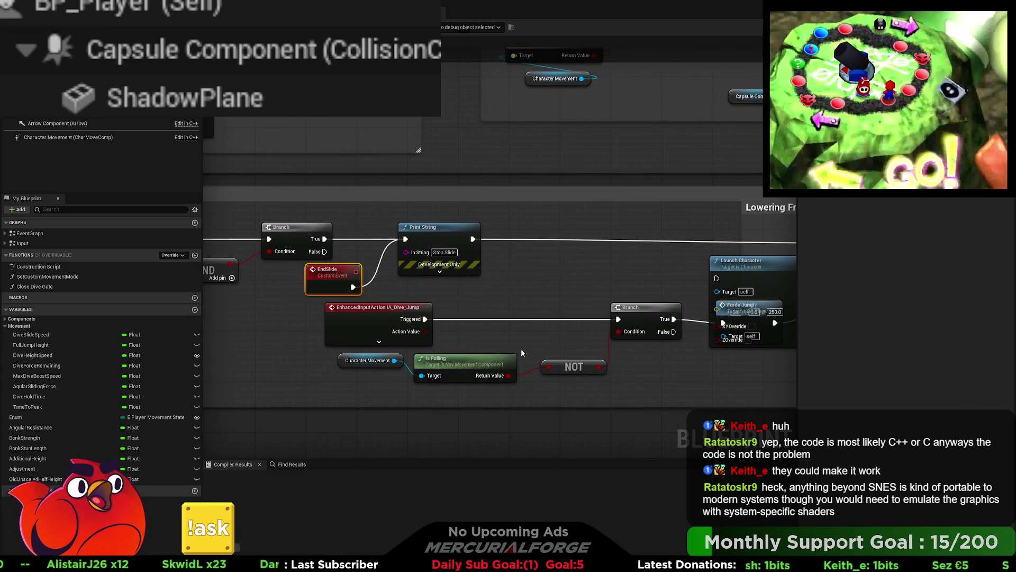
- Place IA_Dive_Jump beside its Branch and straighten Character Movement, Is Falling and NOT into one row
{"action": "left_click_drag", "start_coordinate": [381, 318], "coordinate": [387, 318]}
{"action": "left_click_drag", "start_coordinate": [639, 355], "coordinate": [644, 355]}
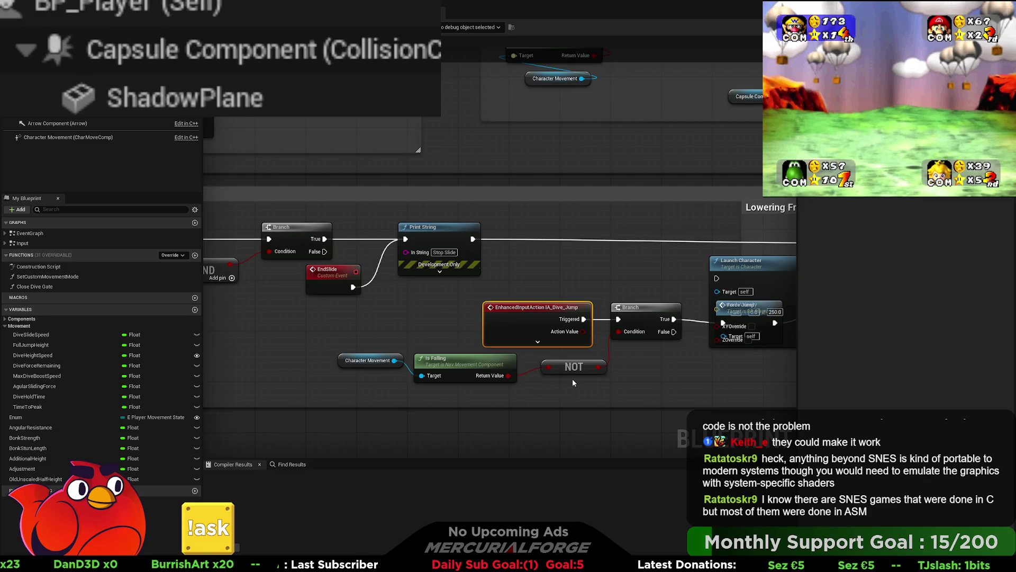
{"action": "left_click_drag", "start_coordinate": [571, 367], "coordinate": [373, 364]}
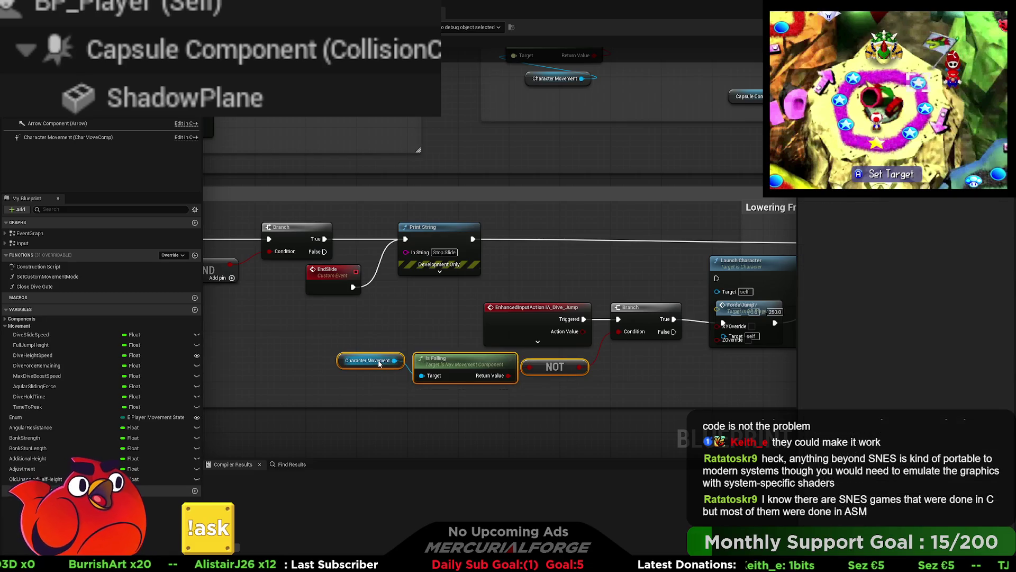
{"action": "key", "text": "q"}
{"action": "left_click_drag", "start_coordinate": [504, 373], "coordinate": [497, 392]}
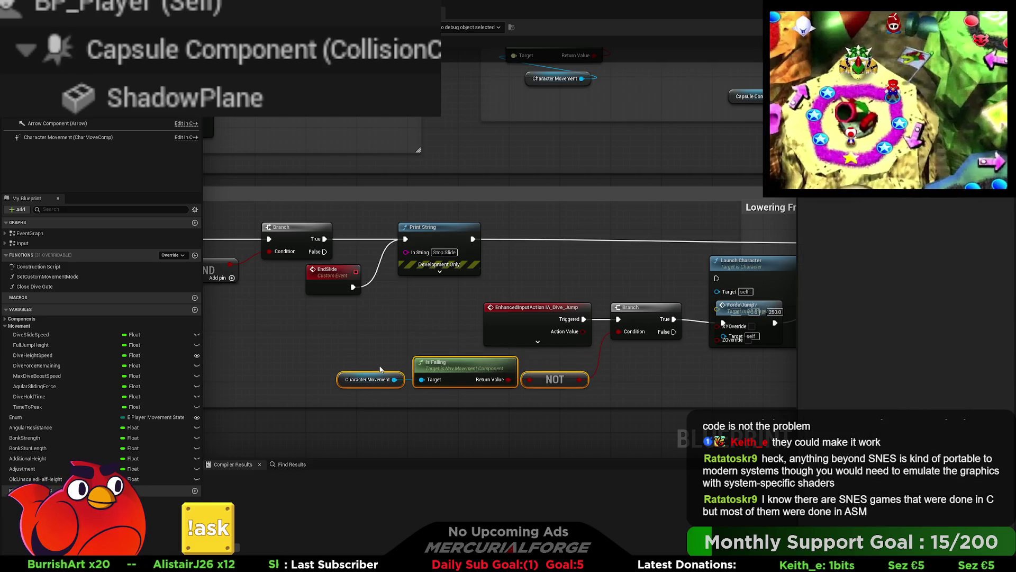
{"action": "key", "text": "Right"}
{"action": "key", "text": "Right"}
{"action": "key", "text": "Right"}
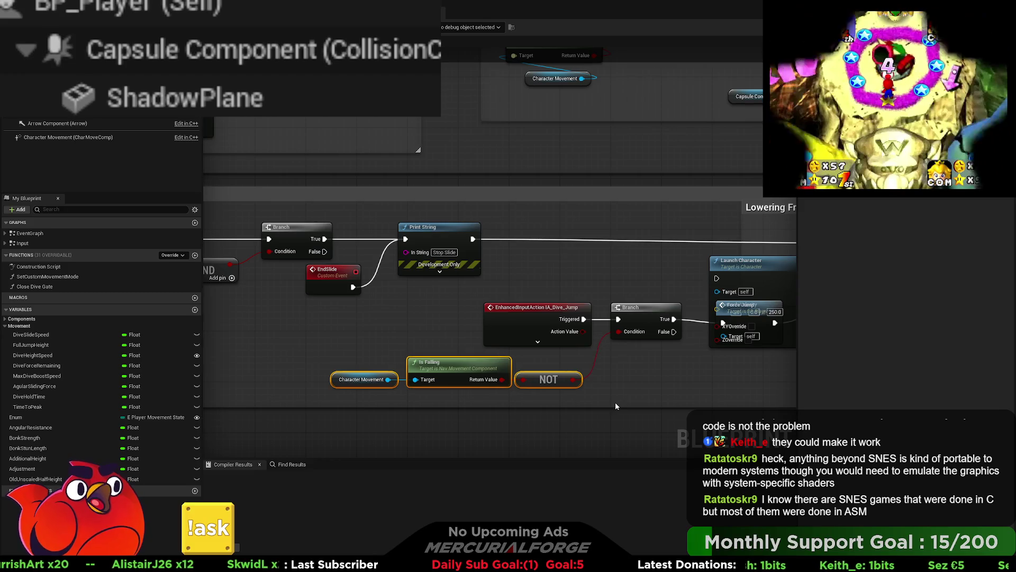
{"action": "mouse_move", "coordinate": [621, 370]}
{"action": "left_mouse_down"}
{"action": "mouse_move", "coordinate": [757, 363]}
{"action": "mouse_move", "coordinate": [592, 365]}
{"action": "left_mouse_up"}
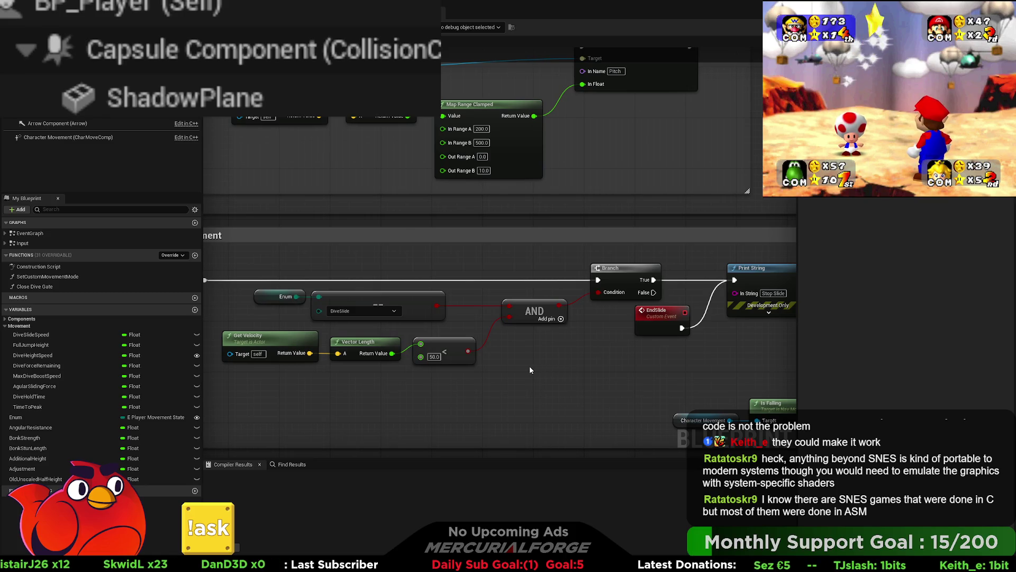
{"action": "left_click_drag", "start_coordinate": [673, 330], "coordinate": [556, 323]}
{"action": "mouse_move", "coordinate": [646, 343]}
{"action": "left_mouse_down"}
{"action": "mouse_move", "coordinate": [561, 348]}
{"action": "mouse_move", "coordinate": [357, 326]}
{"action": "left_mouse_up"}
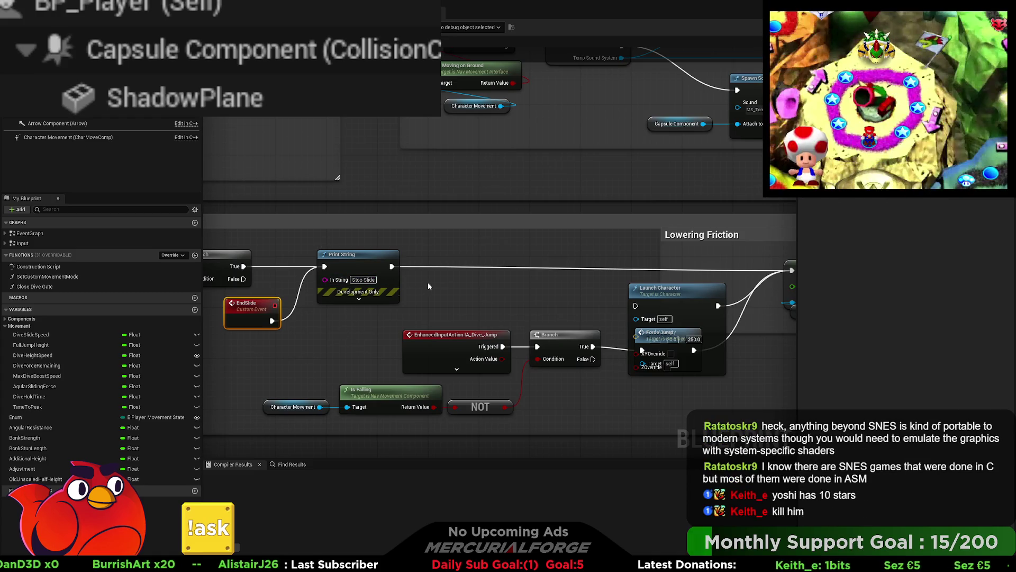
- Add a reroute point on the Print String exec wire, feed EndSlide's output into it, and lower it slightly
{"action": "left_click_drag", "start_coordinate": [510, 284], "coordinate": [503, 285]}
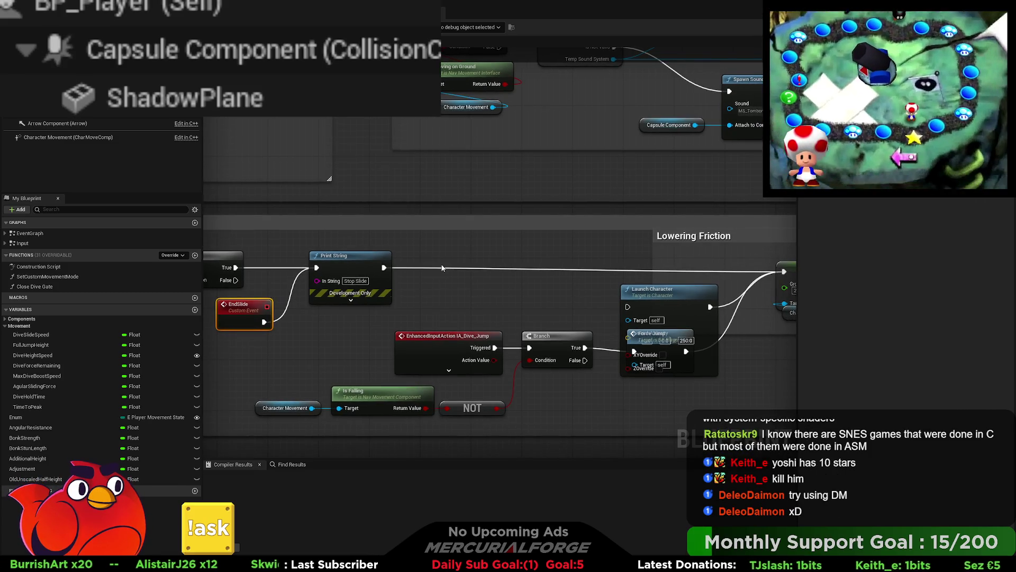
{"action": "double_click", "coordinate": [443, 269]}
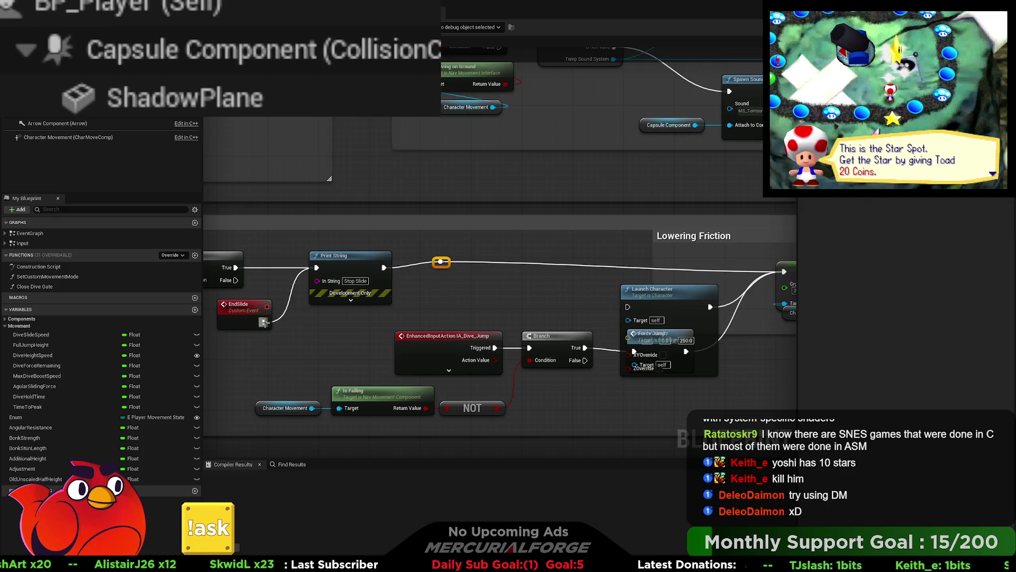
{"action": "left_click_drag", "start_coordinate": [265, 322], "coordinate": [443, 269]}
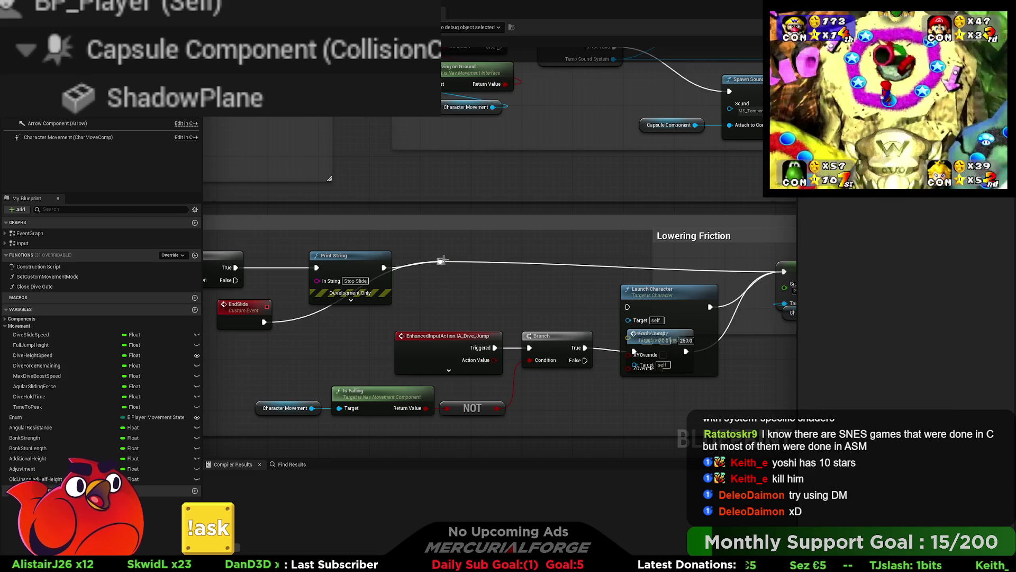
{"action": "left_click_drag", "start_coordinate": [441, 264], "coordinate": [445, 274]}
{"action": "left_click_drag", "start_coordinate": [443, 314], "coordinate": [523, 317]}
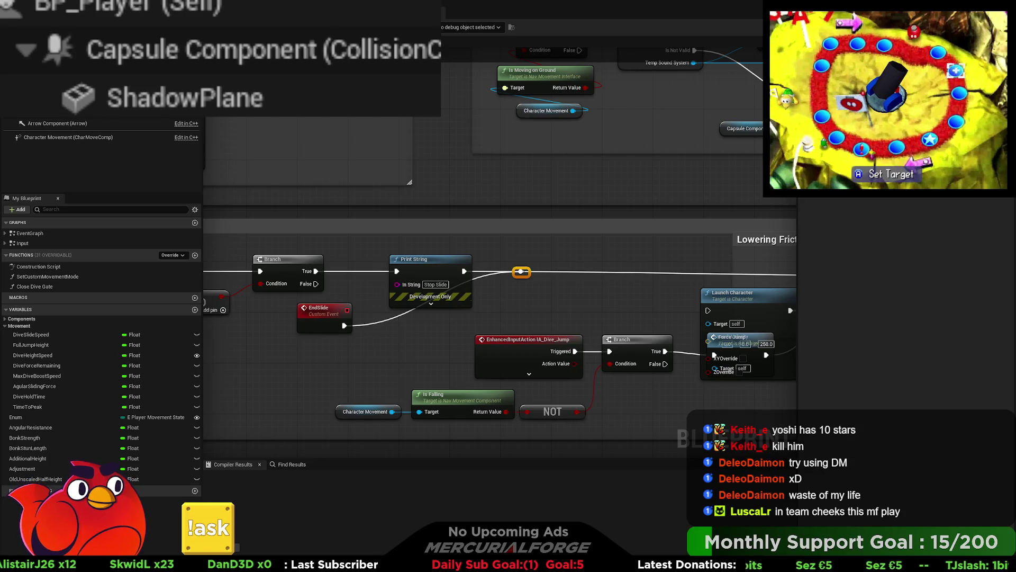
- Delete the Print String debug node
{"action": "left_click_drag", "start_coordinate": [547, 237], "coordinate": [624, 239]}
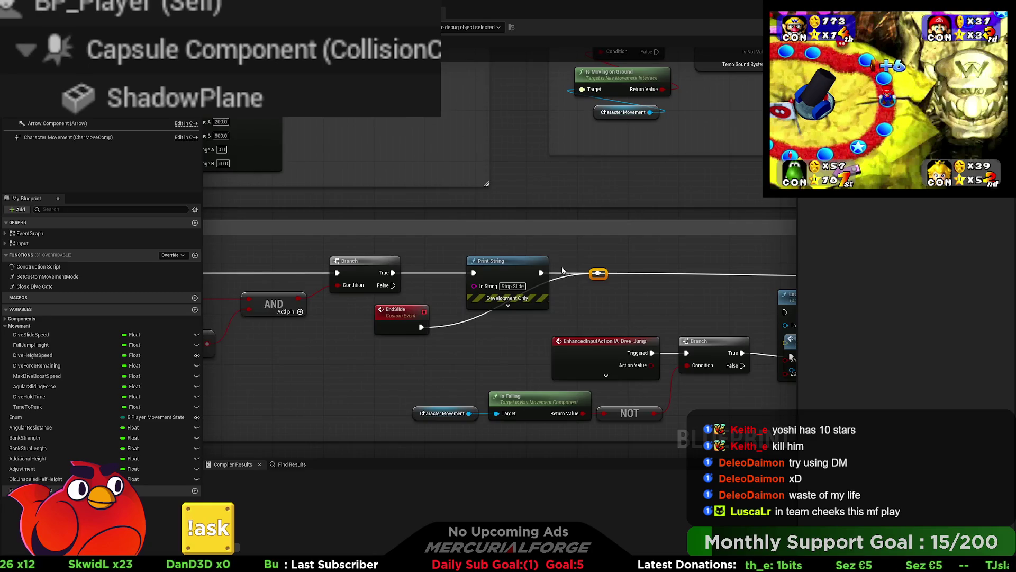
{"action": "left_click", "coordinate": [546, 303]}
{"action": "key", "text": "Delete"}
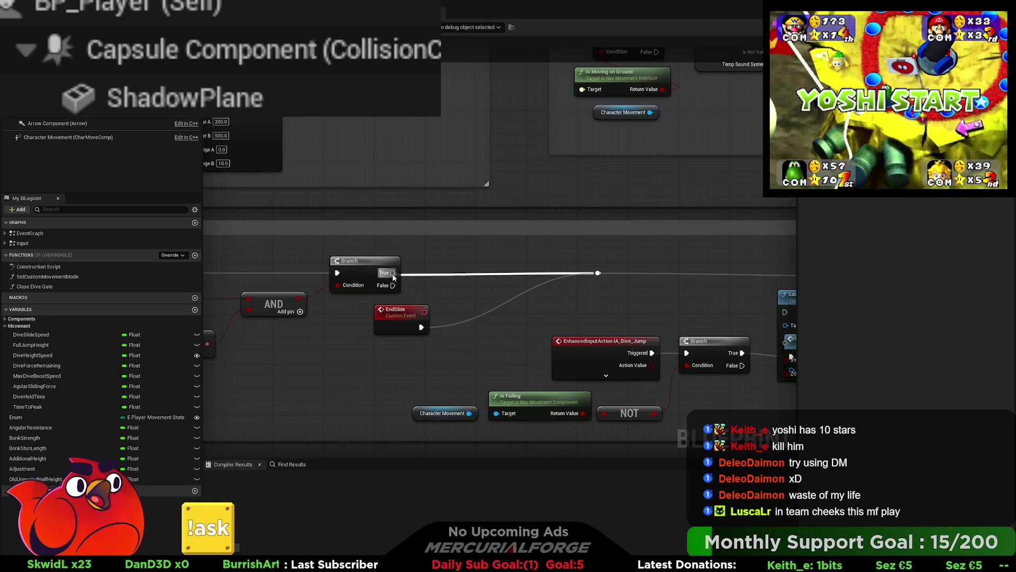
- Move the EndSlide event up above the wire
{"action": "mouse_move", "coordinate": [286, 284]}
{"action": "left_mouse_down"}
{"action": "mouse_move", "coordinate": [707, 253]}
{"action": "mouse_move", "coordinate": [610, 270]}
{"action": "mouse_move", "coordinate": [356, 280]}
{"action": "left_mouse_up"}
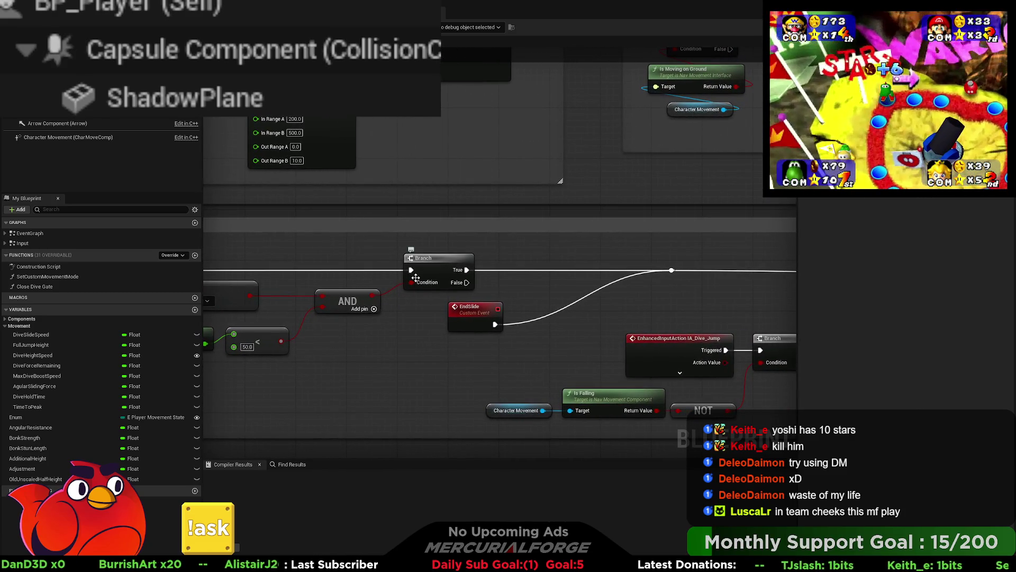
{"action": "left_click_drag", "start_coordinate": [687, 303], "coordinate": [599, 291]}
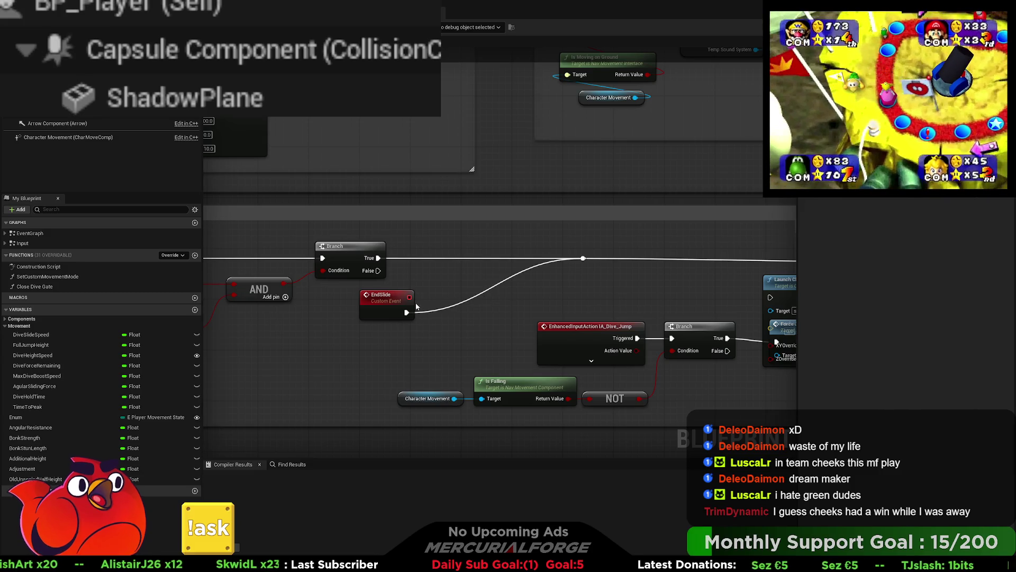
{"action": "mouse_move", "coordinate": [392, 303]}
{"action": "left_mouse_down"}
{"action": "mouse_move", "coordinate": [506, 233]}
{"action": "mouse_move", "coordinate": [523, 236]}
{"action": "left_mouse_up"}
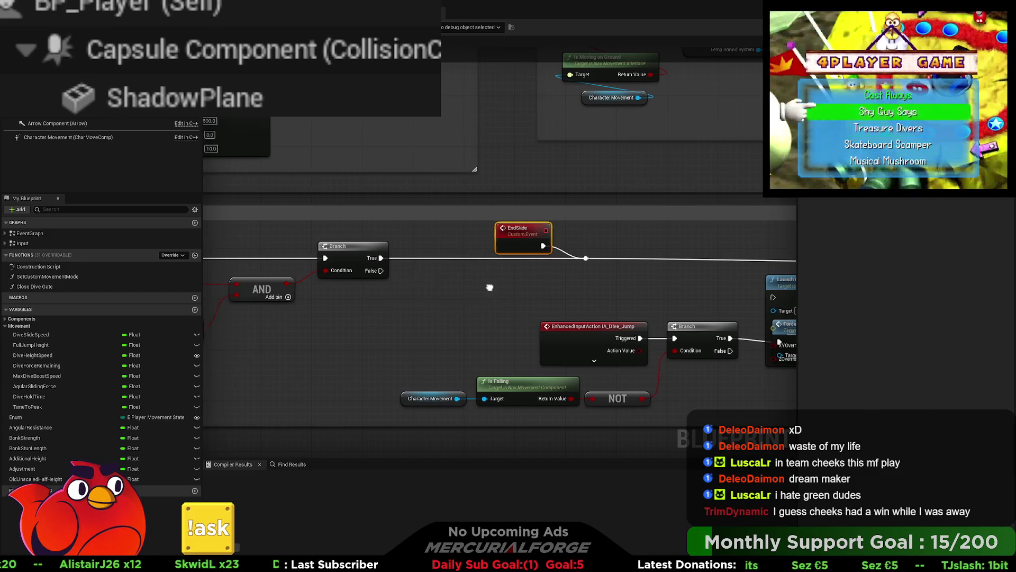
{"action": "left_click_drag", "start_coordinate": [488, 289], "coordinate": [548, 286]}
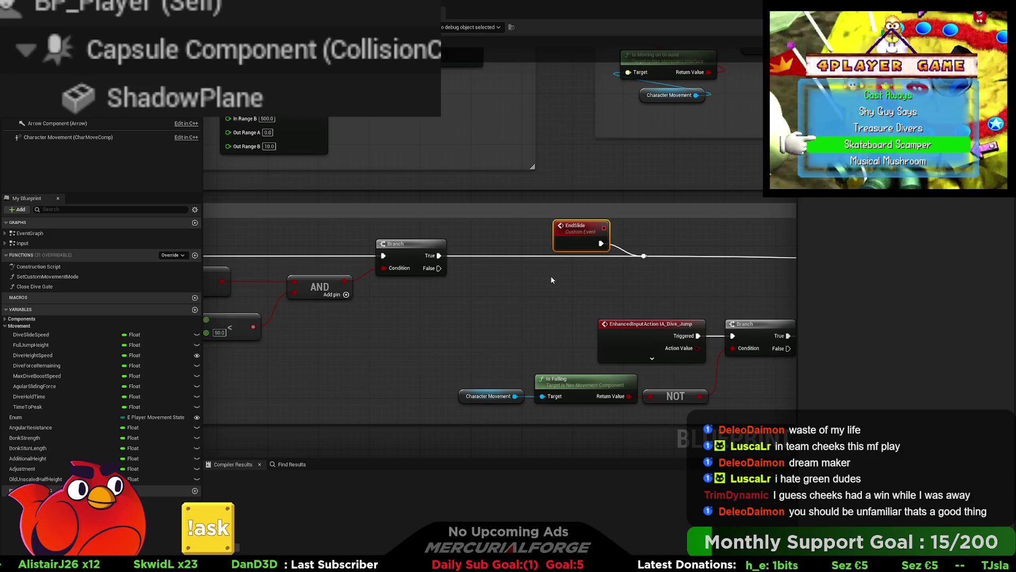
{"action": "key", "text": "Home"}
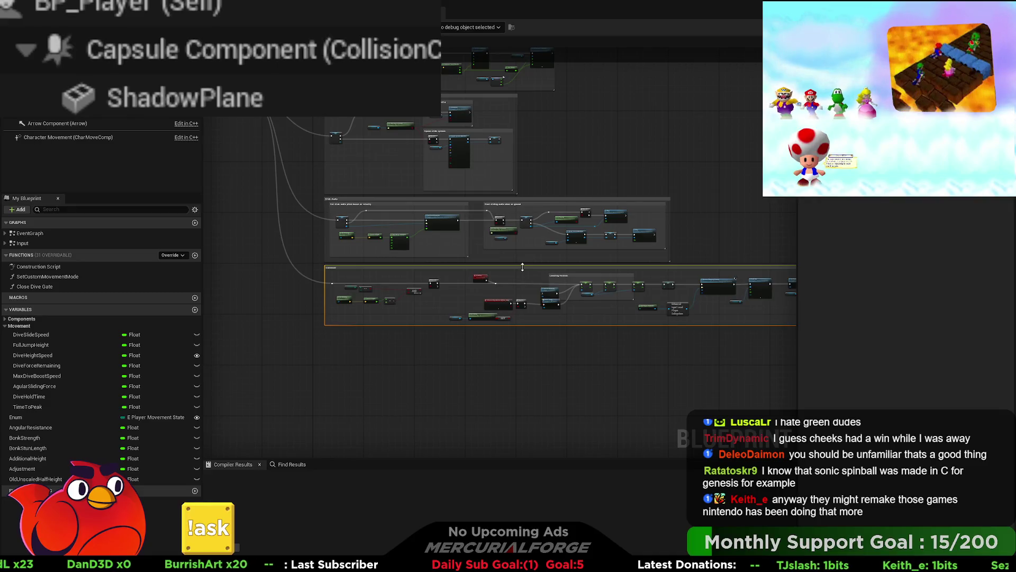
{"action": "scroll", "coordinate": [502, 290], "scroll_direction": "up", "scroll_amount": 5}
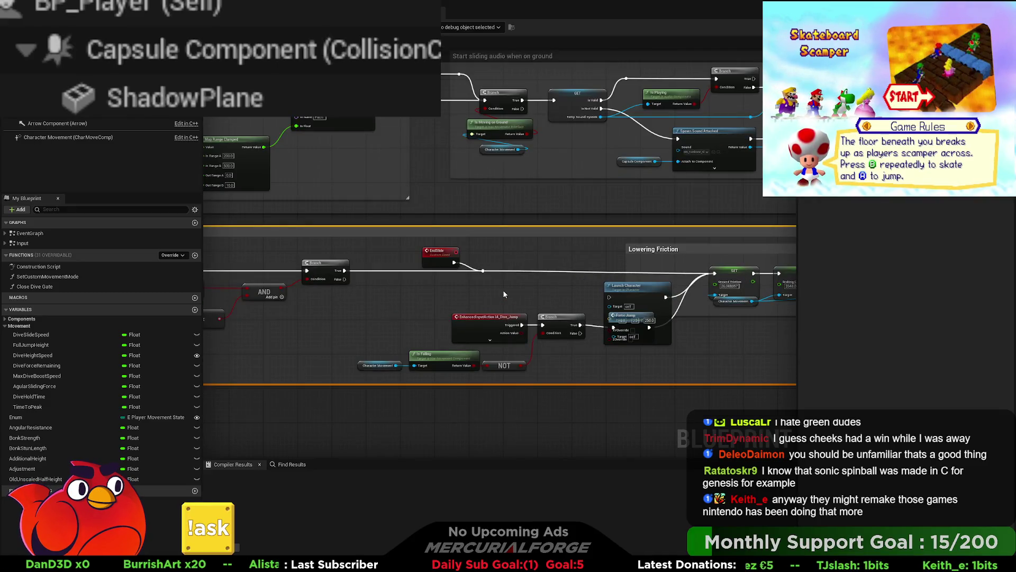
{"action": "mouse_move", "coordinate": [518, 287]}
{"action": "left_mouse_down"}
{"action": "mouse_move", "coordinate": [645, 279]}
{"action": "mouse_move", "coordinate": [507, 259]}
{"action": "left_mouse_up"}
{"action": "scroll", "coordinate": [646, 279], "scroll_direction": "down", "scroll_amount": 3}
{"action": "scroll", "coordinate": [630, 270], "scroll_direction": "up", "scroll_amount": 3}
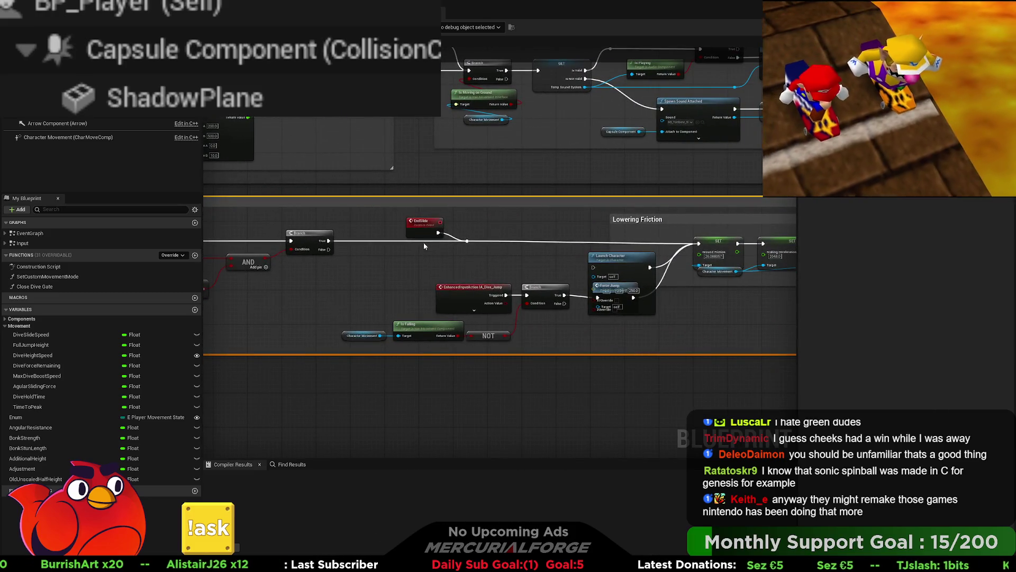
- Shift EndSlide and its reroute point right toward the Lowering Friction group
{"action": "mouse_move", "coordinate": [424, 224]}
{"action": "left_mouse_down"}
{"action": "mouse_move", "coordinate": [339, 218]}
{"action": "mouse_move", "coordinate": [408, 222]}
{"action": "left_mouse_up"}
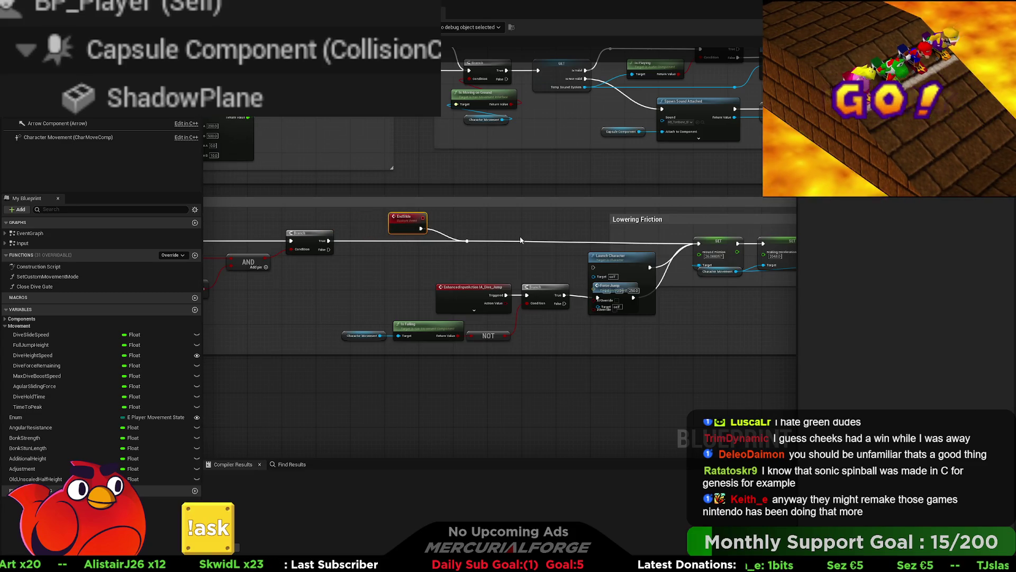
{"action": "left_click_drag", "start_coordinate": [374, 281], "coordinate": [373, 281]}
{"action": "key", "text": "Right"}
{"action": "key", "text": "Right"}
{"action": "key", "text": "Right"}
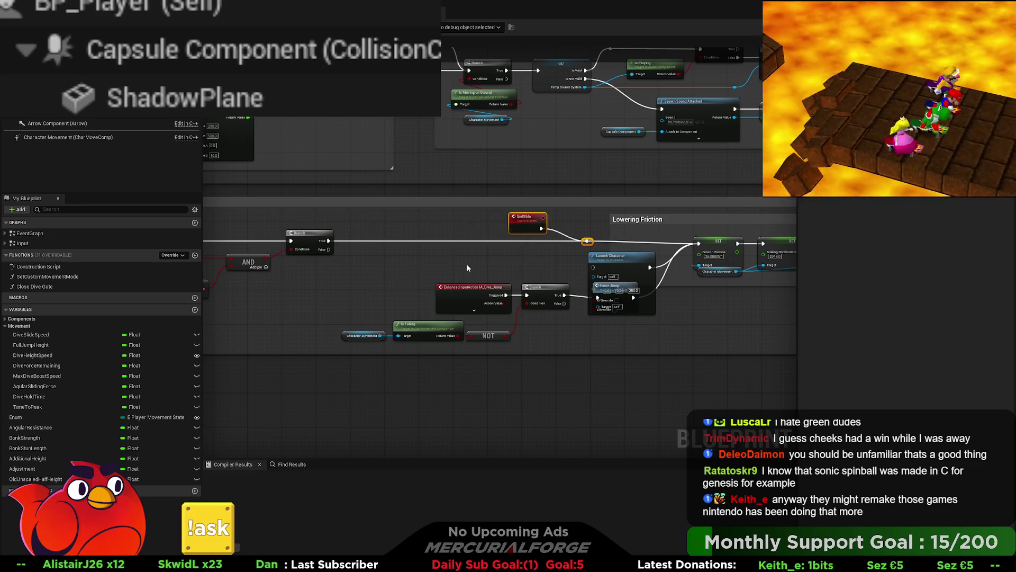
{"action": "key", "text": "Right"}
{"action": "key", "text": "Right"}
{"action": "key", "text": "Left"}
{"action": "key", "text": "Left"}
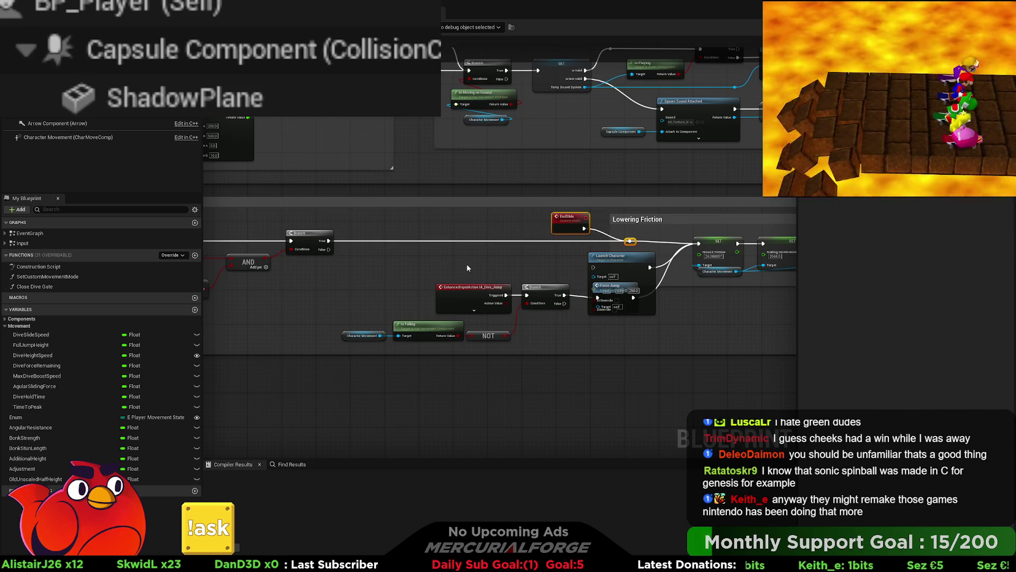
- Pull Launch Character away from the Force Jump node
{"action": "left_click", "coordinate": [468, 266]}
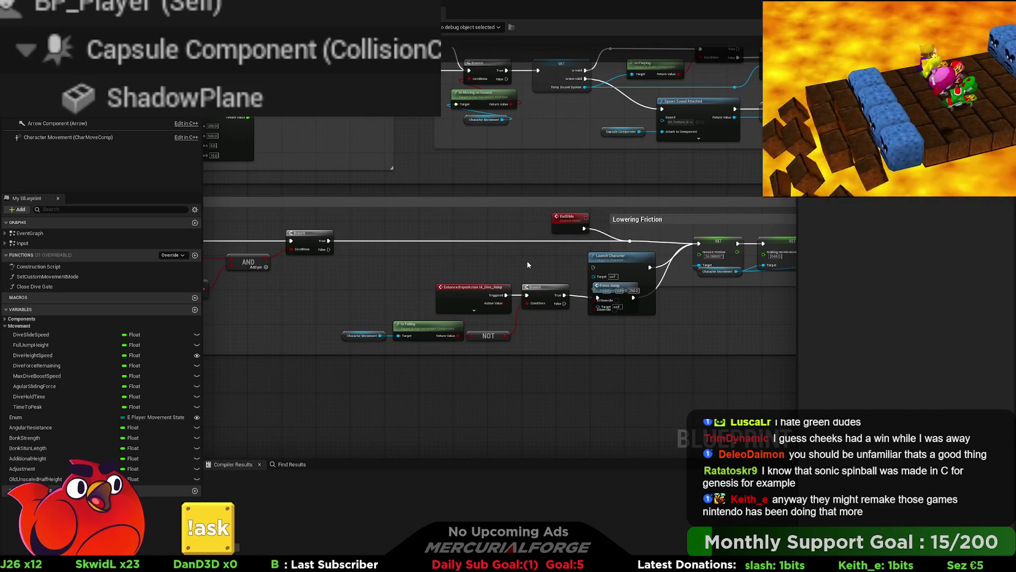
{"action": "scroll", "coordinate": [513, 297], "scroll_direction": "up", "scroll_amount": 2}
{"action": "mouse_move", "coordinate": [576, 297]}
{"action": "left_mouse_down"}
{"action": "mouse_move", "coordinate": [576, 312]}
{"action": "mouse_move", "coordinate": [587, 302]}
{"action": "mouse_move", "coordinate": [659, 308]}
{"action": "mouse_move", "coordinate": [569, 308]}
{"action": "mouse_move", "coordinate": [644, 344]}
{"action": "mouse_move", "coordinate": [626, 316]}
{"action": "left_mouse_up"}
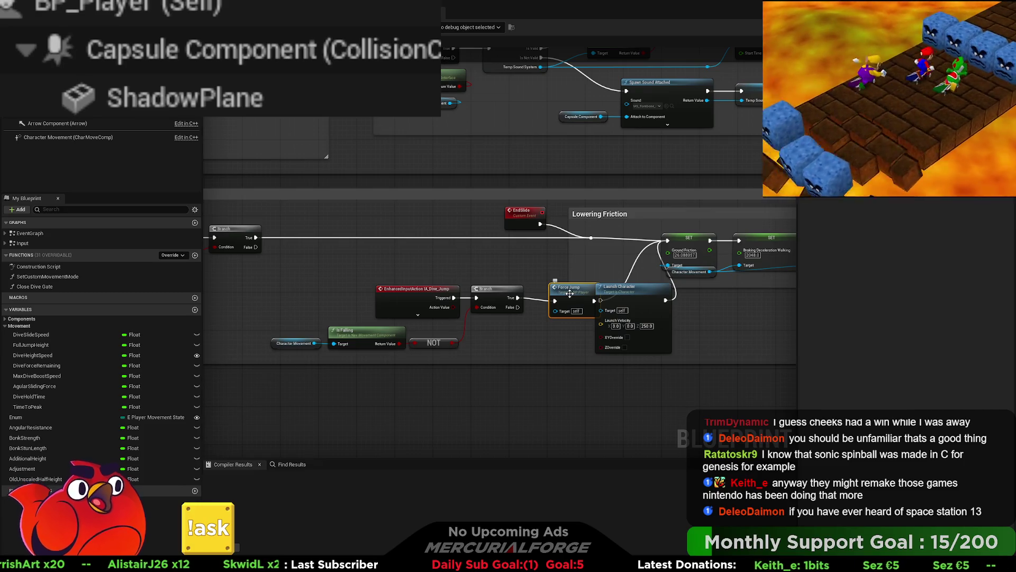
- Move Force Jump up-left, place Launch Character beside it, and wire Branch True into Launch Character
{"action": "scroll", "coordinate": [740, 311], "scroll_direction": "up", "scroll_amount": 2}
{"action": "mouse_move", "coordinate": [594, 284]}
{"action": "left_mouse_down"}
{"action": "mouse_move", "coordinate": [491, 236]}
{"action": "mouse_move", "coordinate": [538, 248]}
{"action": "mouse_move", "coordinate": [544, 266]}
{"action": "mouse_move", "coordinate": [621, 316]}
{"action": "mouse_move", "coordinate": [608, 312]}
{"action": "left_mouse_up"}
{"action": "mouse_move", "coordinate": [505, 294]}
{"action": "left_mouse_down"}
{"action": "mouse_move", "coordinate": [458, 261]}
{"action": "mouse_move", "coordinate": [395, 249]}
{"action": "mouse_move", "coordinate": [407, 243]}
{"action": "left_mouse_up"}
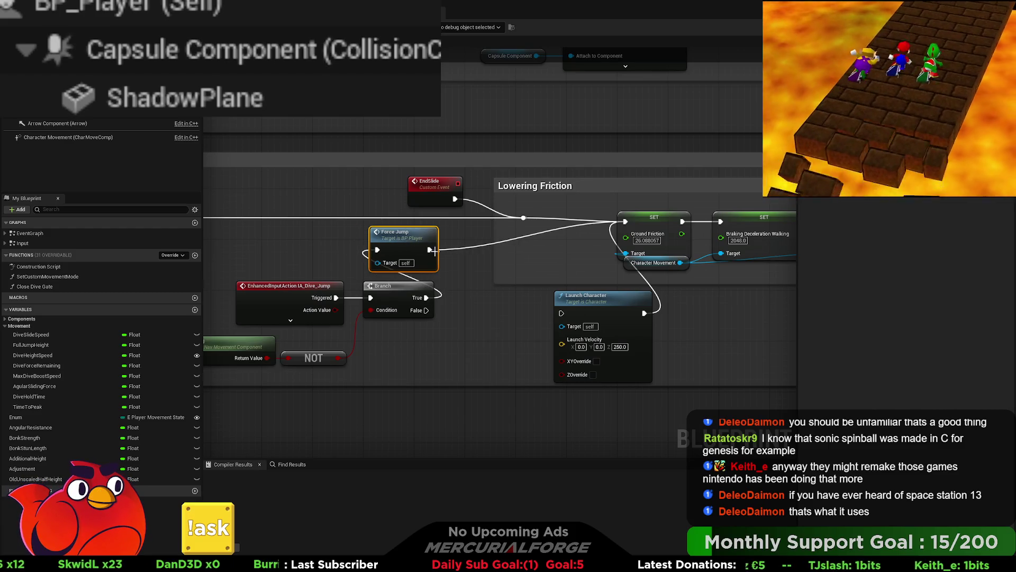
{"action": "mouse_move", "coordinate": [604, 300]}
{"action": "left_mouse_down"}
{"action": "mouse_move", "coordinate": [547, 287]}
{"action": "mouse_move", "coordinate": [548, 274]}
{"action": "mouse_move", "coordinate": [534, 281]}
{"action": "left_mouse_up"}
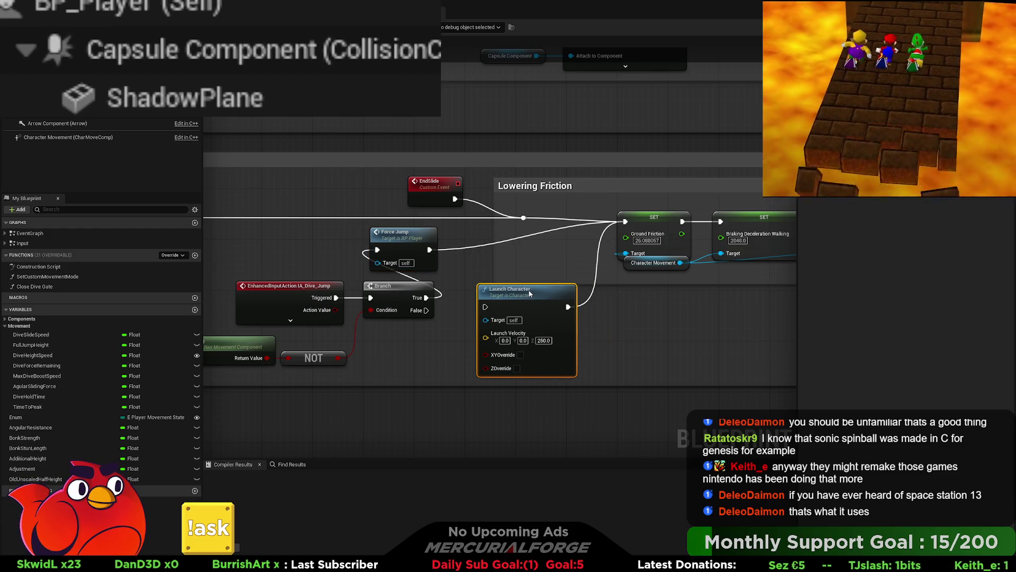
{"action": "left_click_drag", "start_coordinate": [427, 298], "coordinate": [531, 293]}
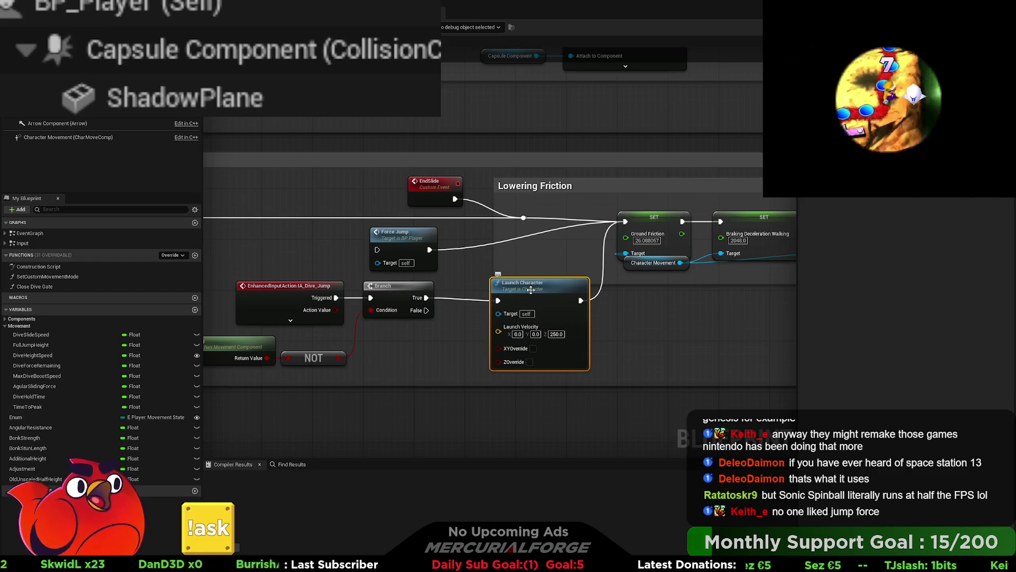
- Try lowering the dive-jump condition nodes, undo that, and pan the graph left
{"action": "mouse_move", "coordinate": [412, 372]}
{"action": "left_mouse_down"}
{"action": "mouse_move", "coordinate": [548, 366]}
{"action": "mouse_move", "coordinate": [228, 296]}
{"action": "left_mouse_up"}
{"action": "left_click_drag", "start_coordinate": [424, 279], "coordinate": [423, 286]}
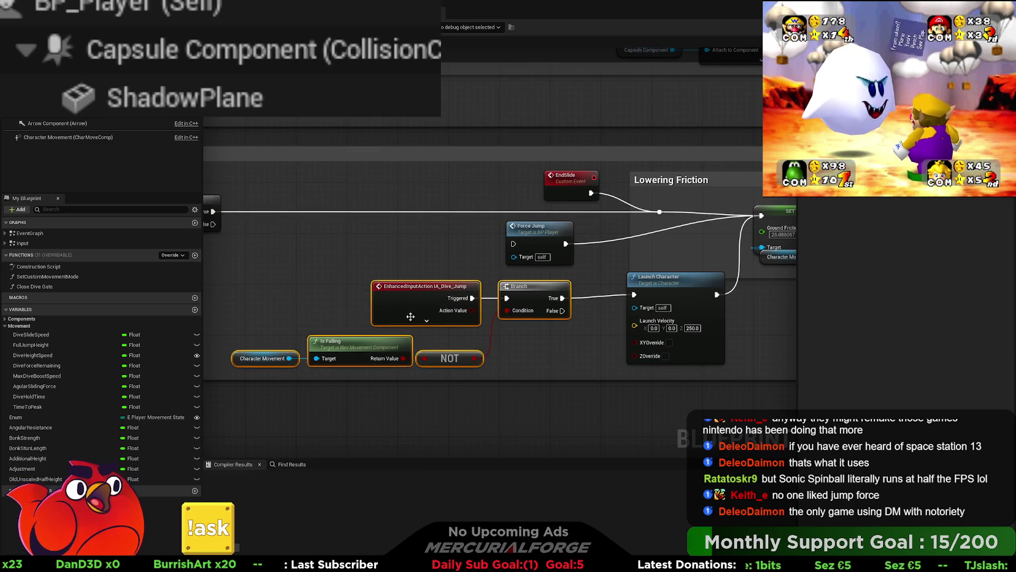
{"action": "key", "text": "ctrl+z"}
{"action": "left_click_drag", "start_coordinate": [758, 296], "coordinate": [437, 296]}
{"action": "left_click", "coordinate": [752, 320]}
{"action": "left_click_drag", "start_coordinate": [752, 319], "coordinate": [668, 322]}
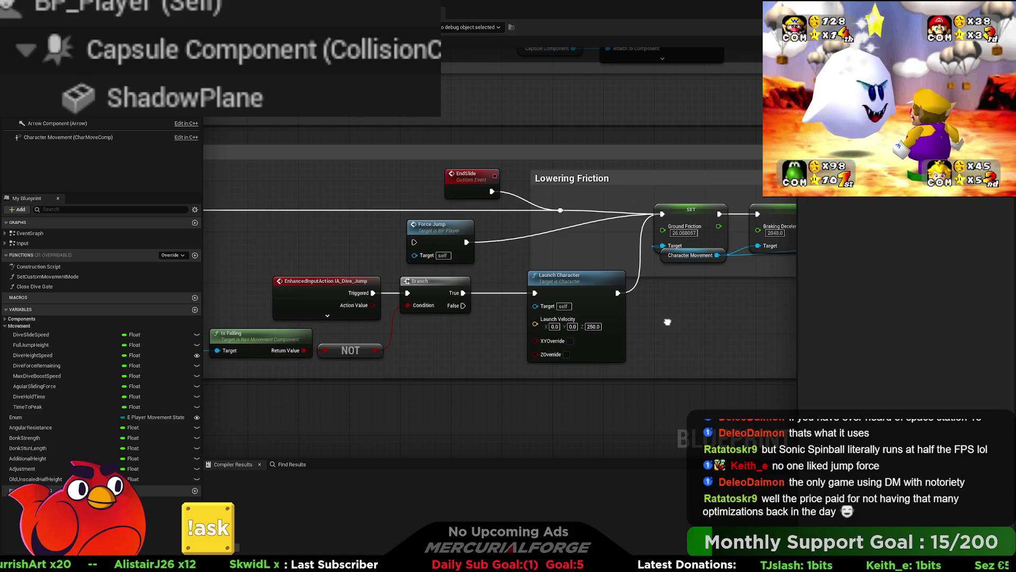
{"action": "left_click_drag", "start_coordinate": [668, 321], "coordinate": [620, 317]}
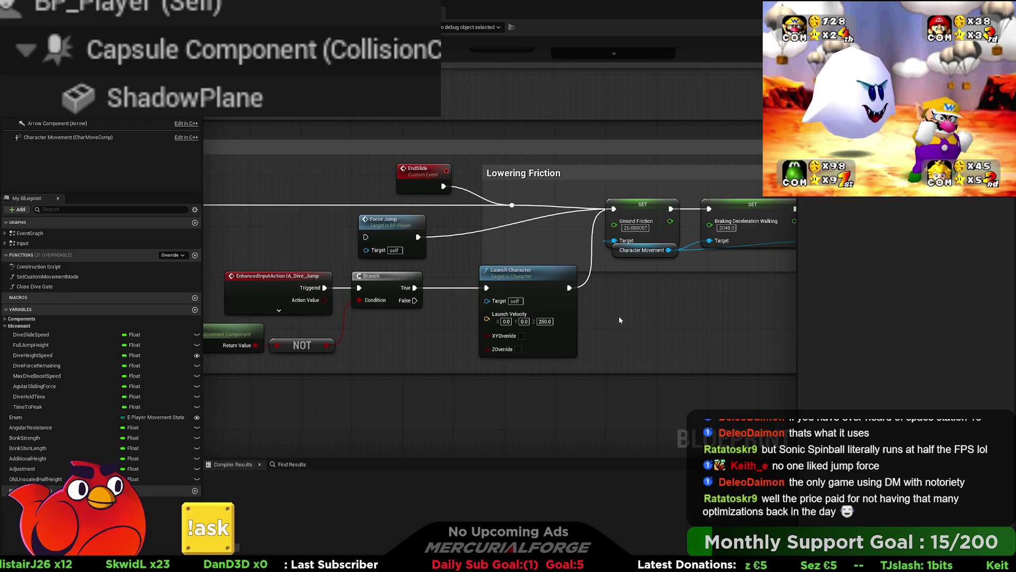
{"action": "mouse_move", "coordinate": [706, 304]}
{"action": "left_mouse_down"}
{"action": "mouse_move", "coordinate": [554, 314]}
{"action": "mouse_move", "coordinate": [575, 320]}
{"action": "left_mouse_up"}
{"action": "scroll", "coordinate": [575, 320], "scroll_direction": "down", "scroll_amount": 2}
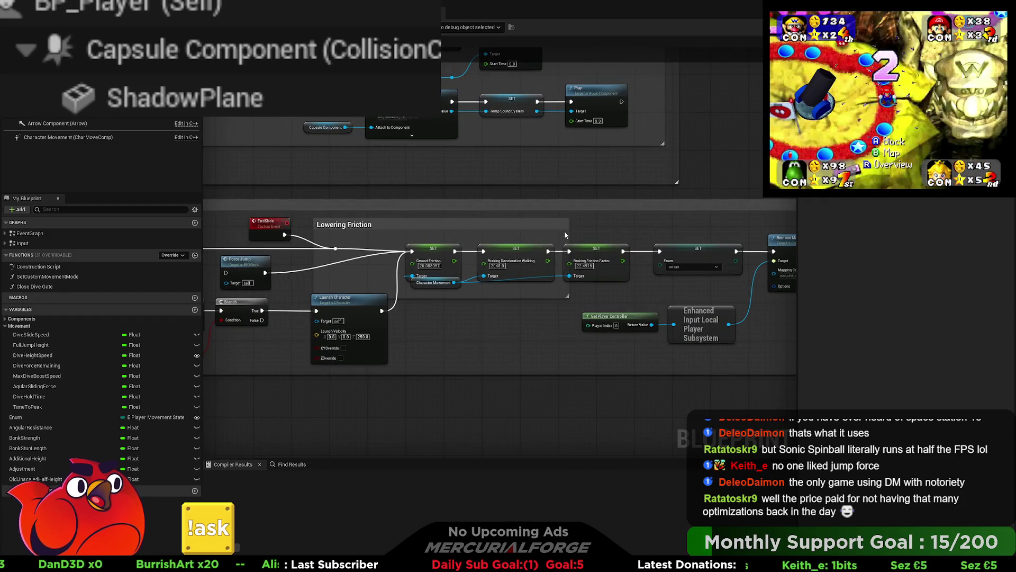
- Resize the Lowering Friction comment to fit its three SET nodes, keeping Launch Character outside
{"action": "left_click_drag", "start_coordinate": [567, 296], "coordinate": [633, 295]}
{"action": "left_click_drag", "start_coordinate": [314, 233], "coordinate": [385, 233]}
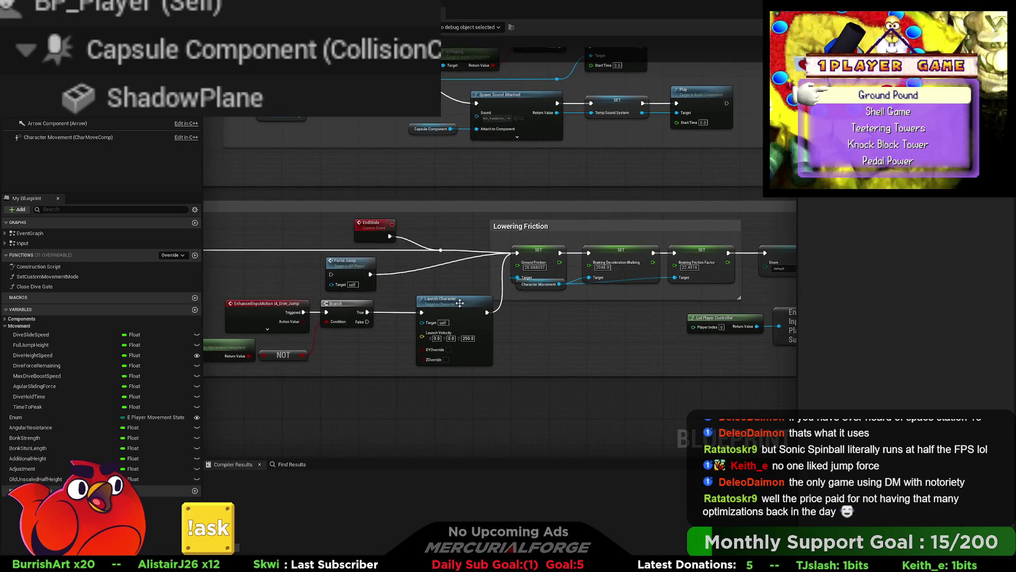
{"action": "left_click_drag", "start_coordinate": [462, 300], "coordinate": [442, 301]}
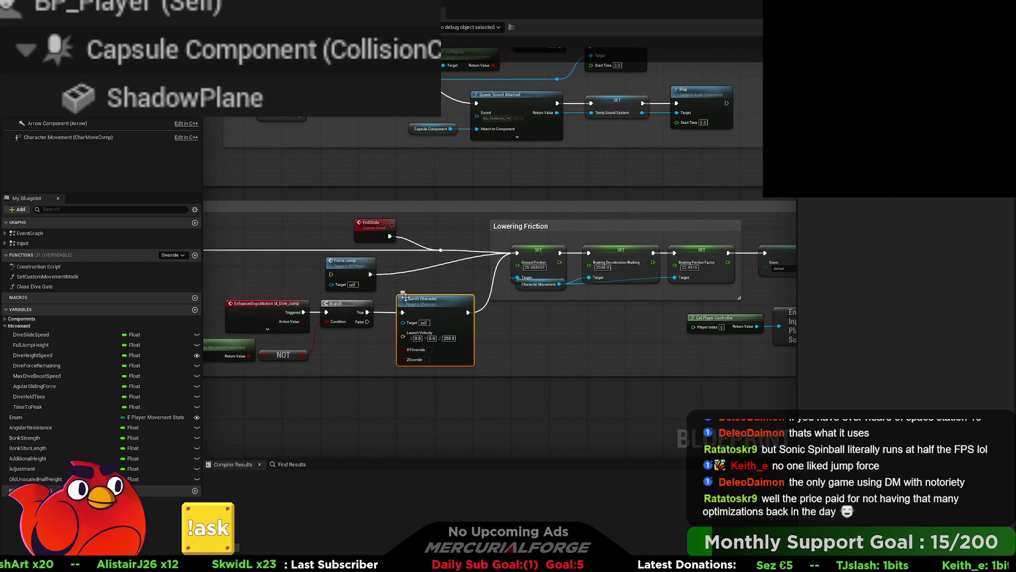
{"action": "mouse_move", "coordinate": [379, 288]}
{"action": "left_mouse_down"}
{"action": "mouse_move", "coordinate": [752, 264]}
{"action": "mouse_move", "coordinate": [663, 306]}
{"action": "mouse_move", "coordinate": [453, 305]}
{"action": "left_mouse_up"}
{"action": "scroll", "coordinate": [603, 349], "scroll_direction": "down", "scroll_amount": 4}
{"action": "scroll", "coordinate": [601, 355], "scroll_direction": "down", "scroll_amount": 4}
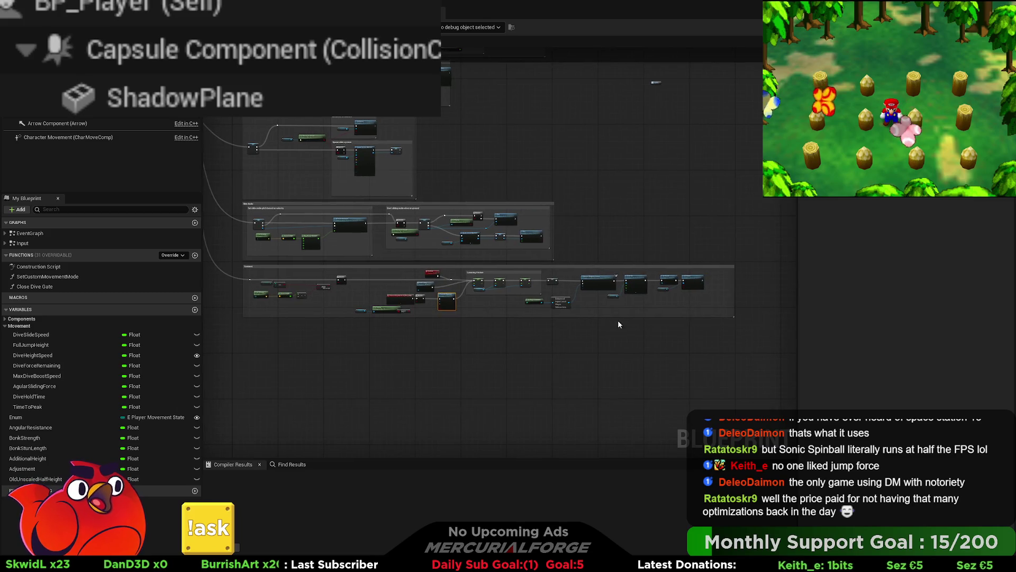
{"action": "left_click_drag", "start_coordinate": [734, 281], "coordinate": [351, 282]}
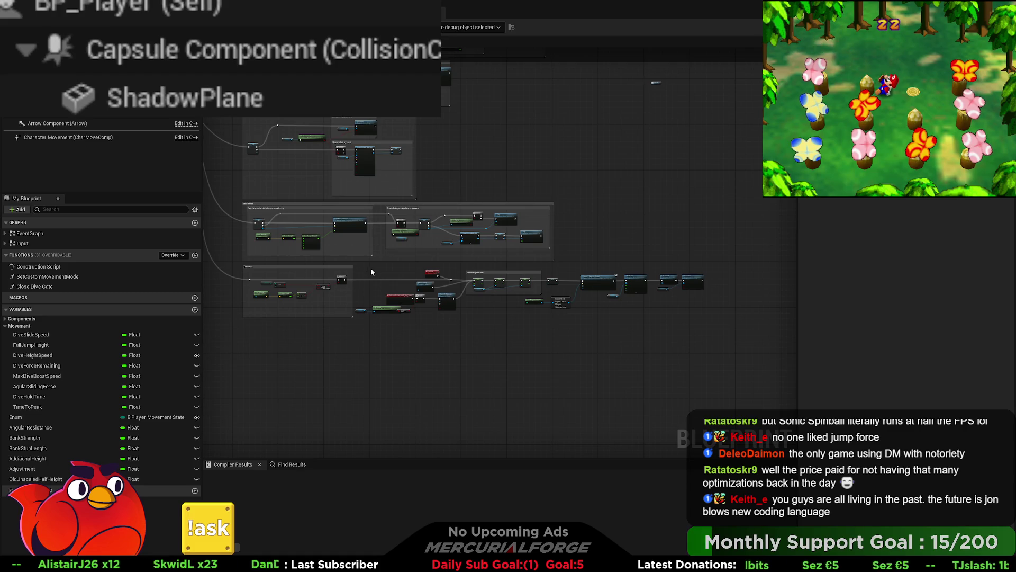
{"action": "scroll", "coordinate": [370, 271], "scroll_direction": "up", "scroll_amount": 4}
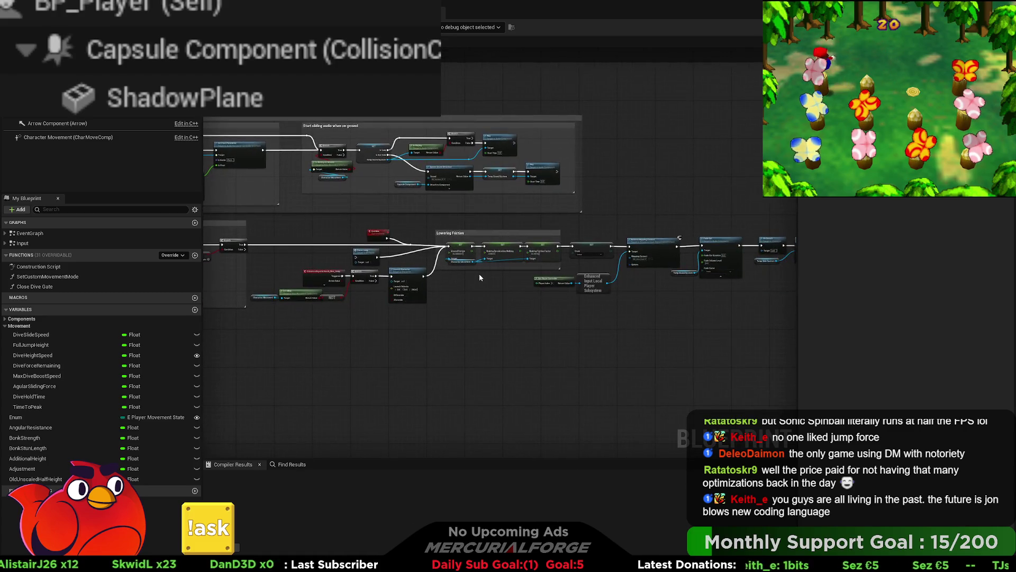
{"action": "scroll", "coordinate": [467, 294], "scroll_direction": "down", "scroll_amount": 2}
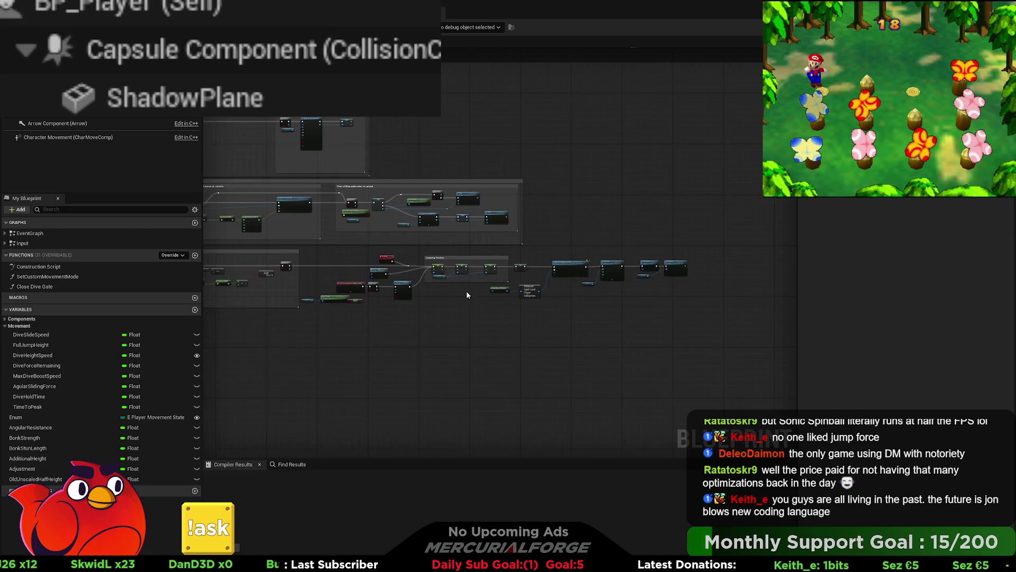
- Move the Lowering Friction group and nearby nodes slightly down
{"action": "left_click_drag", "start_coordinate": [730, 310], "coordinate": [306, 260]}
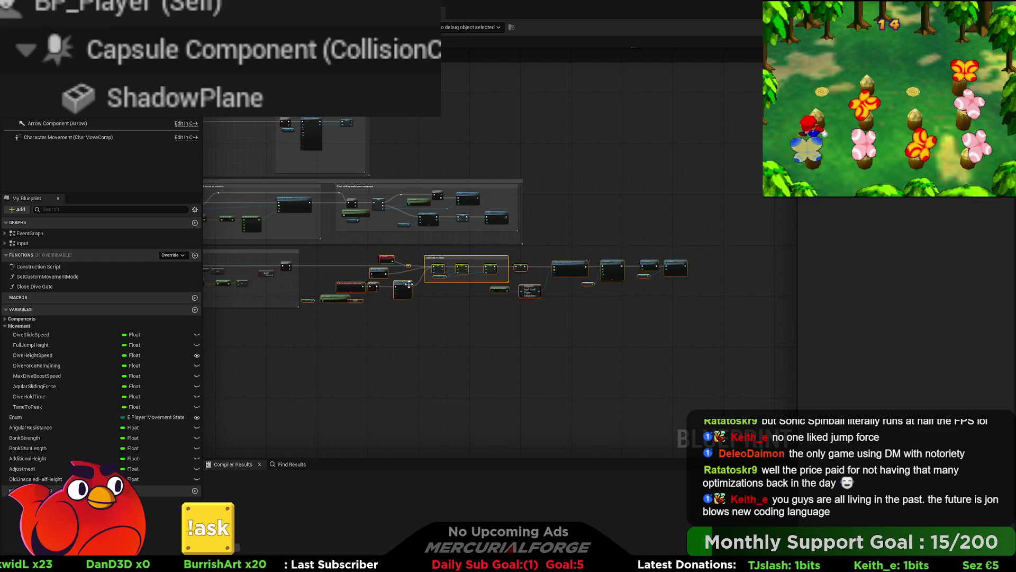
{"action": "left_click_drag", "start_coordinate": [373, 291], "coordinate": [378, 327]}
{"action": "left_click", "coordinate": [410, 327]}
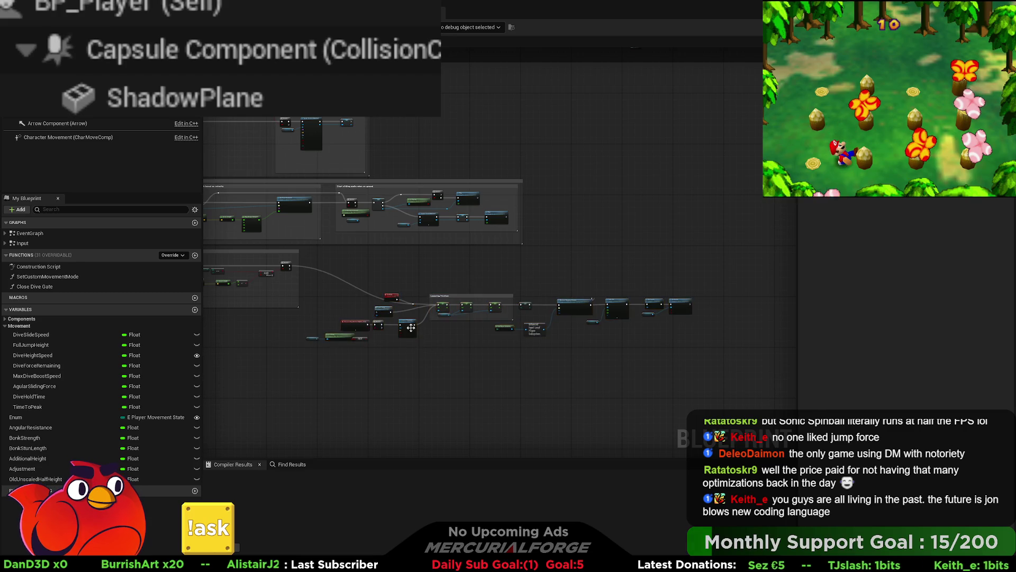
{"action": "scroll", "coordinate": [411, 327], "scroll_direction": "up", "scroll_amount": 5}
- Nudge the EndSlide event and the five dive-jump condition nodes to the right
{"action": "left_click_drag", "start_coordinate": [342, 303], "coordinate": [447, 293]}
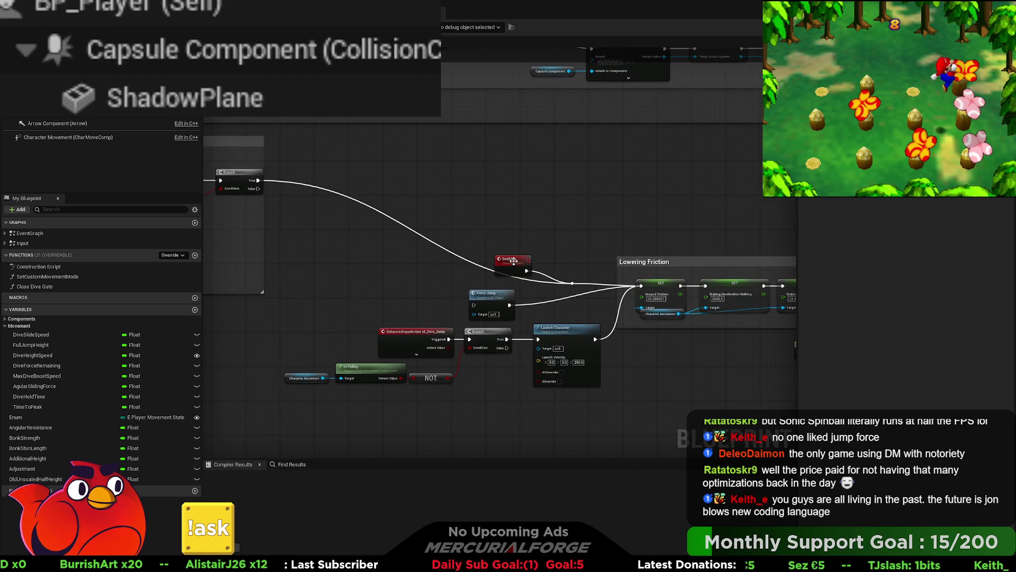
{"action": "left_click_drag", "start_coordinate": [510, 260], "coordinate": [528, 259]}
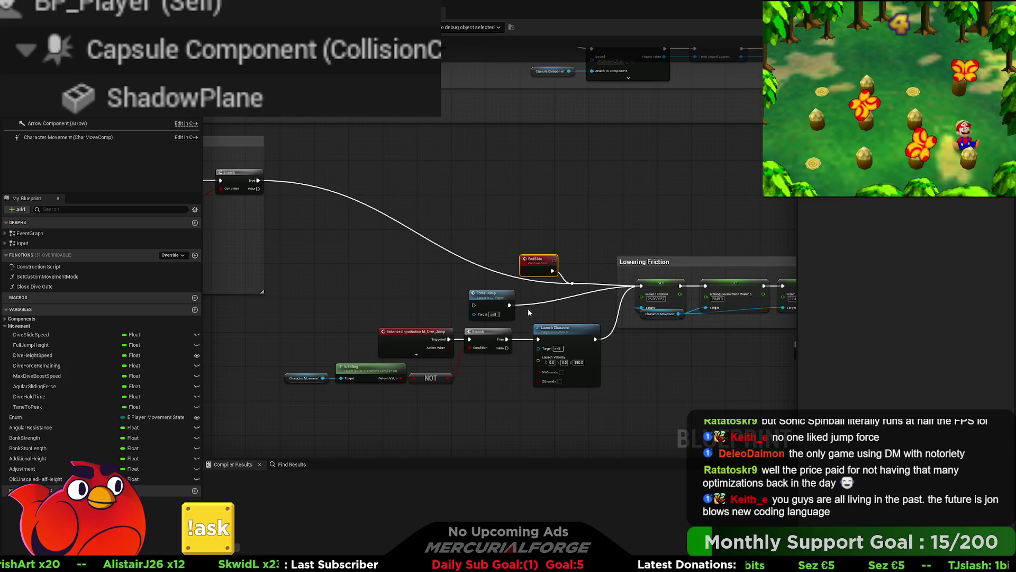
{"action": "left_click_drag", "start_coordinate": [516, 407], "coordinate": [317, 326]}
{"action": "left_click_drag", "start_coordinate": [450, 378], "coordinate": [471, 391]}
{"action": "left_click_drag", "start_coordinate": [678, 354], "coordinate": [63, 318]}
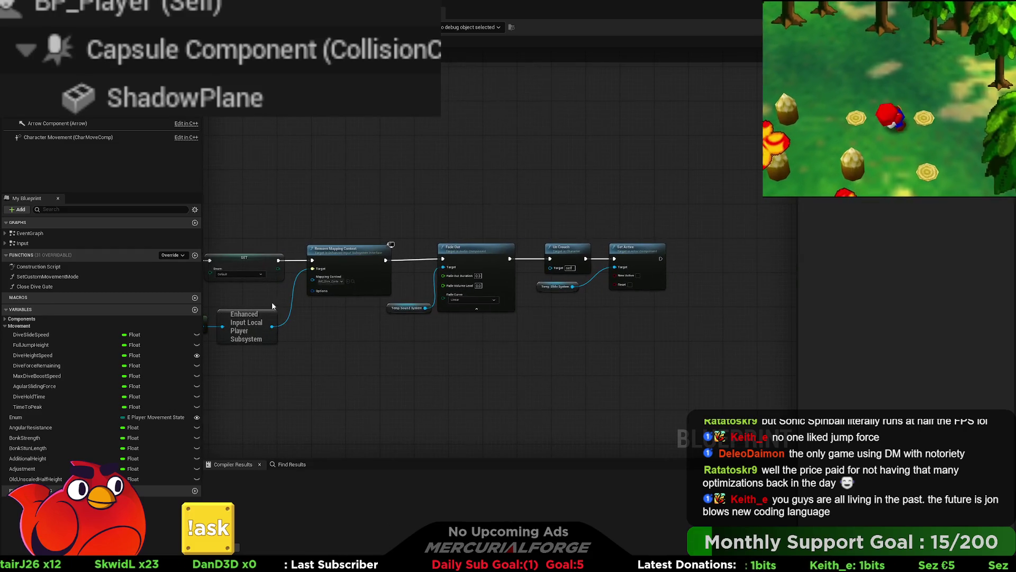
- Move Set Active and Temp Slide System down-right below Un Crouch
{"action": "scroll", "coordinate": [647, 332], "scroll_direction": "up", "scroll_amount": 2}
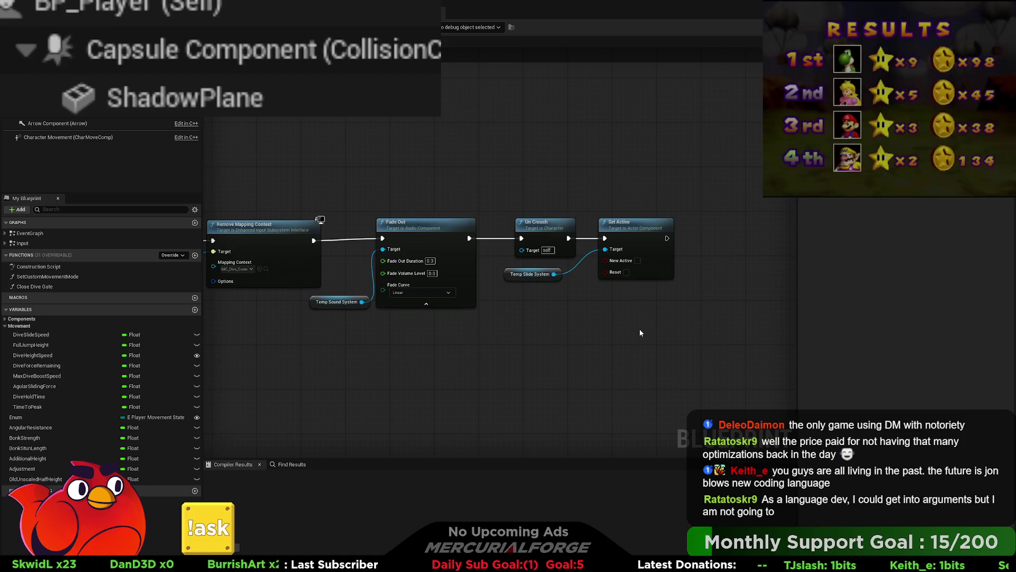
{"action": "left_click_drag", "start_coordinate": [640, 329], "coordinate": [536, 282]}
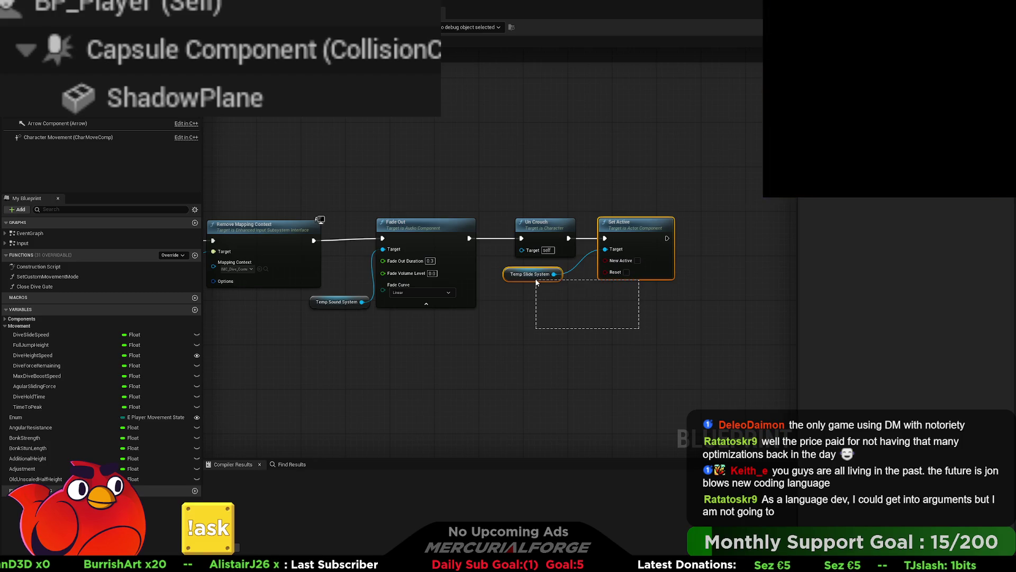
{"action": "left_click_drag", "start_coordinate": [536, 282], "coordinate": [534, 277]}
{"action": "mouse_move", "coordinate": [624, 236]}
{"action": "left_mouse_down"}
{"action": "mouse_move", "coordinate": [674, 353]}
{"action": "mouse_move", "coordinate": [668, 371]}
{"action": "left_mouse_up"}
{"action": "left_click_drag", "start_coordinate": [584, 303], "coordinate": [581, 269]}
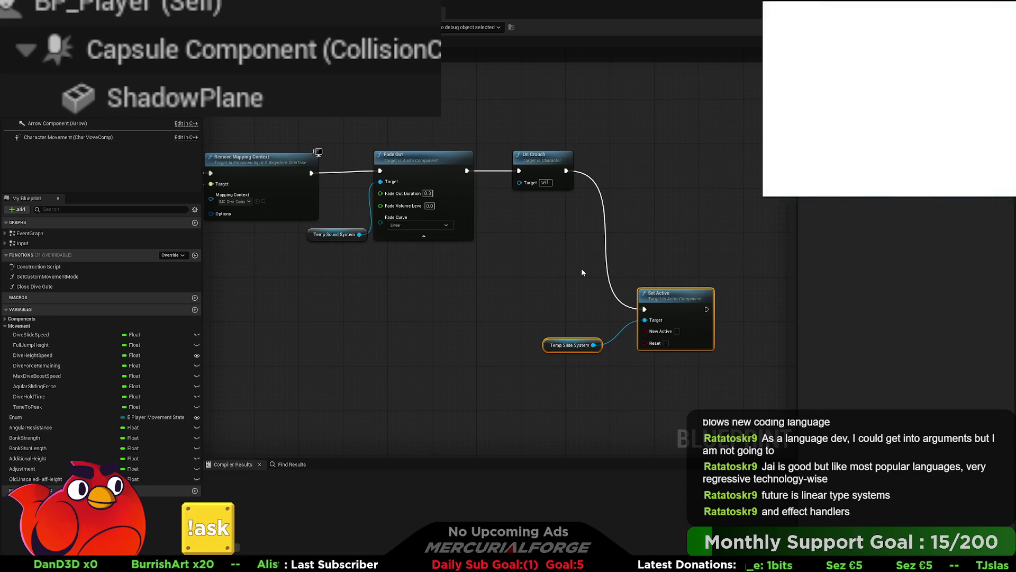
- Bring Temp Slide System up beside Set Active and select the pair
{"action": "left_click_drag", "start_coordinate": [685, 274], "coordinate": [630, 272]}
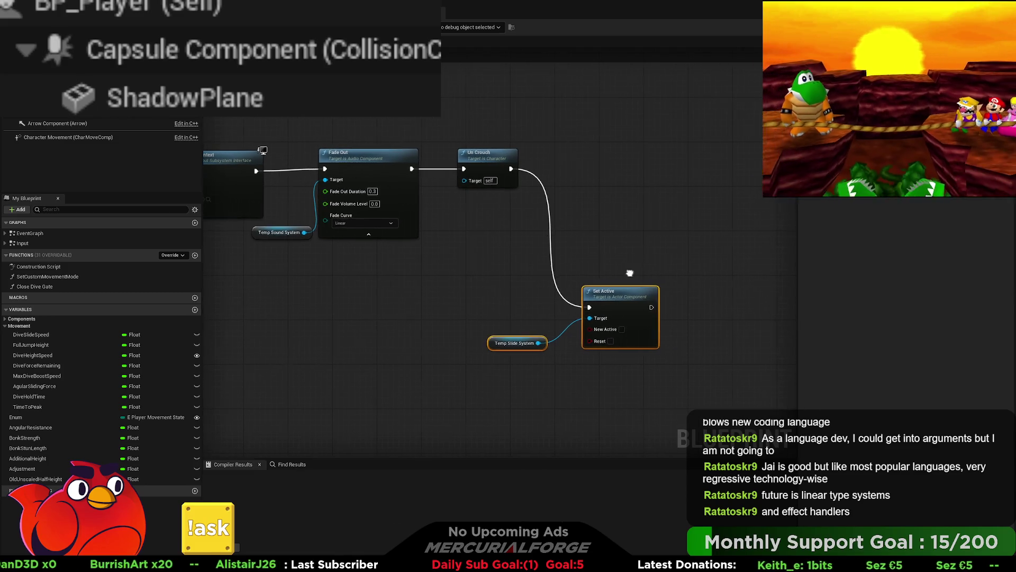
{"action": "left_click_drag", "start_coordinate": [514, 337], "coordinate": [541, 324]}
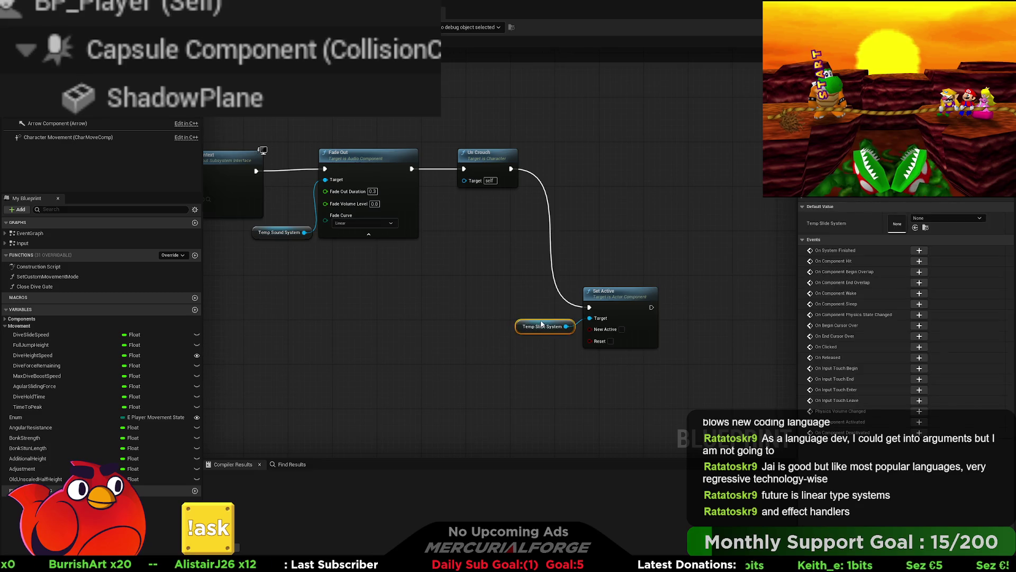
{"action": "mouse_move", "coordinate": [709, 372]}
{"action": "left_mouse_down"}
{"action": "mouse_move", "coordinate": [453, 251]}
{"action": "mouse_move", "coordinate": [480, 259]}
{"action": "left_mouse_up"}
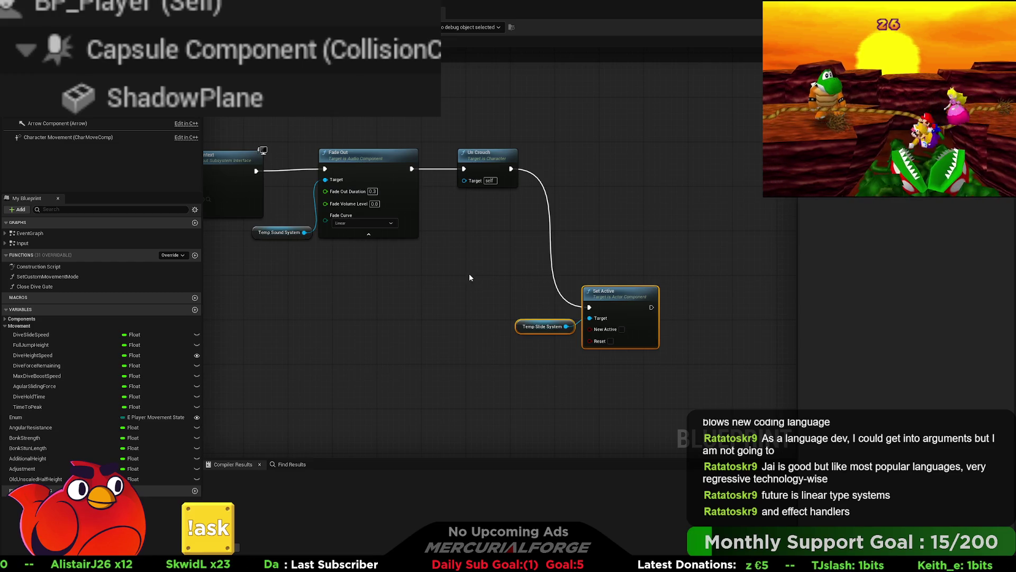
{"action": "scroll", "coordinate": [470, 275], "scroll_direction": "down", "scroll_amount": 4}
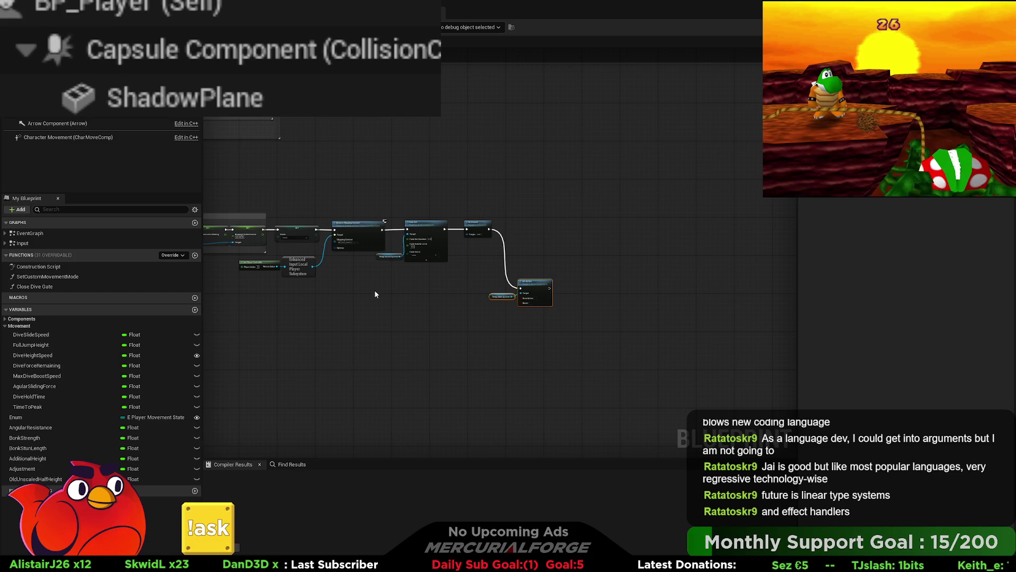
{"action": "left_click_drag", "start_coordinate": [423, 274], "coordinate": [656, 329]}
{"action": "mouse_move", "coordinate": [369, 249]}
{"action": "left_mouse_down"}
{"action": "mouse_move", "coordinate": [288, 225]}
{"action": "mouse_move", "coordinate": [583, 321]}
{"action": "left_mouse_up"}
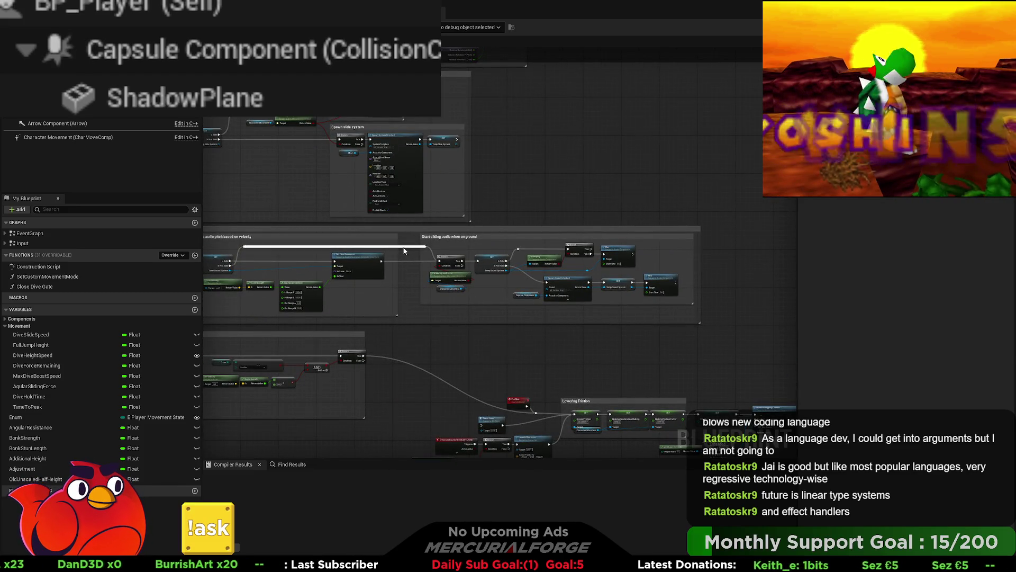
{"action": "scroll", "coordinate": [404, 250], "scroll_direction": "up", "scroll_amount": 3}
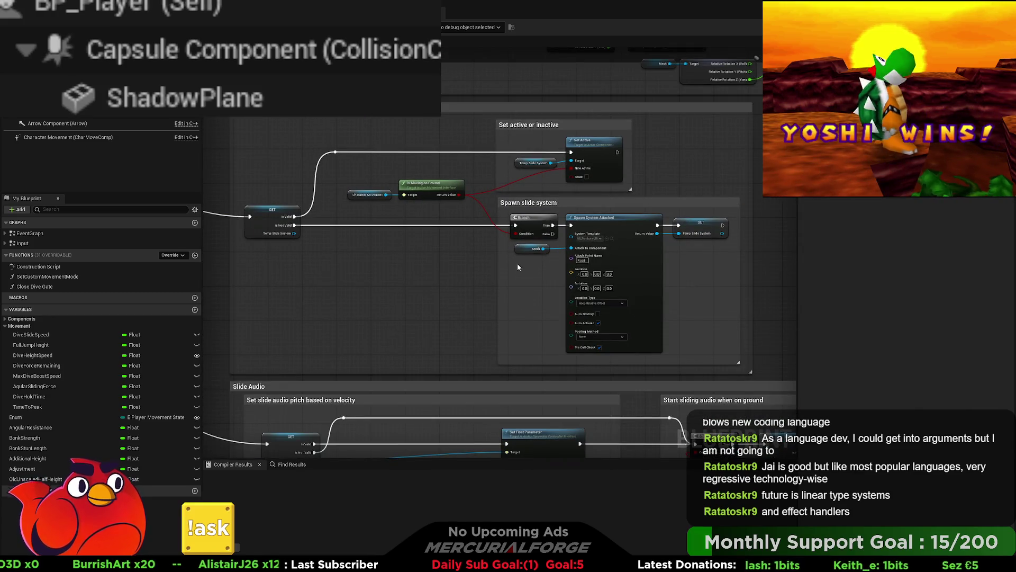
{"action": "scroll", "coordinate": [517, 268], "scroll_direction": "down", "scroll_amount": 5}
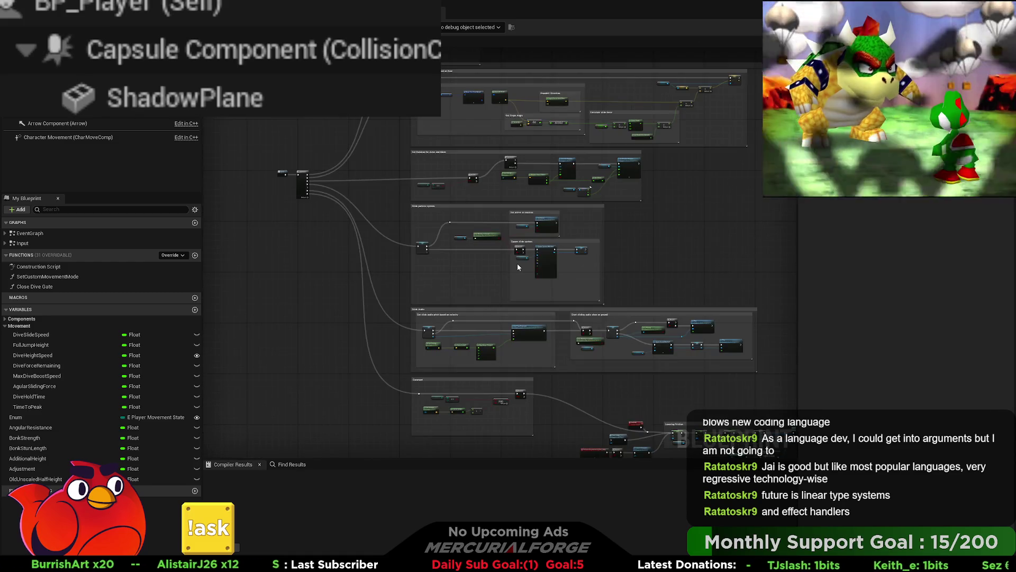
{"action": "scroll", "coordinate": [518, 268], "scroll_direction": "up", "scroll_amount": 3}
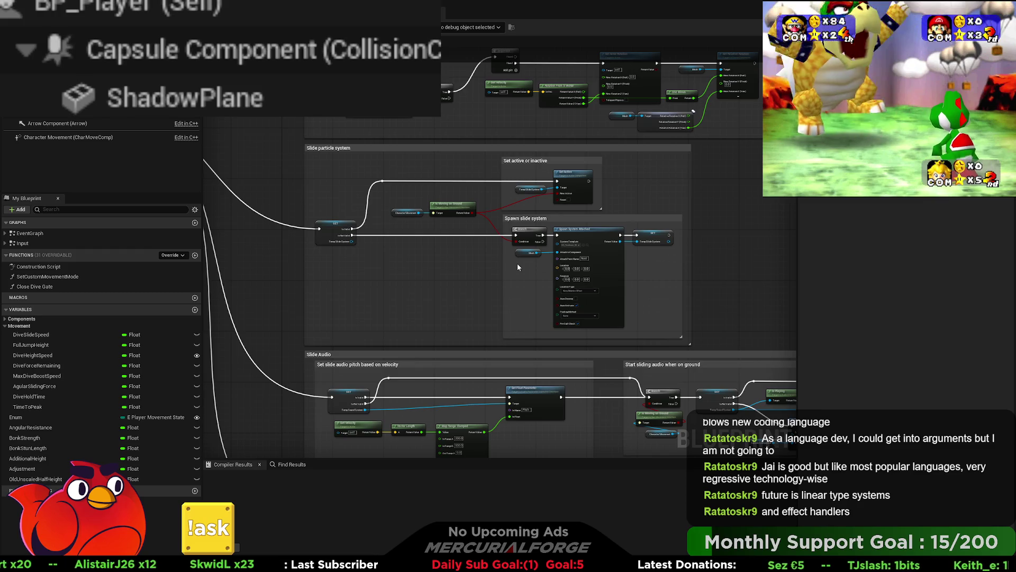
{"action": "scroll", "coordinate": [518, 268], "scroll_direction": "down", "scroll_amount": 3}
{"action": "left_click_drag", "start_coordinate": [578, 295], "coordinate": [221, 143]}
{"action": "scroll", "coordinate": [562, 312], "scroll_direction": "up", "scroll_amount": 5}
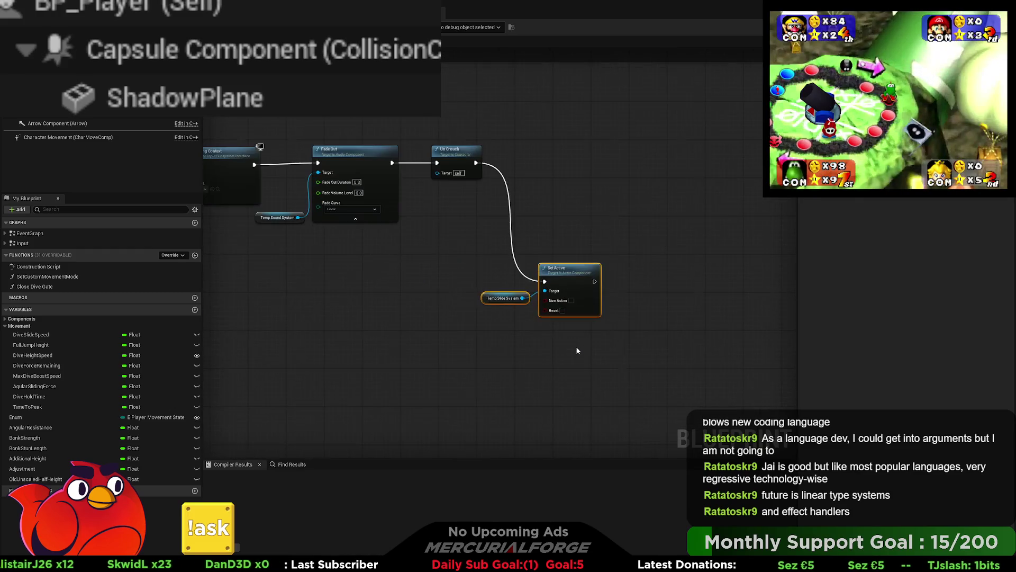
- Wrap Temp Slide System and Set Active in a comment titled 'Stop particle sysetm'
{"action": "mouse_move", "coordinate": [576, 257]}
{"action": "left_mouse_down"}
{"action": "mouse_move", "coordinate": [594, 327]}
{"action": "mouse_move", "coordinate": [589, 303]}
{"action": "left_mouse_up"}
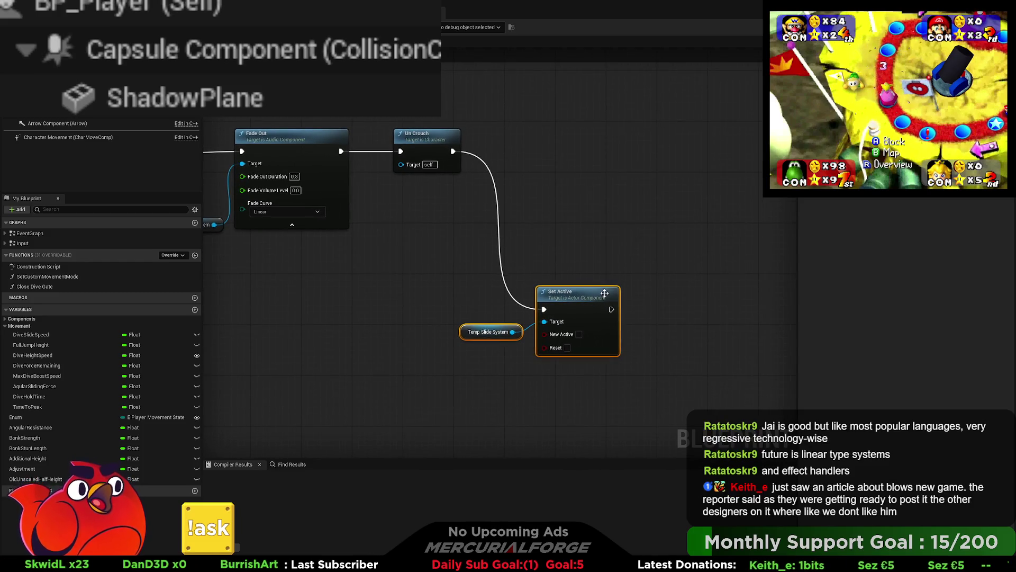
{"action": "left_click_drag", "start_coordinate": [659, 265], "coordinate": [463, 378]}
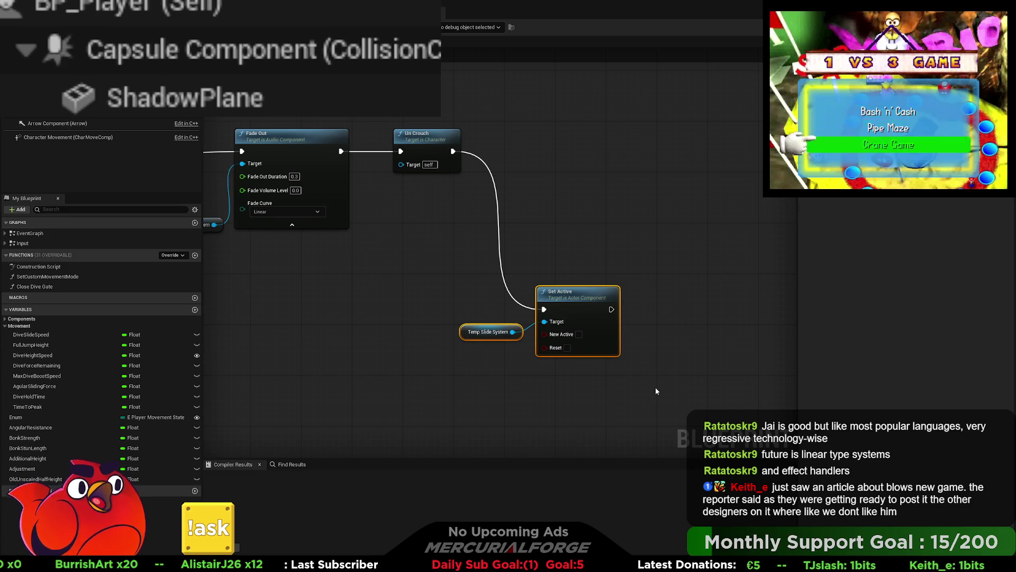
{"action": "left_click_drag", "start_coordinate": [639, 393], "coordinate": [409, 298]}
{"action": "mouse_move", "coordinate": [513, 316]}
{"action": "left_mouse_down"}
{"action": "mouse_move", "coordinate": [544, 267]}
{"action": "mouse_move", "coordinate": [532, 259]}
{"action": "mouse_move", "coordinate": [536, 309]}
{"action": "left_mouse_up"}
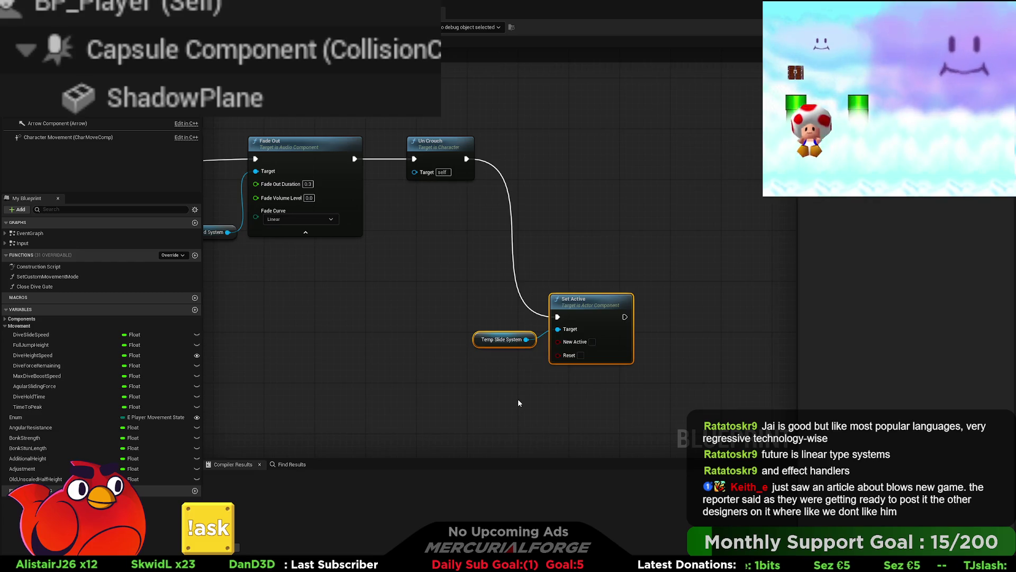
{"action": "type", "text": "cStop "}
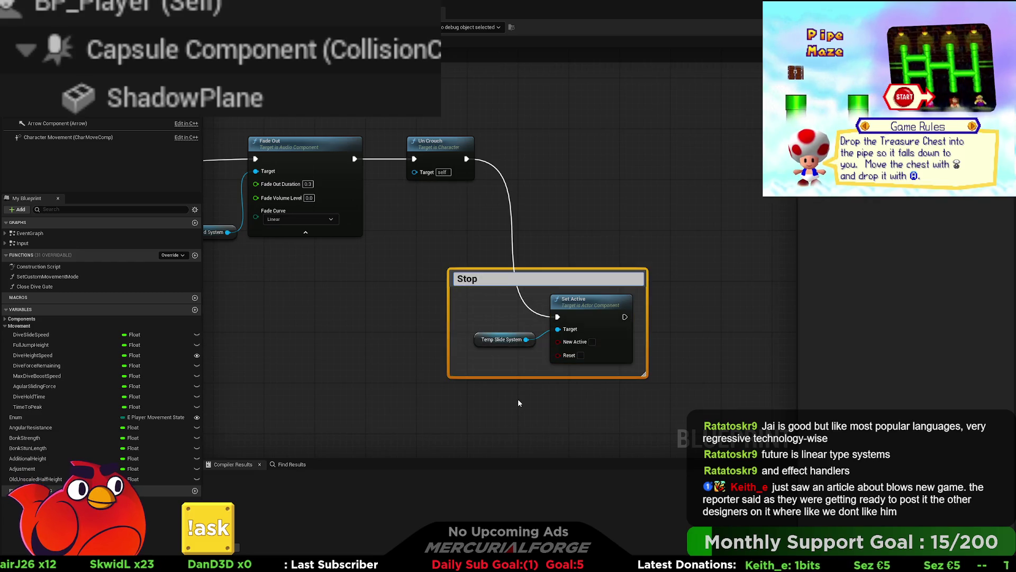
{"action": "type", "text": "part"}
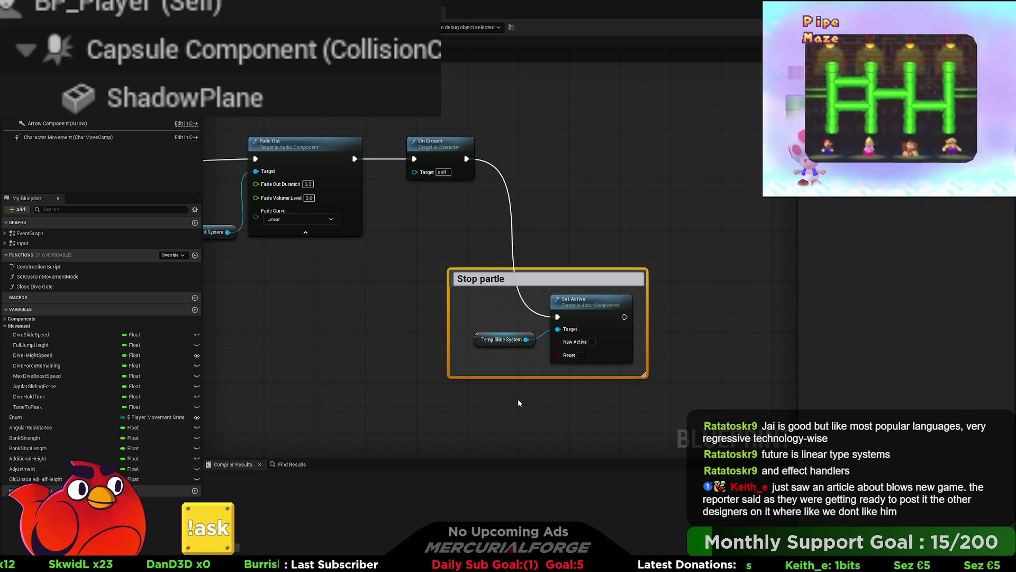
{"action": "type", "text": "icle sysetm"}
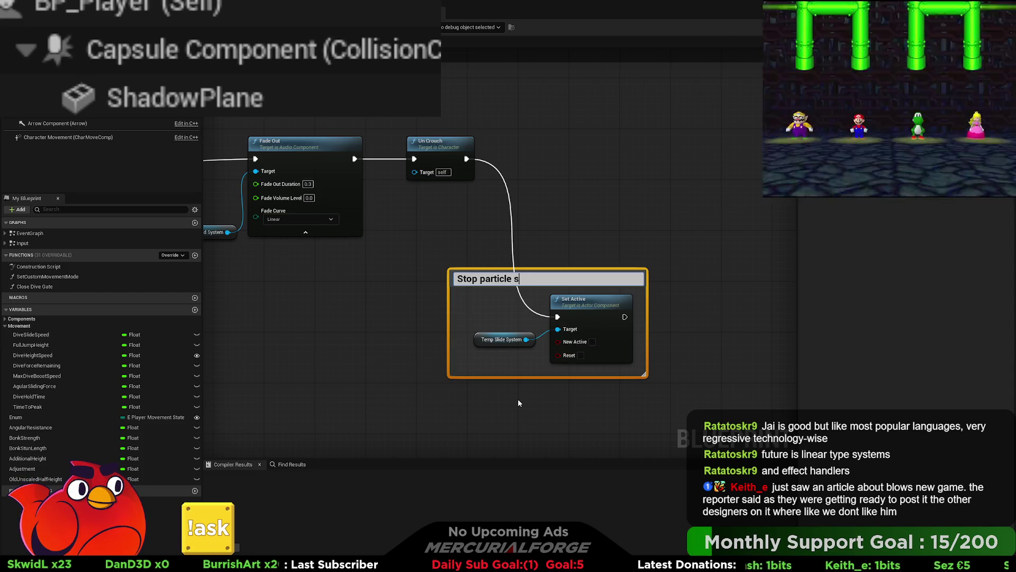
{"action": "key", "text": "Return"}
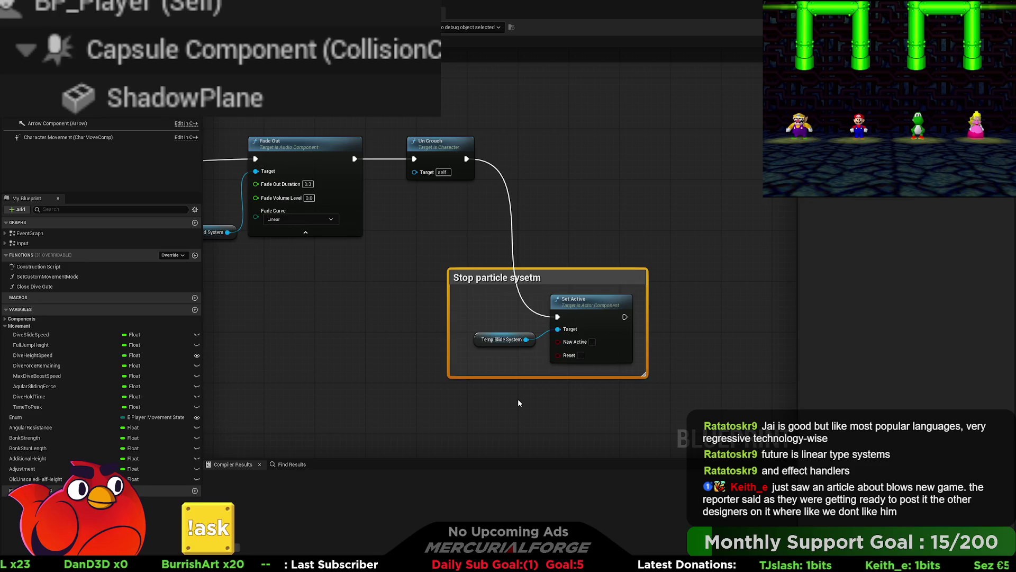
- Correct the comment title to 'Stop particle system' and move the comment down-left
{"action": "double_click", "coordinate": [543, 272]}
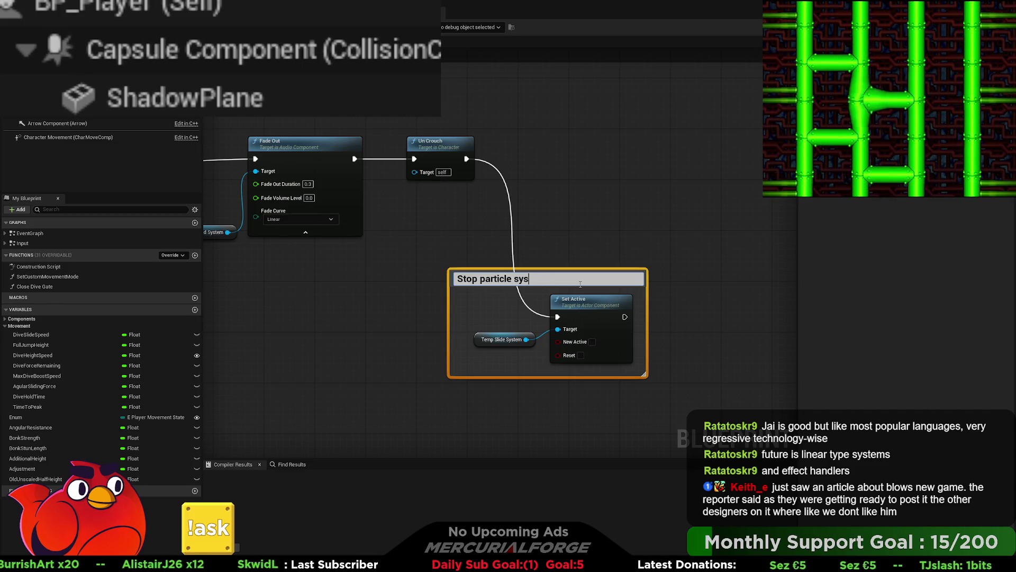
{"action": "key", "text": "Return"}
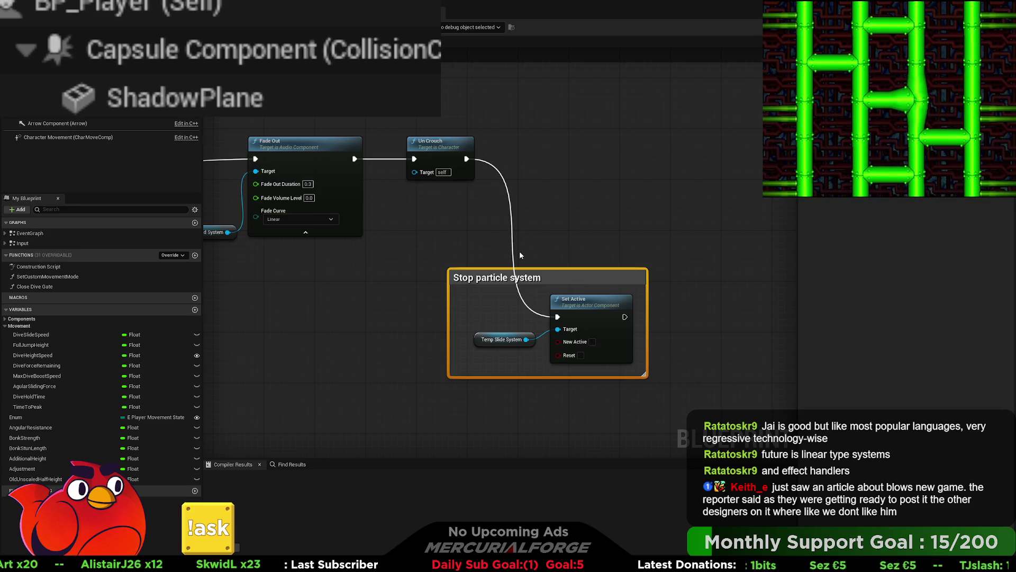
{"action": "left_click_drag", "start_coordinate": [570, 288], "coordinate": [622, 278]}
{"action": "left_click_drag", "start_coordinate": [703, 282], "coordinate": [563, 353]}
{"action": "scroll", "coordinate": [602, 297], "scroll_direction": "down", "scroll_amount": 2}
{"action": "left_click_drag", "start_coordinate": [602, 300], "coordinate": [617, 289]}
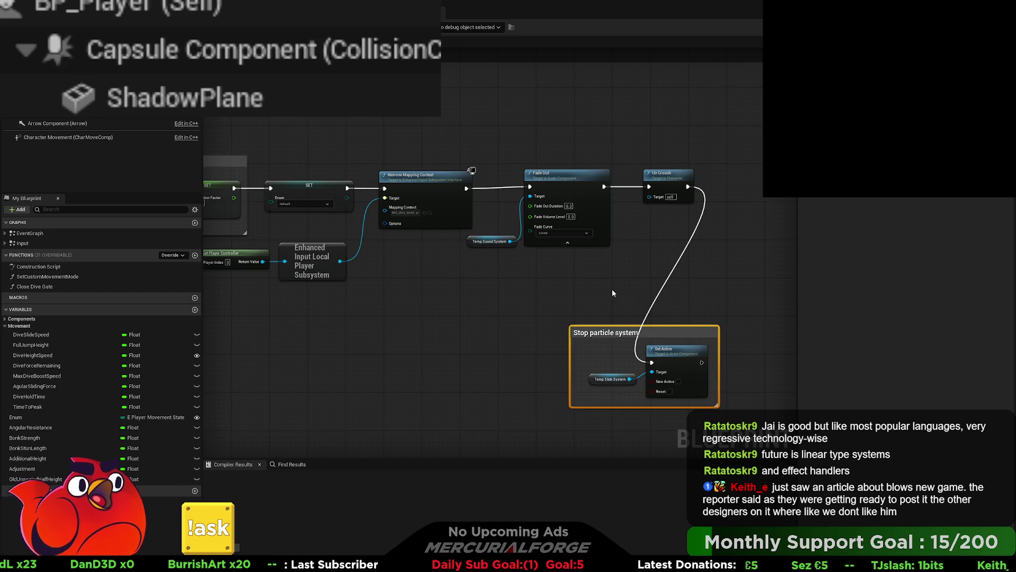
- Drop Un Crouch down, then raise it back level with the Fade Out node
{"action": "left_click_drag", "start_coordinate": [613, 291], "coordinate": [630, 312]}
{"action": "mouse_move", "coordinate": [685, 193]}
{"action": "left_mouse_down"}
{"action": "mouse_move", "coordinate": [624, 371]}
{"action": "mouse_move", "coordinate": [530, 373]}
{"action": "mouse_move", "coordinate": [555, 366]}
{"action": "mouse_move", "coordinate": [566, 318]}
{"action": "mouse_move", "coordinate": [690, 270]}
{"action": "left_mouse_up"}
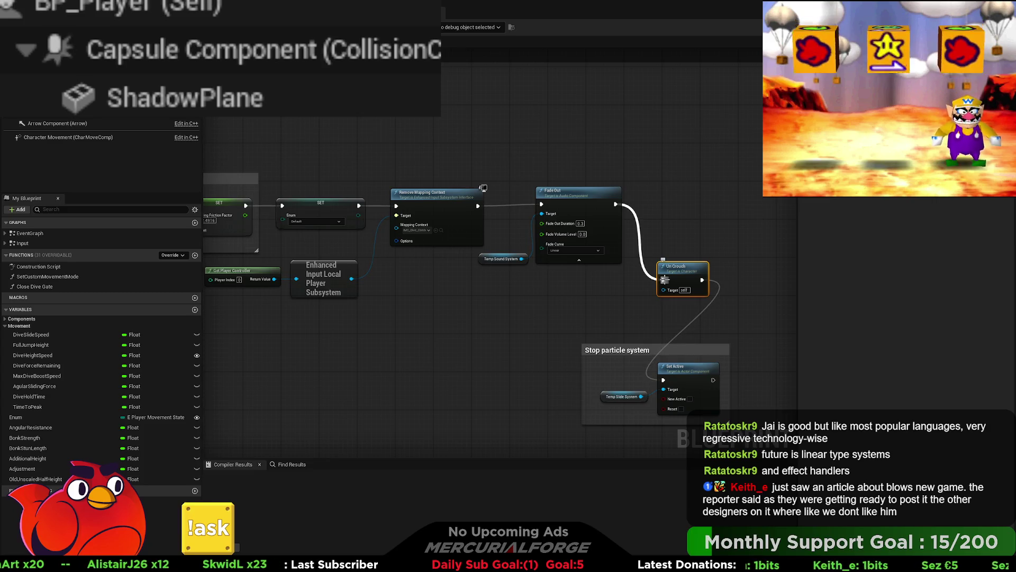
{"action": "left_click_drag", "start_coordinate": [690, 274], "coordinate": [676, 196]}
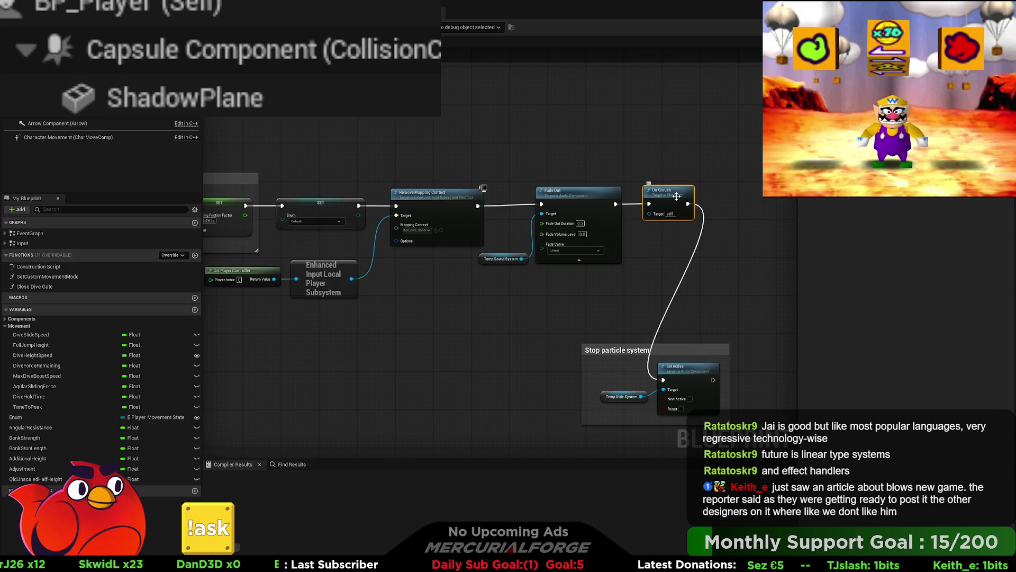
{"action": "left_click_drag", "start_coordinate": [470, 291], "coordinate": [736, 291]}
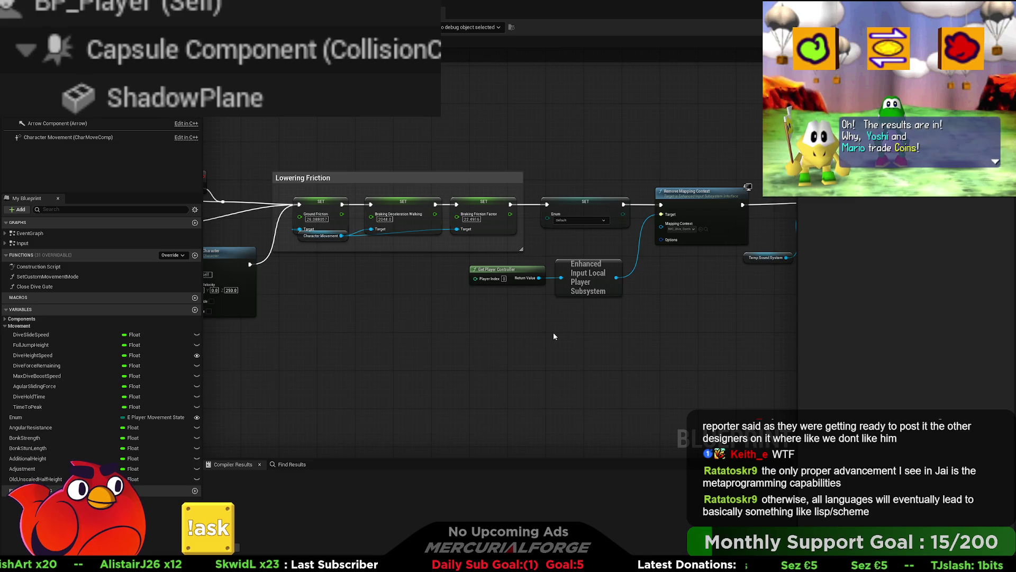
- Widen the comment box around the velocity and Enum branch check
{"action": "mouse_move", "coordinate": [430, 318]}
{"action": "left_mouse_down"}
{"action": "mouse_move", "coordinate": [1015, 327]}
{"action": "mouse_move", "coordinate": [243, 310]}
{"action": "left_mouse_up"}
{"action": "mouse_move", "coordinate": [390, 300]}
{"action": "left_mouse_down"}
{"action": "mouse_move", "coordinate": [495, 300]}
{"action": "mouse_move", "coordinate": [625, 322]}
{"action": "left_mouse_up"}
{"action": "mouse_move", "coordinate": [222, 322]}
{"action": "left_mouse_down"}
{"action": "mouse_move", "coordinate": [609, 324]}
{"action": "mouse_move", "coordinate": [548, 324]}
{"action": "mouse_move", "coordinate": [755, 238]}
{"action": "left_mouse_up"}
{"action": "left_click_drag", "start_coordinate": [693, 210], "coordinate": [725, 211]}
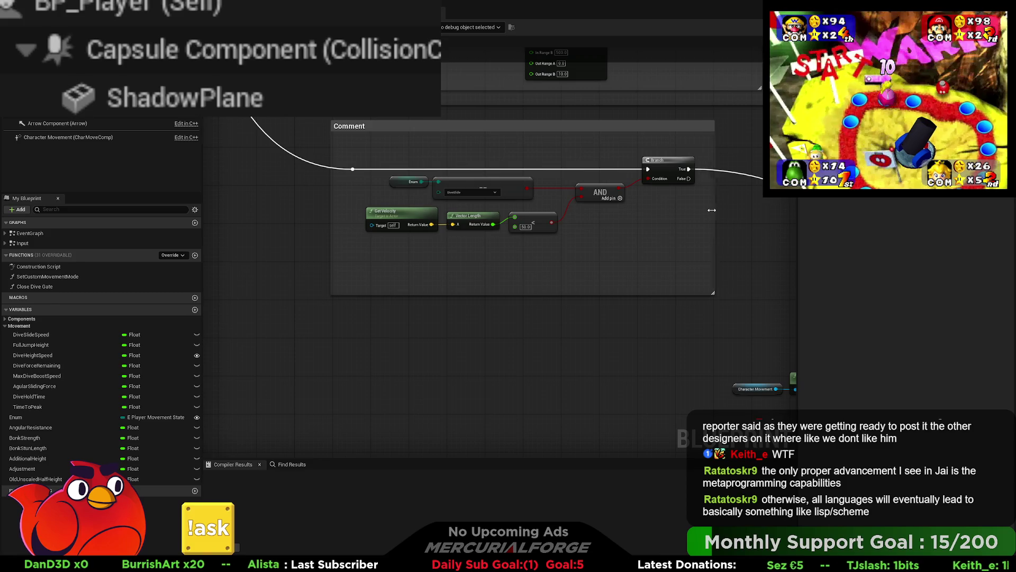
{"action": "left_click_drag", "start_coordinate": [491, 331], "coordinate": [492, 396]}
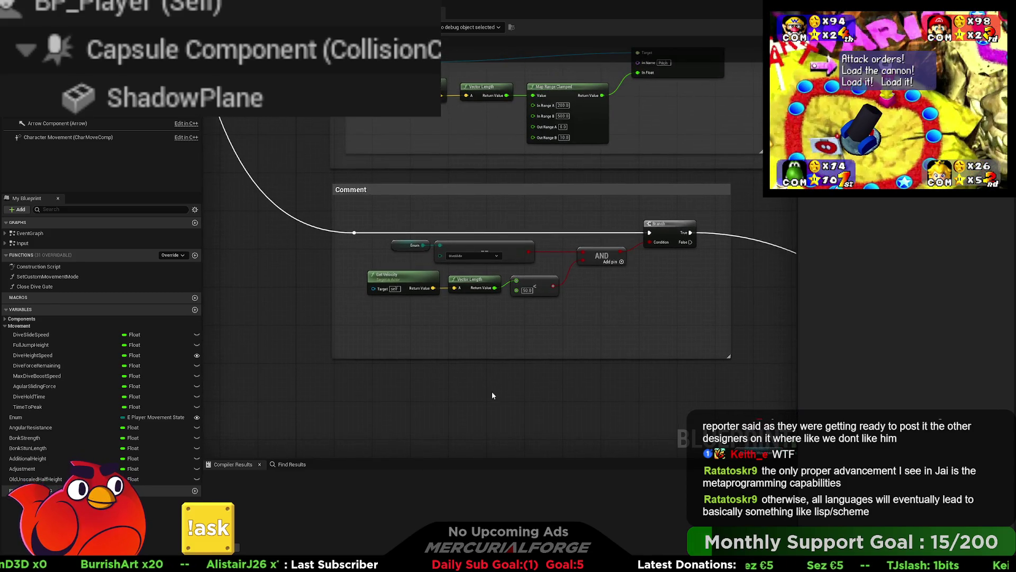
{"action": "left_click_drag", "start_coordinate": [317, 296], "coordinate": [299, 322]}
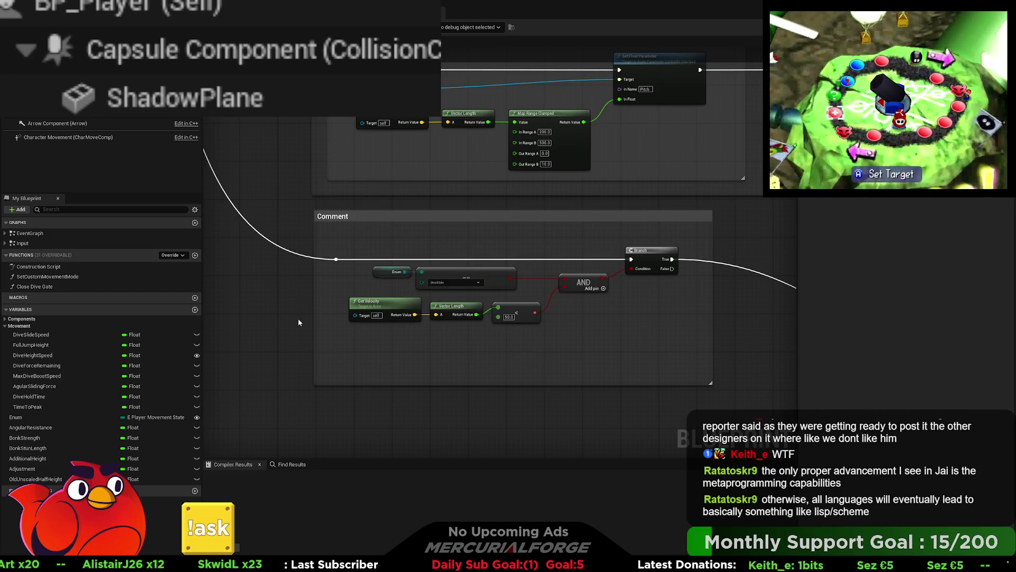
- Open the DiveSlide_Ticking collapsed graph and zoom into its Comment section
{"action": "scroll", "coordinate": [298, 323], "scroll_direction": "down", "scroll_amount": 3}
{"action": "mouse_move", "coordinate": [304, 300]}
{"action": "left_mouse_down"}
{"action": "mouse_move", "coordinate": [482, 439]}
{"action": "mouse_move", "coordinate": [380, 231]}
{"action": "left_mouse_up"}
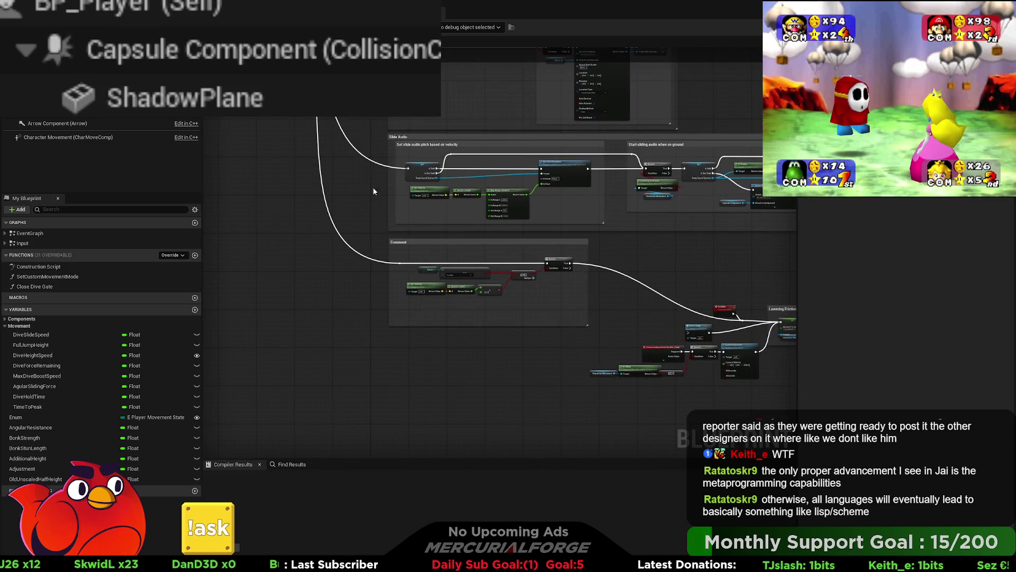
{"action": "left_click_drag", "start_coordinate": [372, 186], "coordinate": [438, 158]}
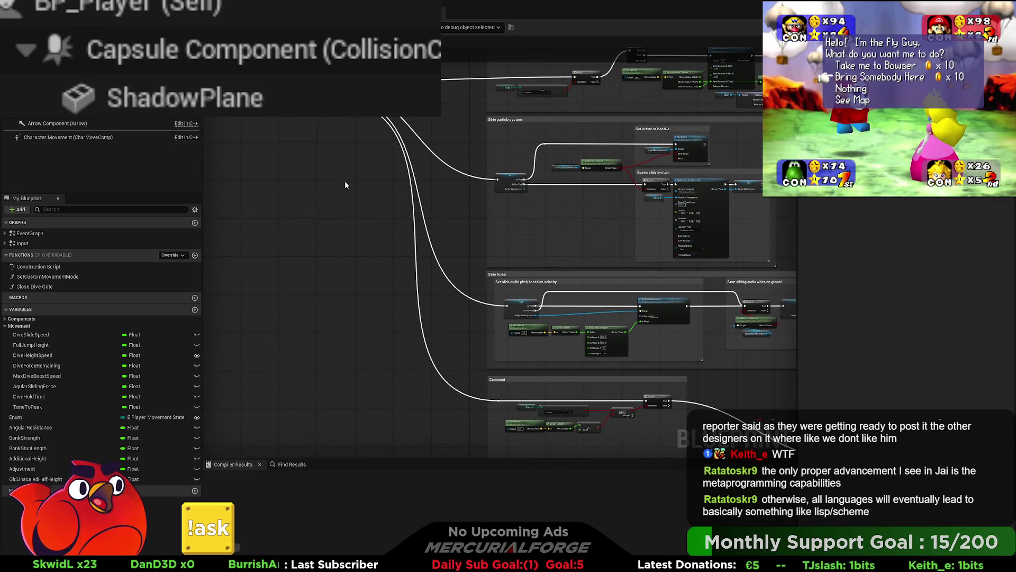
{"action": "scroll", "coordinate": [381, 281], "scroll_direction": "up", "scroll_amount": 6}
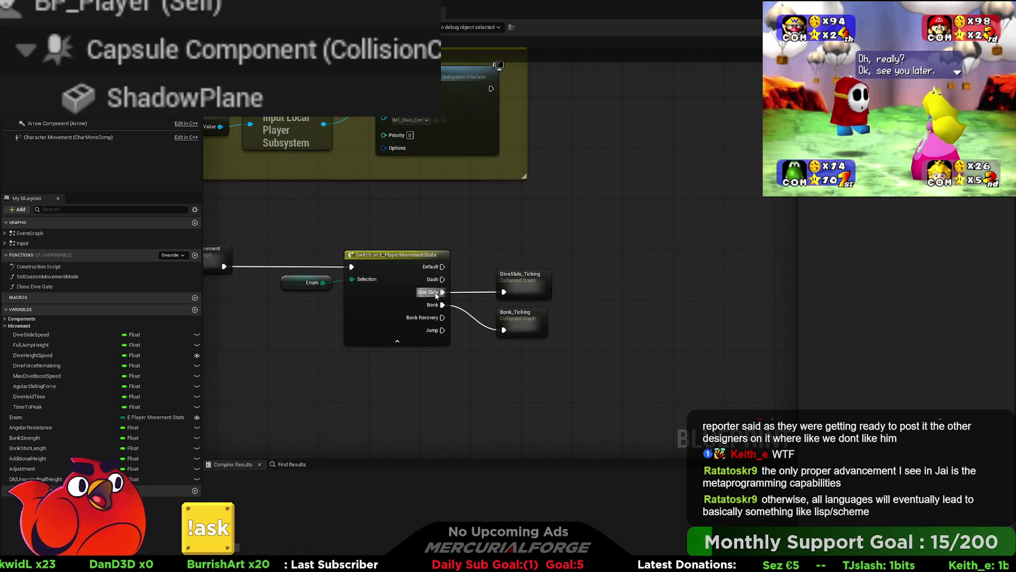
{"action": "double_click", "coordinate": [521, 279]}
{"action": "scroll", "coordinate": [383, 362], "scroll_direction": "up", "scroll_amount": 4}
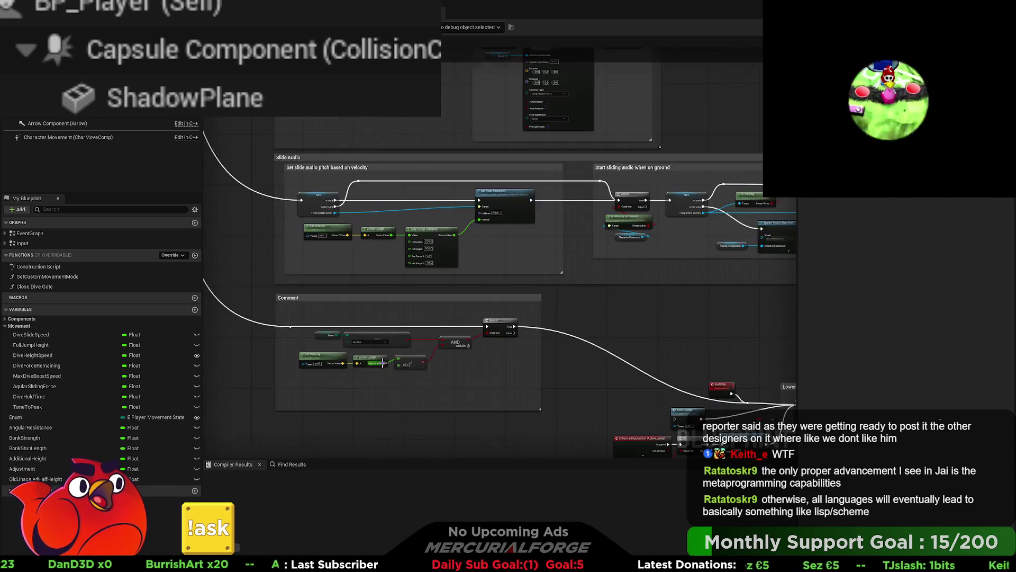
{"action": "scroll", "coordinate": [383, 362], "scroll_direction": "up", "scroll_amount": 3}
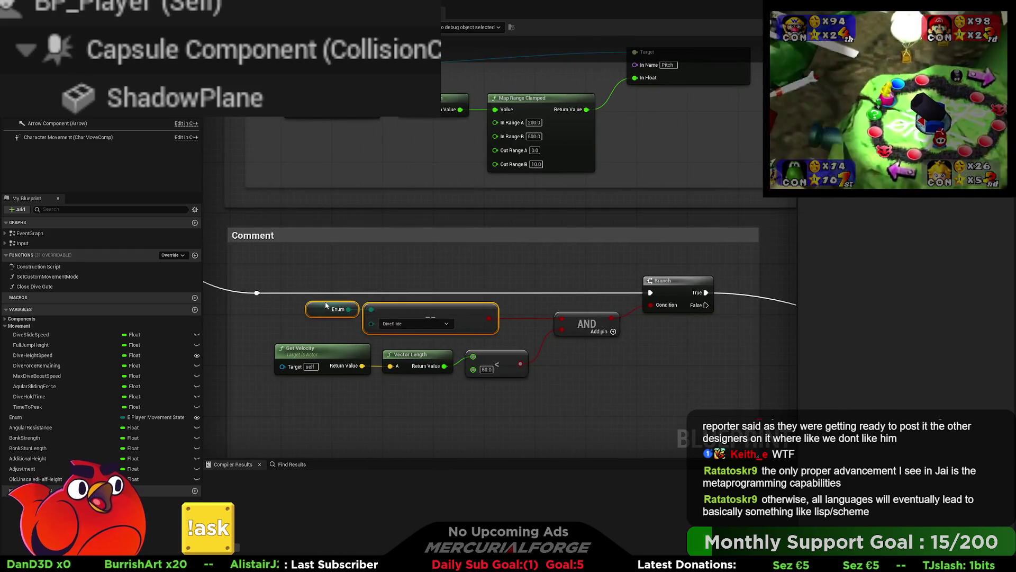
- Replace the Enum equality check with the velocity less-than result on the Branch Condition and shrink the comment
{"action": "key", "text": "Delete"}
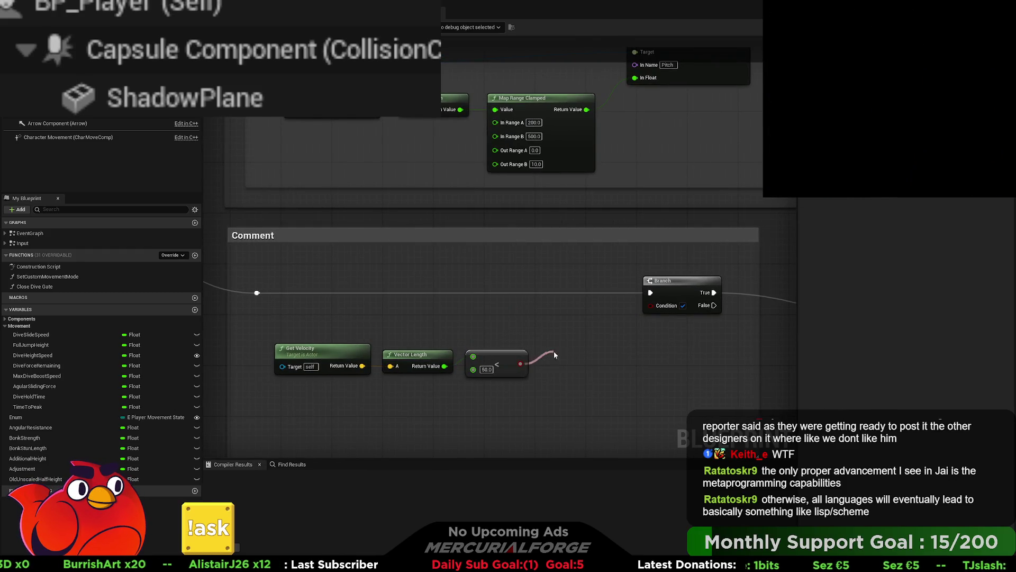
{"action": "mouse_move", "coordinate": [638, 317]}
{"action": "left_mouse_down"}
{"action": "mouse_move", "coordinate": [657, 307]}
{"action": "mouse_move", "coordinate": [588, 314]}
{"action": "left_mouse_up"}
{"action": "left_click_drag", "start_coordinate": [568, 396], "coordinate": [568, 345]}
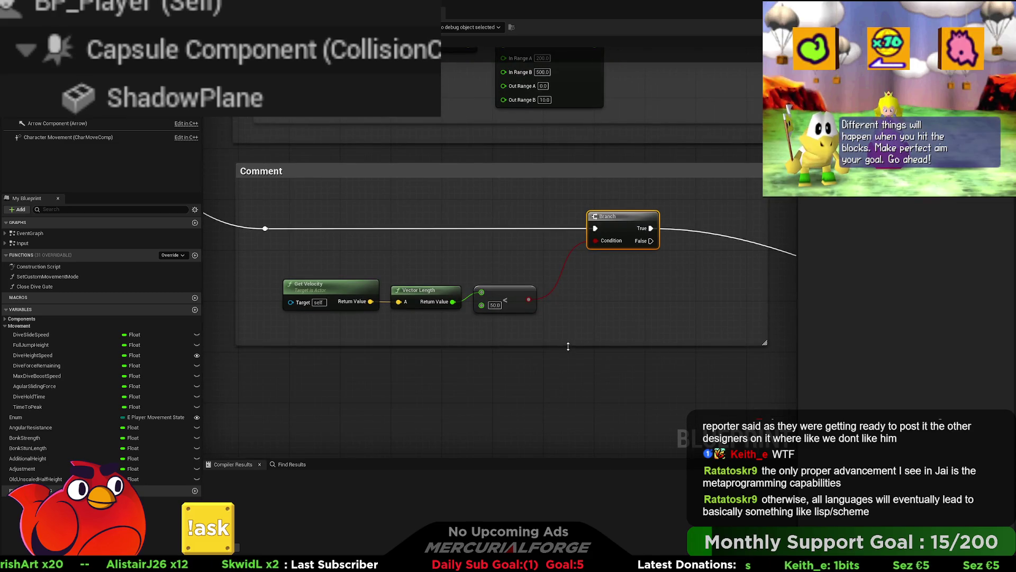
- Trim the comment's top edge and title it 'Terminate at low velocity'
{"action": "left_click_drag", "start_coordinate": [528, 163], "coordinate": [530, 184]}
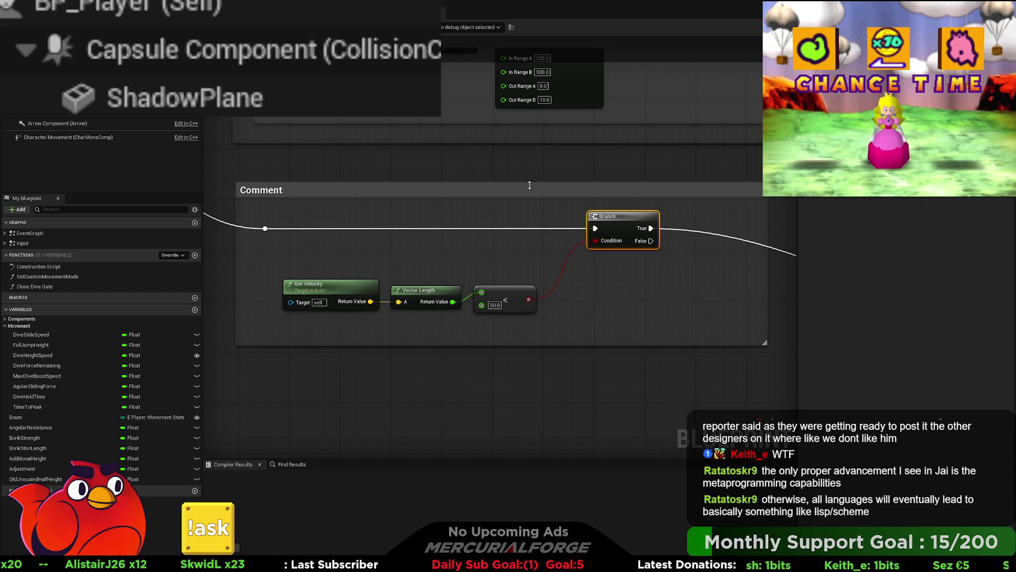
{"action": "double_click", "coordinate": [355, 203]}
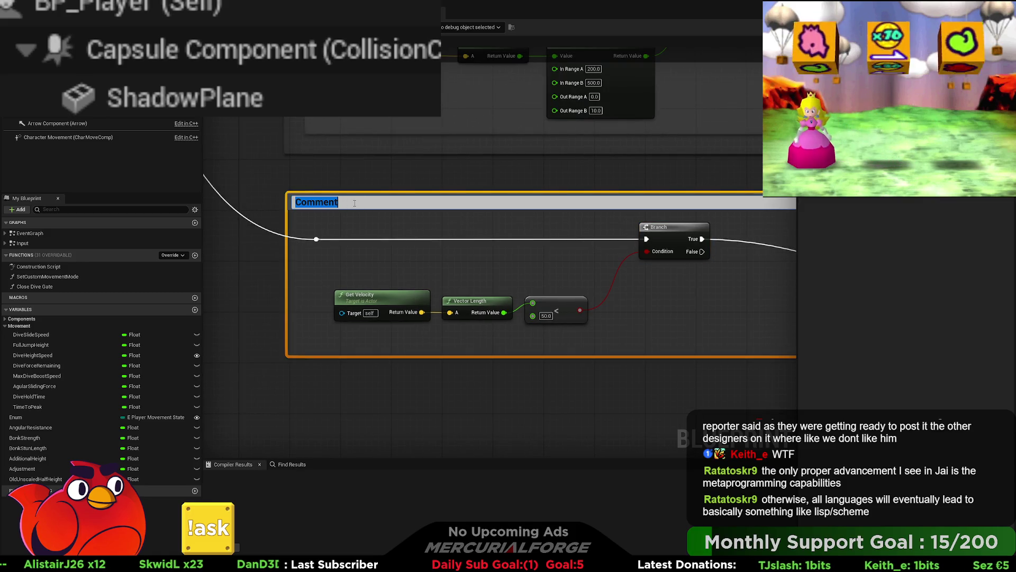
{"action": "type", "text": "Terminate at lo"}
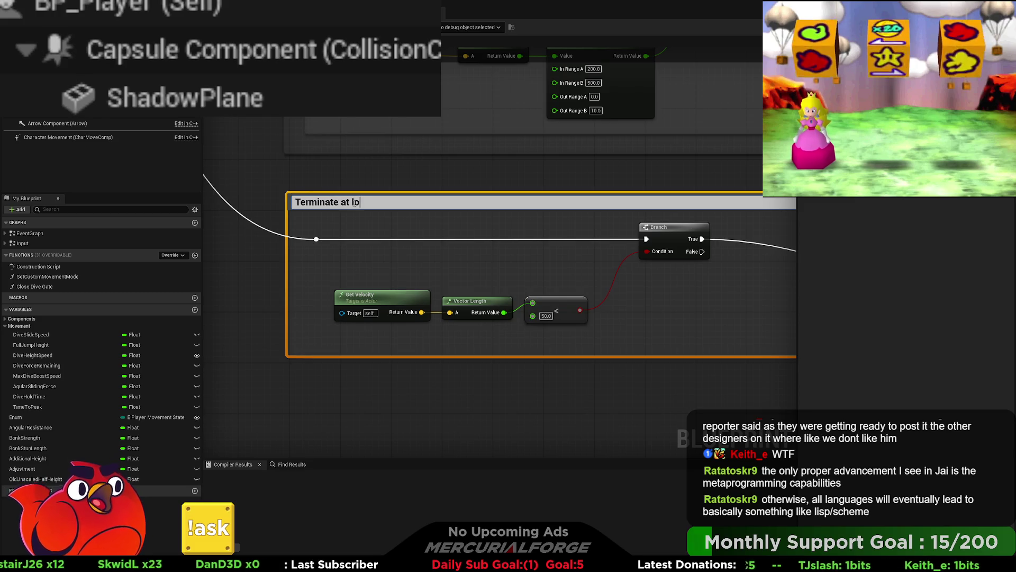
{"action": "type", "text": "w velocity"}
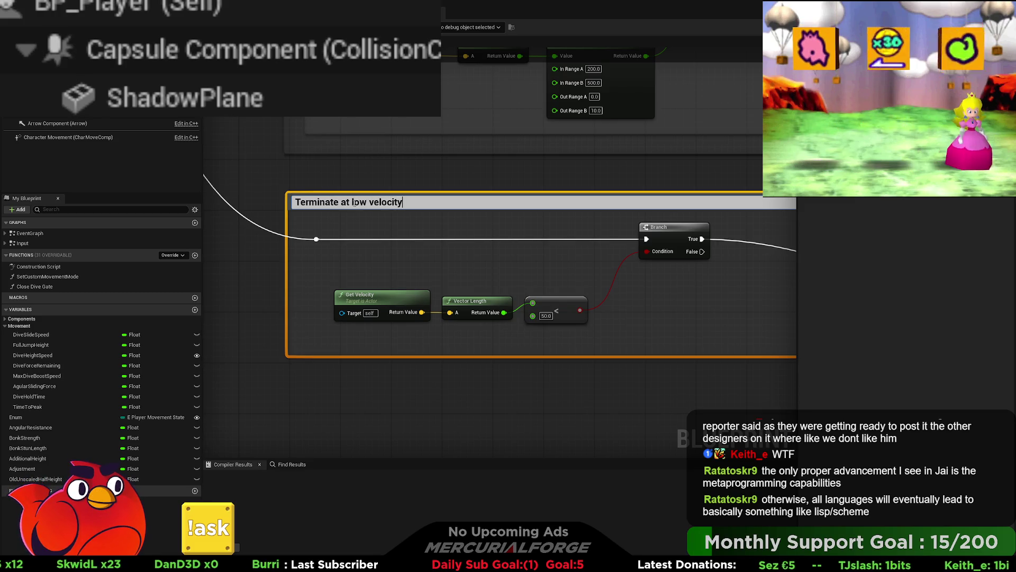
{"action": "key", "text": "Return"}
{"action": "left_click", "coordinate": [479, 173]}
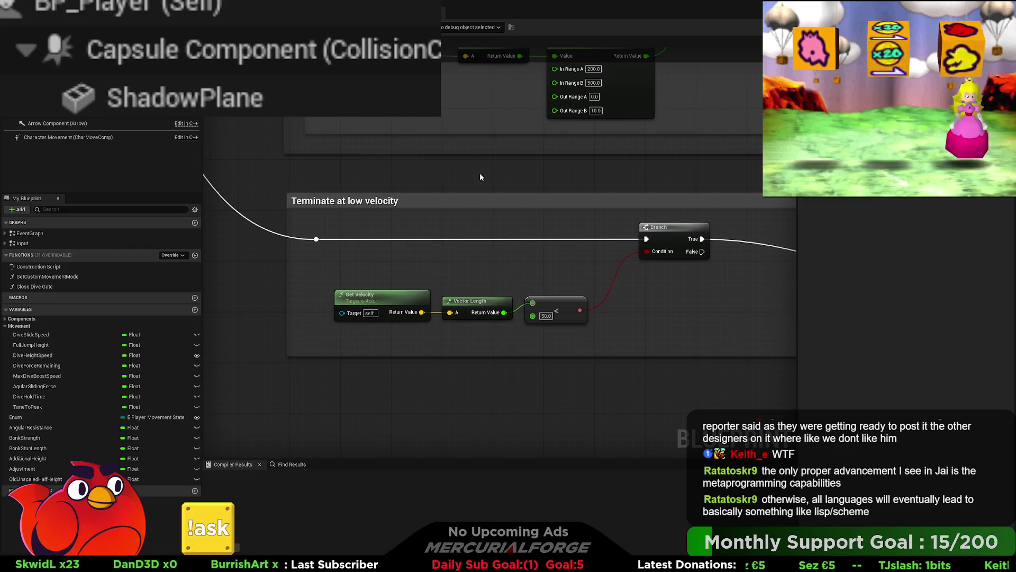
{"action": "left_click_drag", "start_coordinate": [542, 171], "coordinate": [508, 173]}
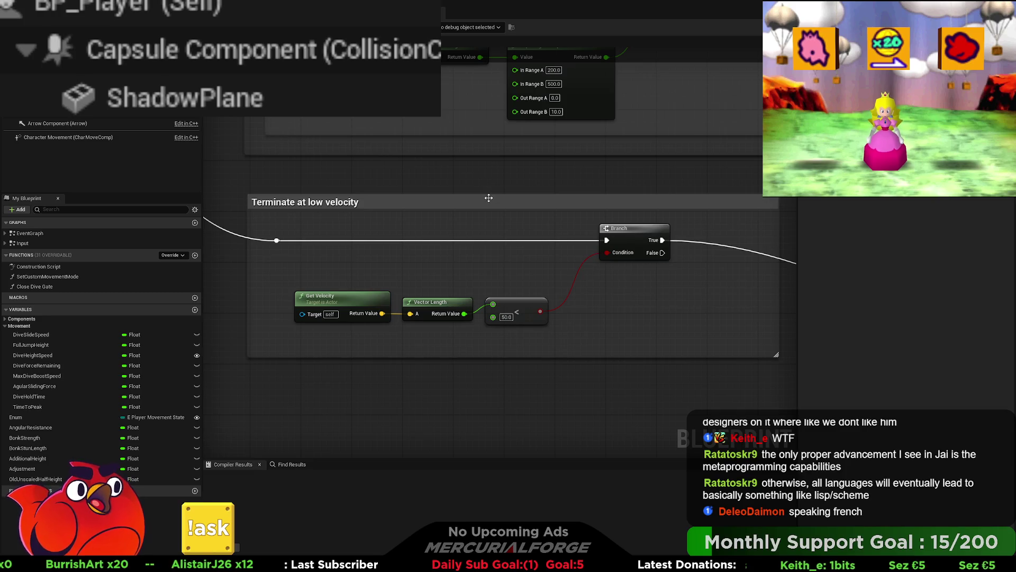
- Raise Get Velocity, Vector Length and < toward the Branch and pull the comment's bottom and right edges in
{"action": "mouse_move", "coordinate": [553, 331]}
{"action": "left_mouse_down"}
{"action": "mouse_move", "coordinate": [408, 292]}
{"action": "mouse_move", "coordinate": [318, 288]}
{"action": "left_mouse_up"}
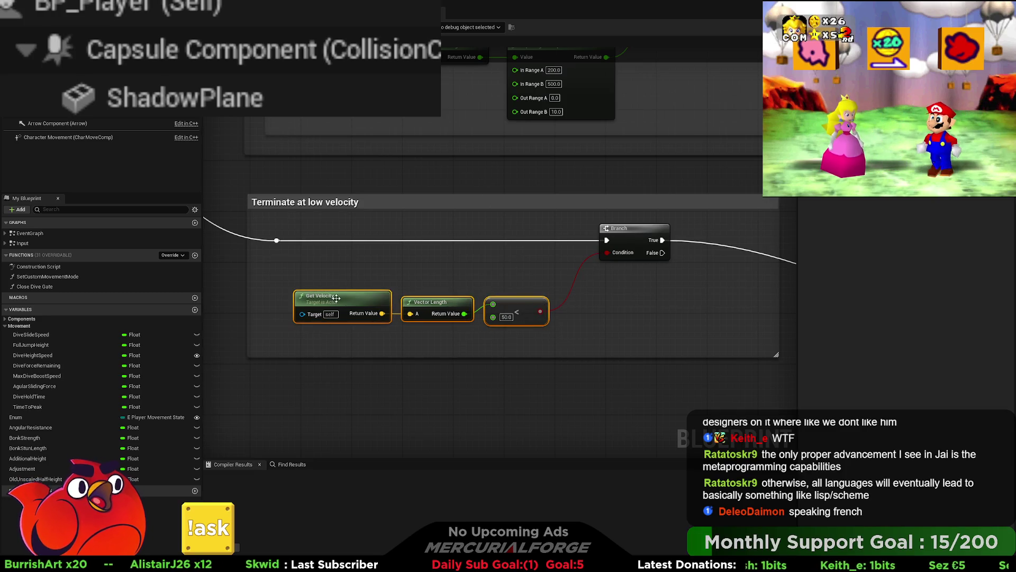
{"action": "left_click_drag", "start_coordinate": [363, 312], "coordinate": [363, 306]}
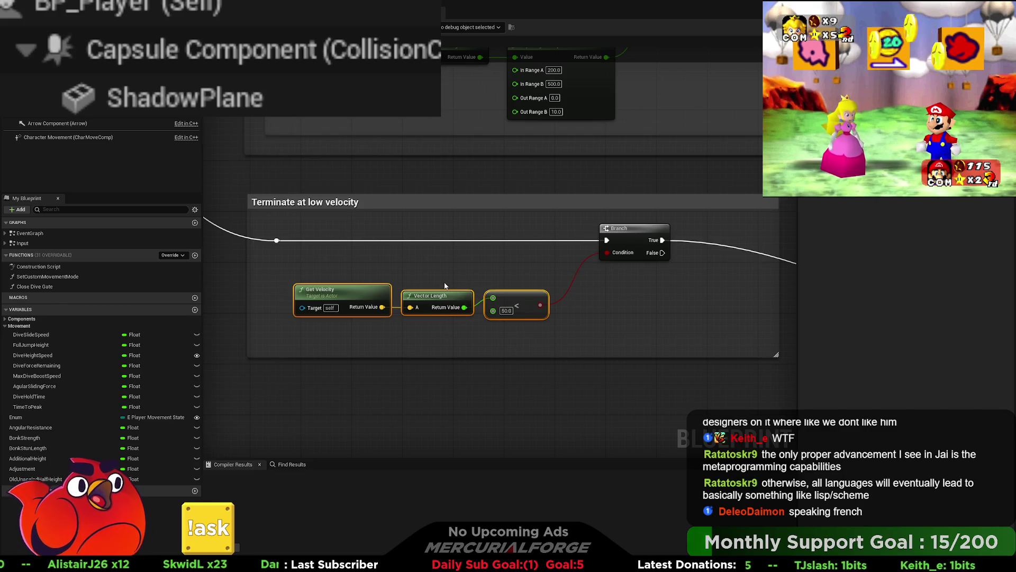
{"action": "left_click_drag", "start_coordinate": [484, 315], "coordinate": [483, 290]}
{"action": "mouse_move", "coordinate": [534, 357]}
{"action": "left_mouse_down"}
{"action": "mouse_move", "coordinate": [524, 315]}
{"action": "mouse_move", "coordinate": [482, 339]}
{"action": "left_mouse_up"}
{"action": "left_click_drag", "start_coordinate": [733, 295], "coordinate": [661, 294]}
{"action": "scroll", "coordinate": [662, 294], "scroll_direction": "down", "scroll_amount": 5}
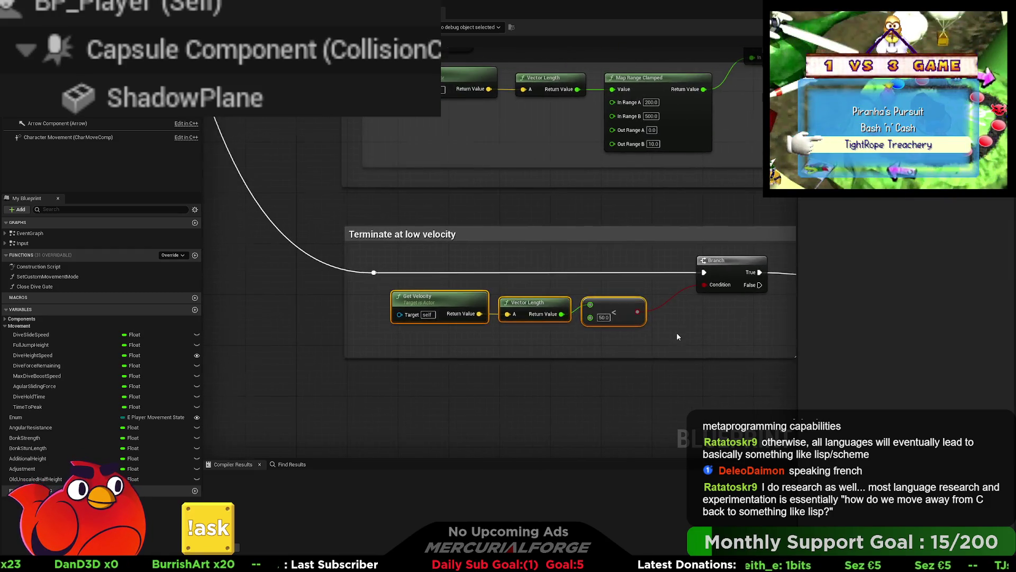
{"action": "scroll", "coordinate": [628, 348], "scroll_direction": "down", "scroll_amount": 3}
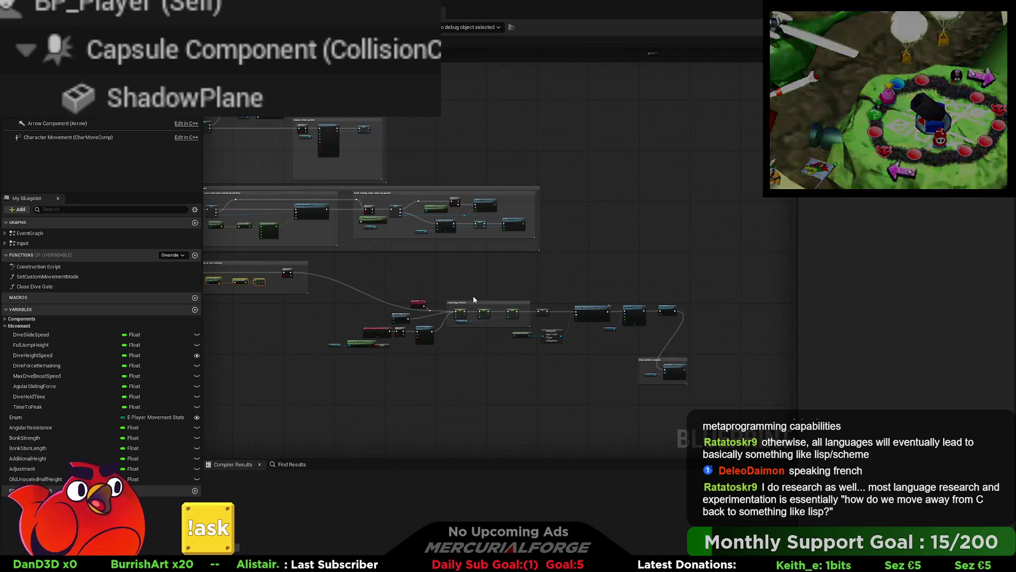
- Move the Stop particle system comment and its nodes up toward the groups above
{"action": "left_click_drag", "start_coordinate": [618, 360], "coordinate": [551, 364]}
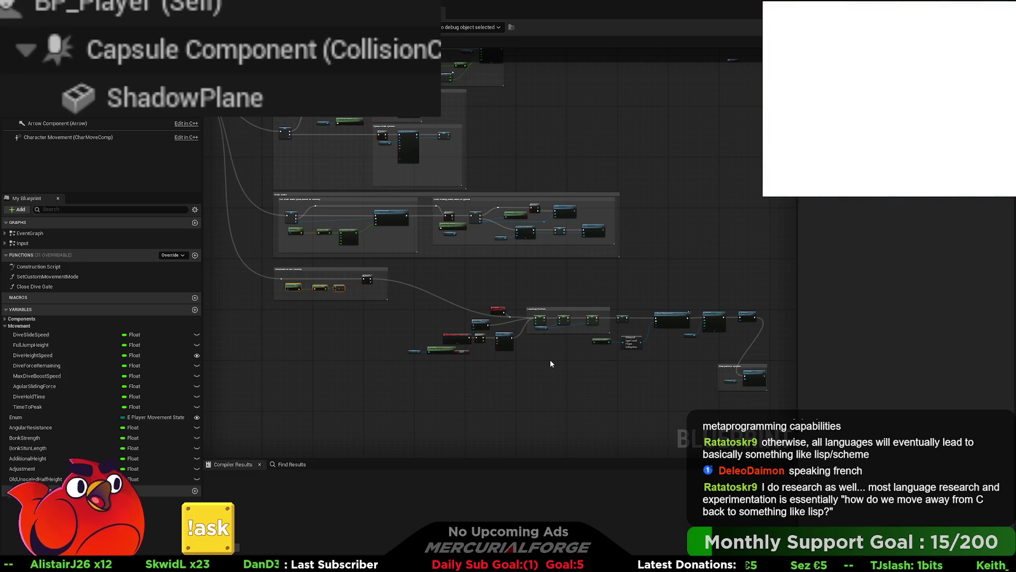
{"action": "scroll", "coordinate": [551, 363], "scroll_direction": "up", "scroll_amount": 4}
{"action": "mouse_move", "coordinate": [557, 332]}
{"action": "left_mouse_down"}
{"action": "mouse_move", "coordinate": [627, 339]}
{"action": "mouse_move", "coordinate": [663, 386]}
{"action": "mouse_move", "coordinate": [678, 390]}
{"action": "mouse_move", "coordinate": [407, 284]}
{"action": "mouse_move", "coordinate": [378, 260]}
{"action": "mouse_move", "coordinate": [539, 296]}
{"action": "mouse_move", "coordinate": [539, 257]}
{"action": "left_mouse_up"}
{"action": "left_click", "coordinate": [619, 294]}
{"action": "mouse_move", "coordinate": [364, 336]}
{"action": "left_mouse_down"}
{"action": "mouse_move", "coordinate": [722, 347]}
{"action": "mouse_move", "coordinate": [531, 352]}
{"action": "mouse_move", "coordinate": [217, 331]}
{"action": "left_mouse_up"}
{"action": "left_click_drag", "start_coordinate": [440, 327], "coordinate": [190, 304]}
{"action": "left_click_drag", "start_coordinate": [744, 421], "coordinate": [347, 240]}
{"action": "mouse_move", "coordinate": [419, 273]}
{"action": "left_mouse_down"}
{"action": "mouse_move", "coordinate": [450, 212]}
{"action": "mouse_move", "coordinate": [437, 196]}
{"action": "mouse_move", "coordinate": [631, 251]}
{"action": "left_mouse_up"}
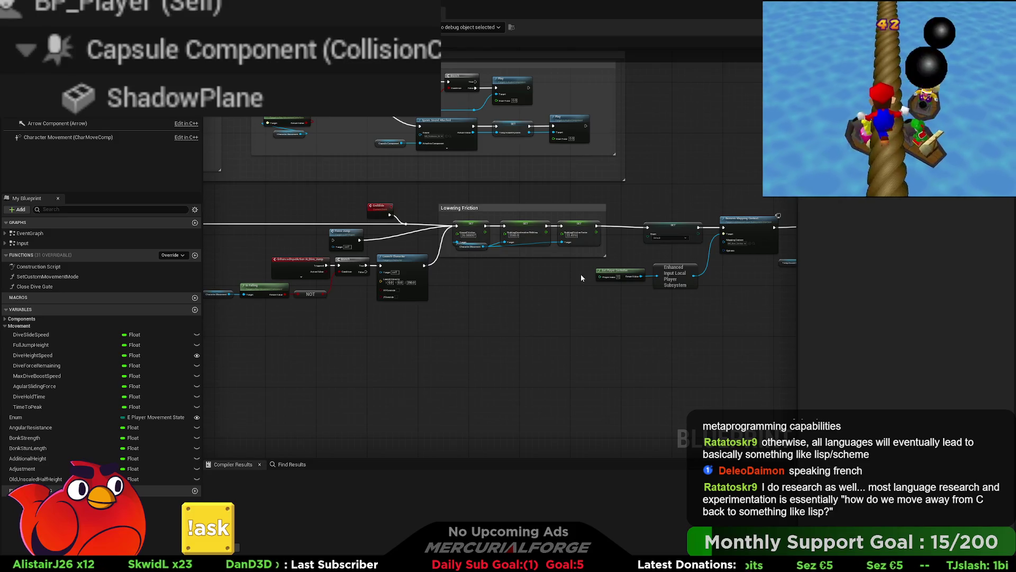
- Nudge the Lowering Friction group and the jump nodes slightly left
{"action": "mouse_move", "coordinate": [588, 312]}
{"action": "left_mouse_down"}
{"action": "mouse_move", "coordinate": [1014, 324]}
{"action": "mouse_move", "coordinate": [678, 310]}
{"action": "mouse_move", "coordinate": [381, 200]}
{"action": "left_mouse_up"}
{"action": "key", "text": "Left"}
{"action": "key", "text": "Left"}
{"action": "key", "text": "Left"}
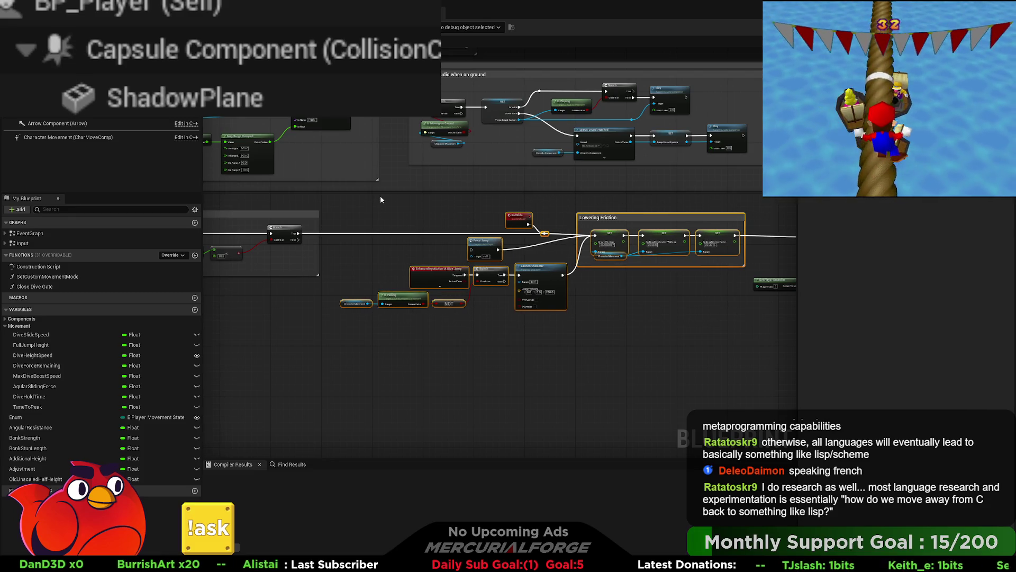
{"action": "left_click", "coordinate": [393, 223]}
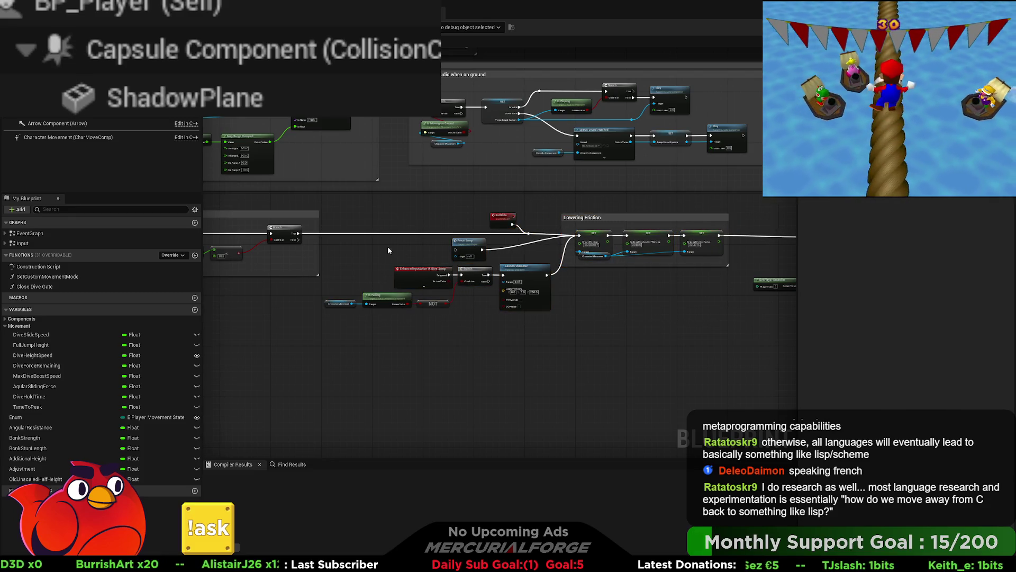
- Move Character Movement, Is Falling and NOT left, ahead of the dive-jump Branch
{"action": "scroll", "coordinate": [389, 254], "scroll_direction": "up", "scroll_amount": 2}
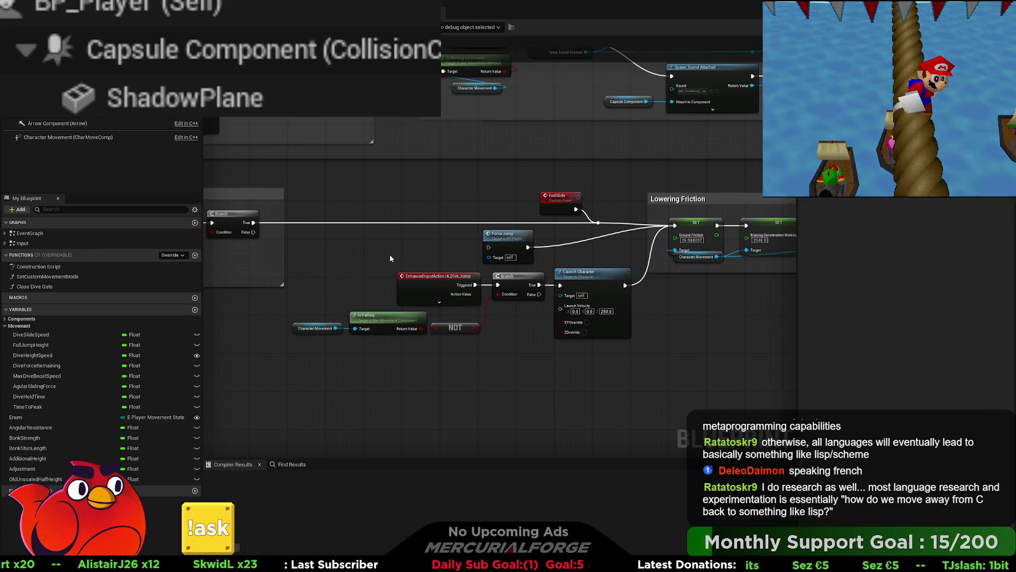
{"action": "scroll", "coordinate": [390, 255], "scroll_direction": "up", "scroll_amount": 2}
{"action": "mouse_move", "coordinate": [390, 258]}
{"action": "left_mouse_down"}
{"action": "mouse_move", "coordinate": [479, 254]}
{"action": "mouse_move", "coordinate": [382, 242]}
{"action": "left_mouse_up"}
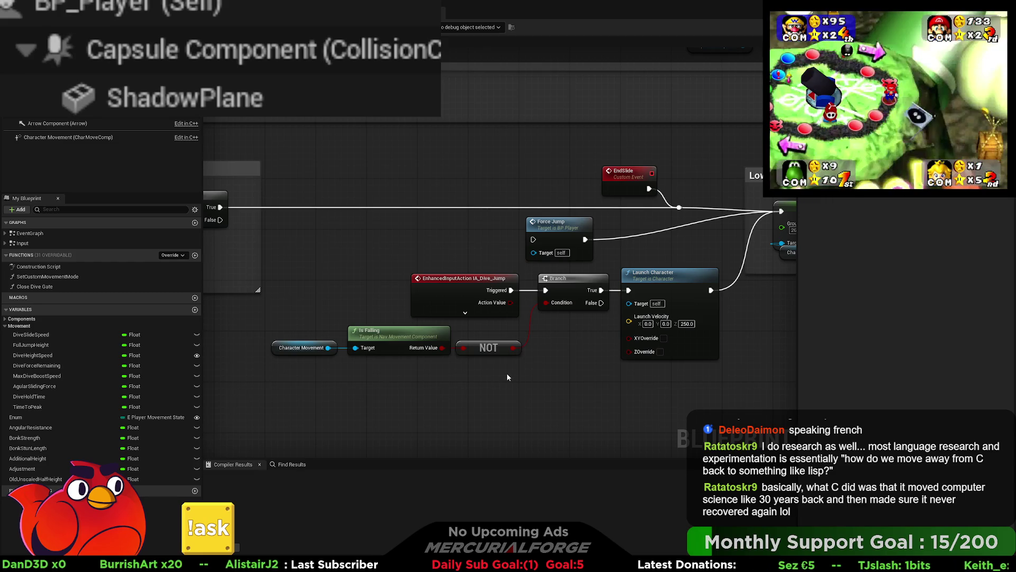
{"action": "mouse_move", "coordinate": [507, 375]}
{"action": "left_mouse_down"}
{"action": "mouse_move", "coordinate": [481, 373]}
{"action": "mouse_move", "coordinate": [524, 370]}
{"action": "left_mouse_up"}
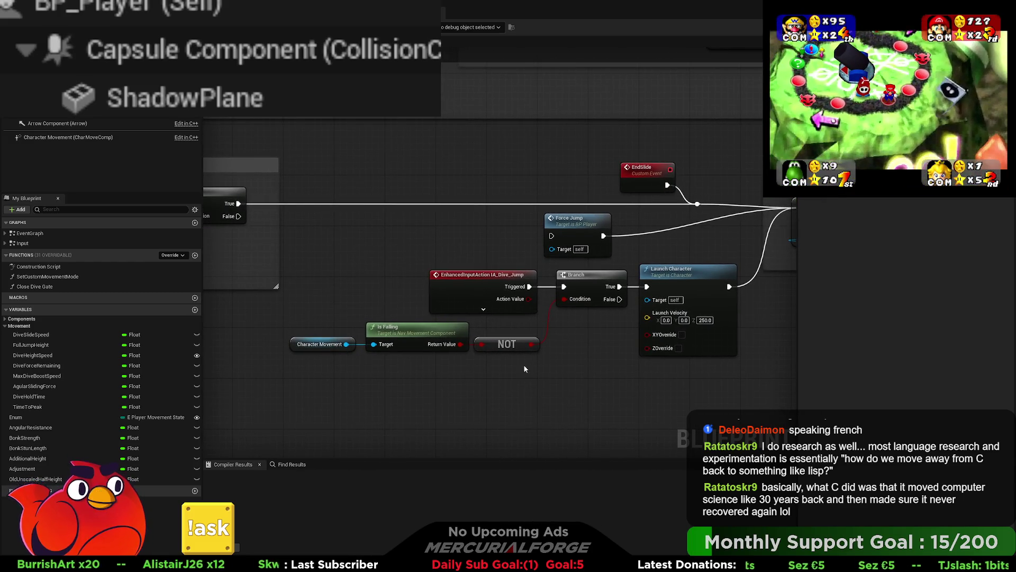
{"action": "mouse_move", "coordinate": [538, 369]}
{"action": "left_mouse_down"}
{"action": "mouse_move", "coordinate": [588, 374]}
{"action": "mouse_move", "coordinate": [391, 347]}
{"action": "left_mouse_up"}
{"action": "mouse_move", "coordinate": [564, 350]}
{"action": "left_mouse_down"}
{"action": "mouse_move", "coordinate": [484, 342]}
{"action": "mouse_move", "coordinate": [794, 369]}
{"action": "mouse_move", "coordinate": [468, 359]}
{"action": "mouse_move", "coordinate": [672, 347]}
{"action": "mouse_move", "coordinate": [648, 318]}
{"action": "mouse_move", "coordinate": [207, 306]}
{"action": "left_mouse_up"}
- Box-select the eight dive-jump nodes around the IA_Dive_Jump event, then clear the selection
{"action": "scroll", "coordinate": [207, 306], "scroll_direction": "down", "scroll_amount": 3}
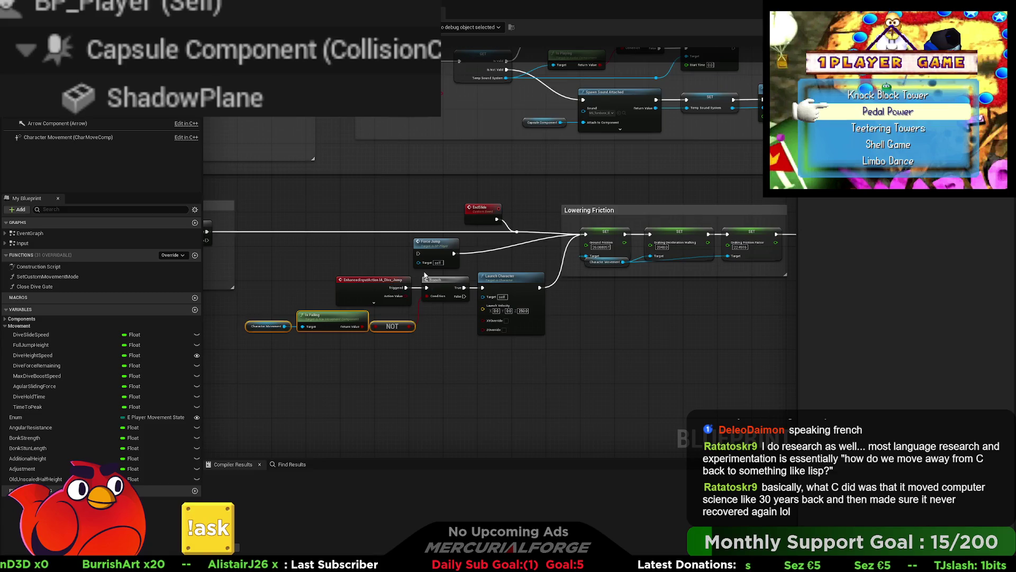
{"action": "left_click_drag", "start_coordinate": [450, 267], "coordinate": [556, 263]}
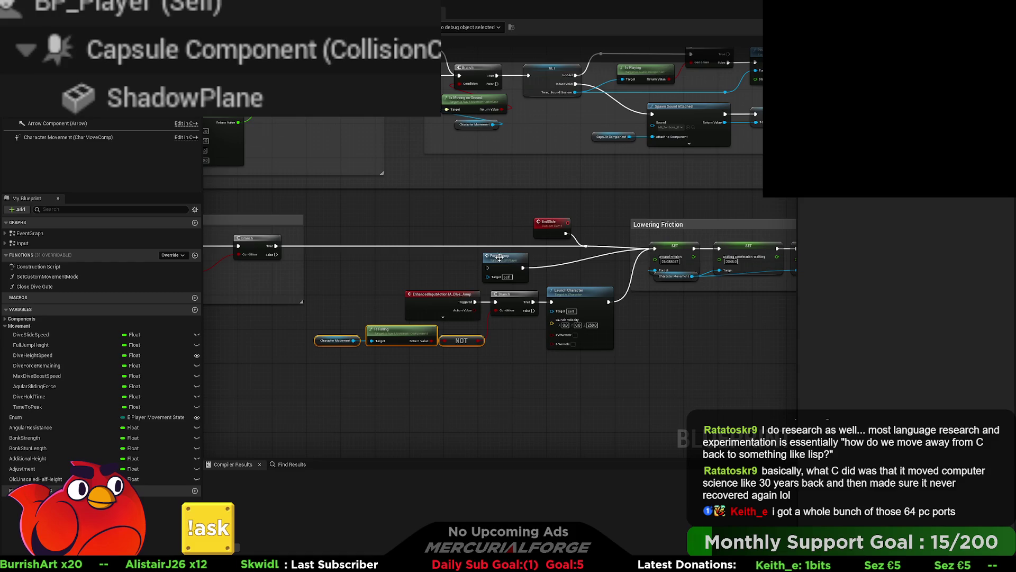
{"action": "left_click_drag", "start_coordinate": [314, 220], "coordinate": [340, 247]}
{"action": "left_click_drag", "start_coordinate": [405, 299], "coordinate": [465, 352]}
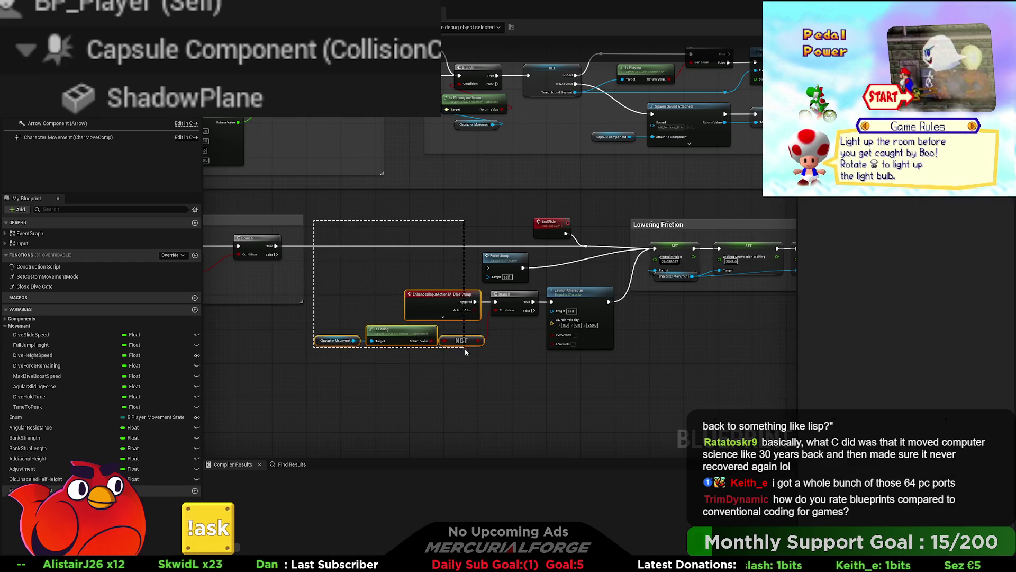
{"action": "mouse_move", "coordinate": [576, 365]}
{"action": "left_mouse_down"}
{"action": "mouse_move", "coordinate": [602, 363]}
{"action": "mouse_move", "coordinate": [582, 364]}
{"action": "mouse_move", "coordinate": [572, 350]}
{"action": "left_mouse_up"}
{"action": "scroll", "coordinate": [544, 357], "scroll_direction": "up", "scroll_amount": 1}
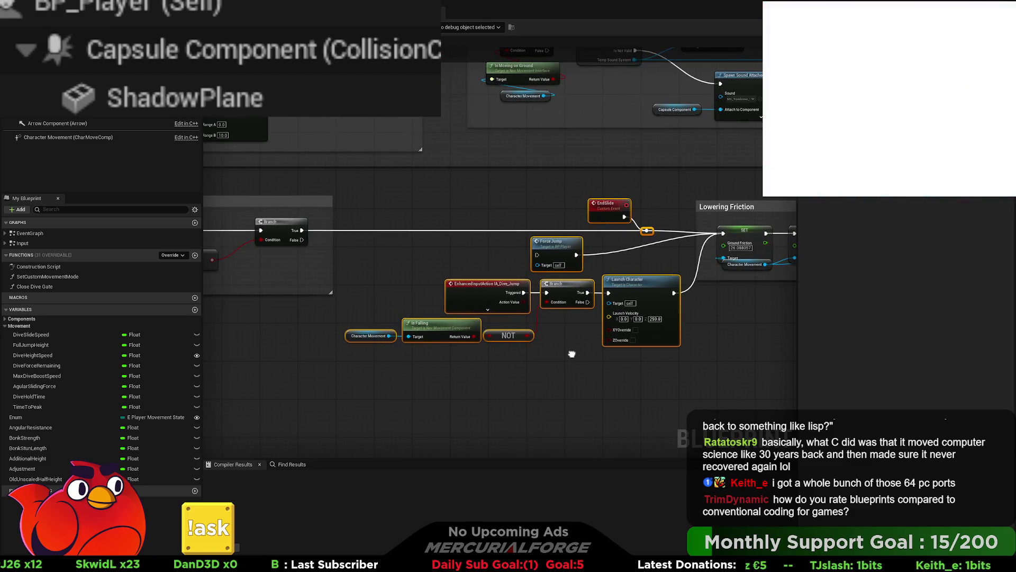
{"action": "left_click", "coordinate": [506, 358]}
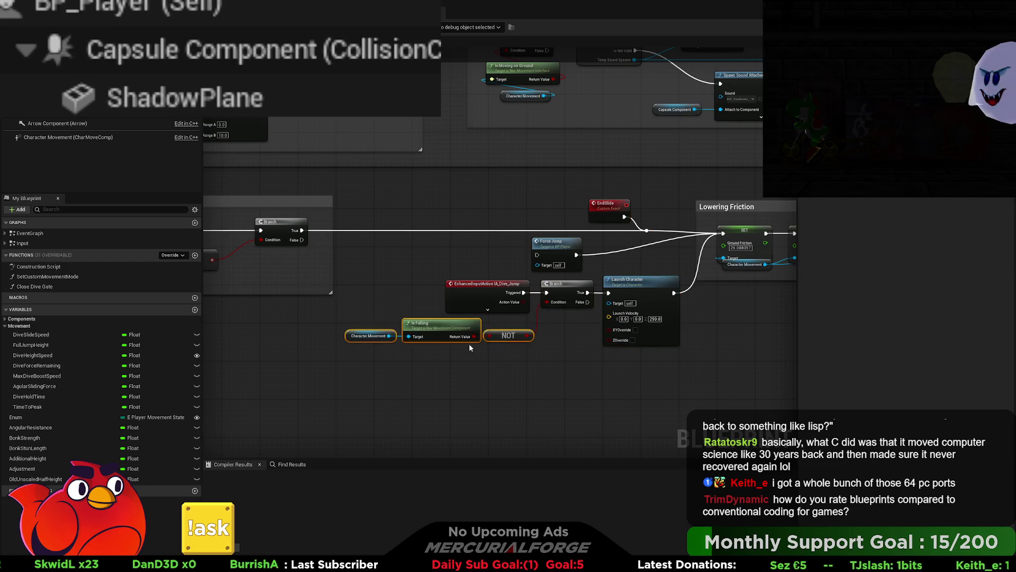
{"action": "scroll", "coordinate": [469, 347], "scroll_direction": "up", "scroll_amount": 1}
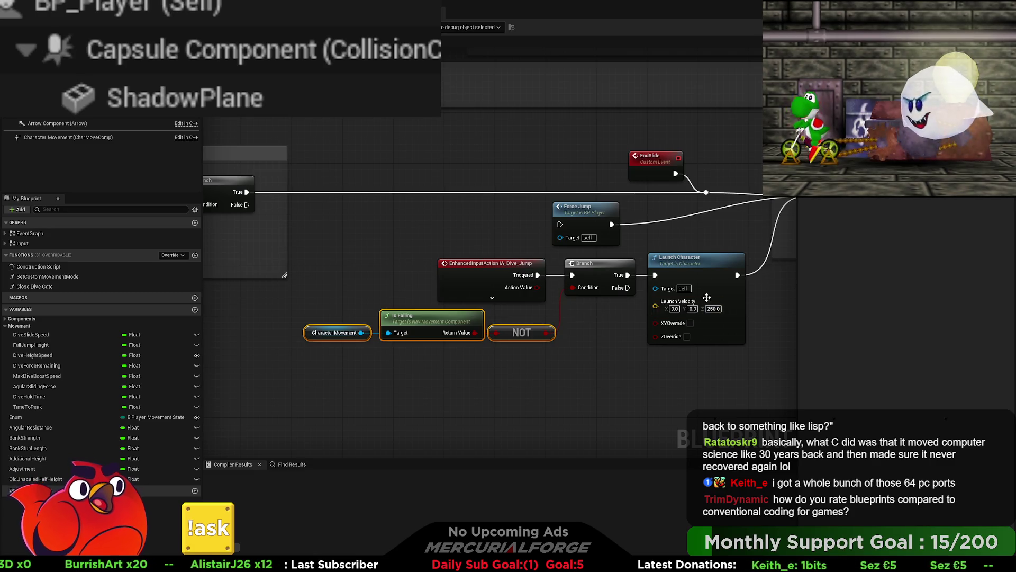
{"action": "left_click_drag", "start_coordinate": [537, 275], "coordinate": [393, 286]}
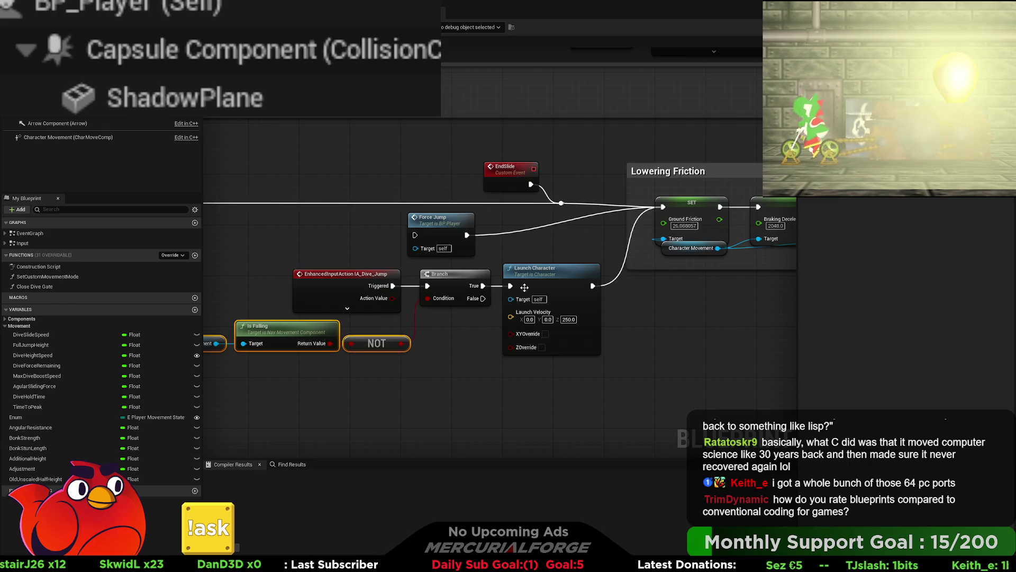
{"action": "left_click", "coordinate": [583, 245]}
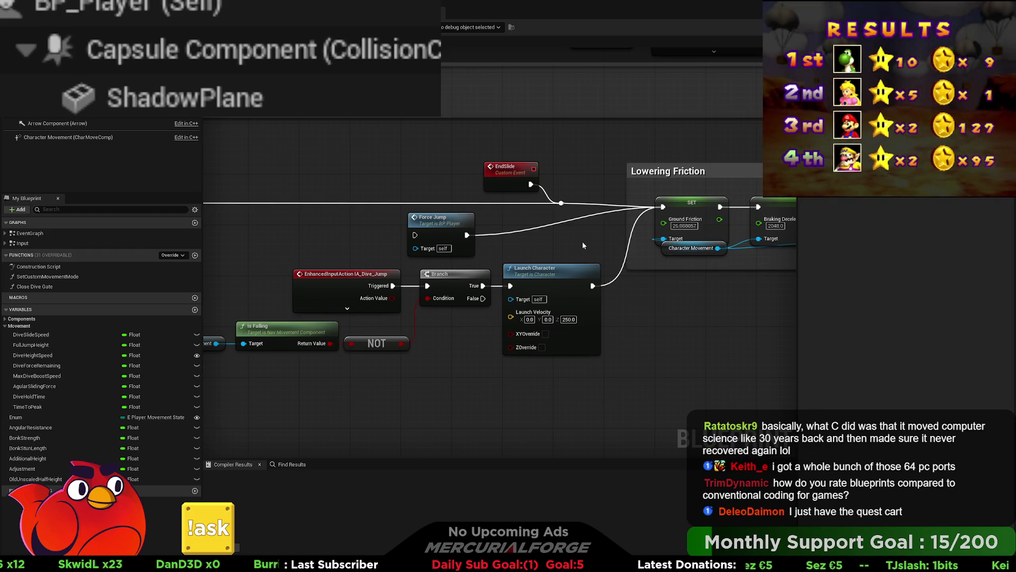
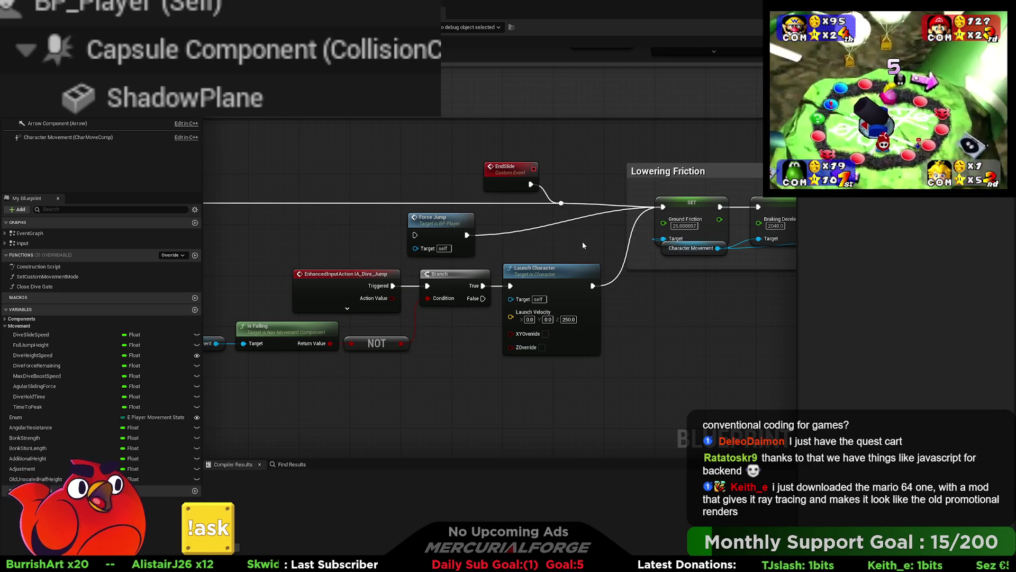
- Widen the Lowering Friction comment box so it encloses all three SET nodes
{"action": "left_click", "coordinate": [450, 220]}
{"action": "mouse_move", "coordinate": [572, 244]}
{"action": "left_mouse_down"}
{"action": "mouse_move", "coordinate": [542, 270]}
{"action": "mouse_move", "coordinate": [364, 268]}
{"action": "left_mouse_up"}
{"action": "mouse_move", "coordinate": [581, 302]}
{"action": "left_mouse_down"}
{"action": "mouse_move", "coordinate": [437, 301]}
{"action": "mouse_move", "coordinate": [515, 311]}
{"action": "mouse_move", "coordinate": [490, 300]}
{"action": "left_mouse_up"}
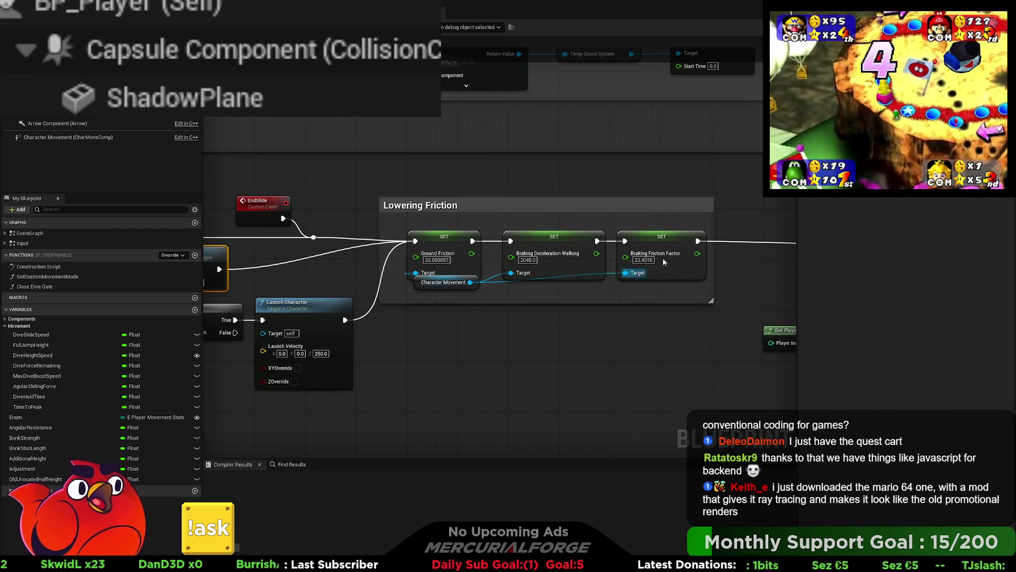
{"action": "mouse_move", "coordinate": [712, 226]}
{"action": "left_mouse_down"}
{"action": "mouse_move", "coordinate": [785, 218]}
{"action": "mouse_move", "coordinate": [413, 276]}
{"action": "mouse_move", "coordinate": [508, 248]}
{"action": "left_mouse_up"}
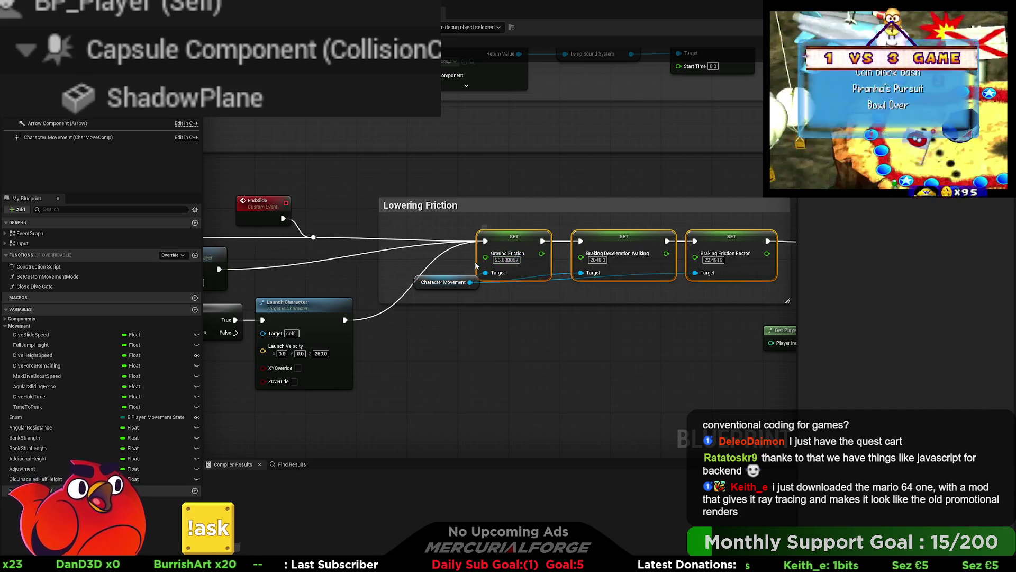
{"action": "left_click_drag", "start_coordinate": [455, 284], "coordinate": [456, 290]}
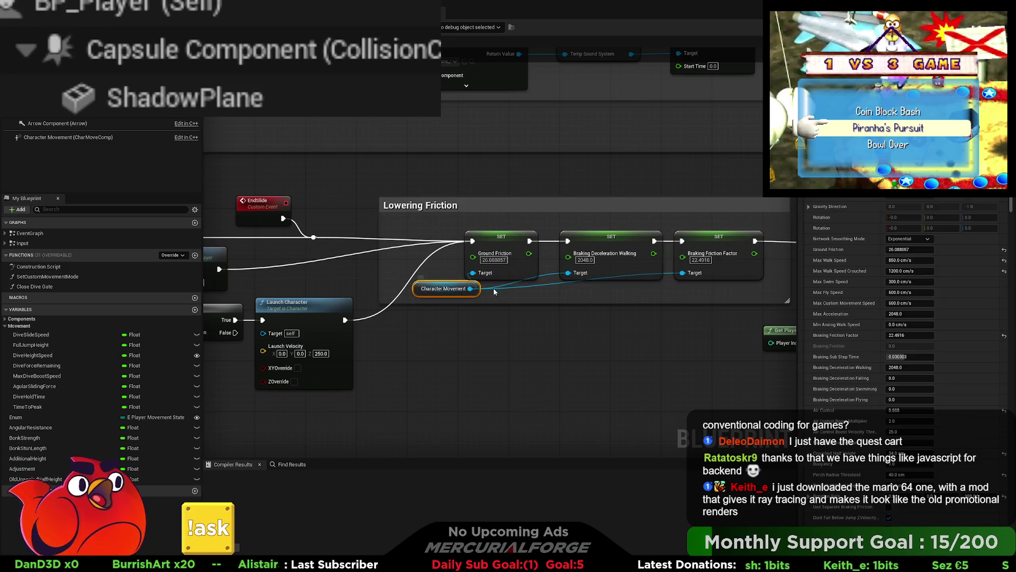
- Route the Character Movement Target wires through reroute points into Braking Deceleration Walking and Braking Friction Factor
{"action": "double_click", "coordinate": [518, 284]}
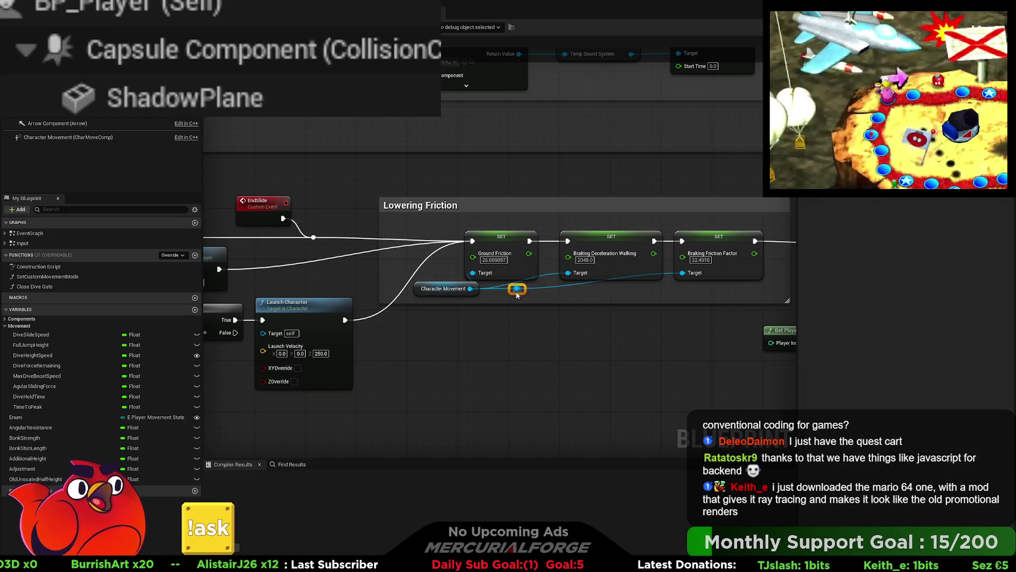
{"action": "mouse_move", "coordinate": [541, 293]}
{"action": "left_mouse_down"}
{"action": "mouse_move", "coordinate": [586, 271]}
{"action": "mouse_move", "coordinate": [569, 274]}
{"action": "left_mouse_up"}
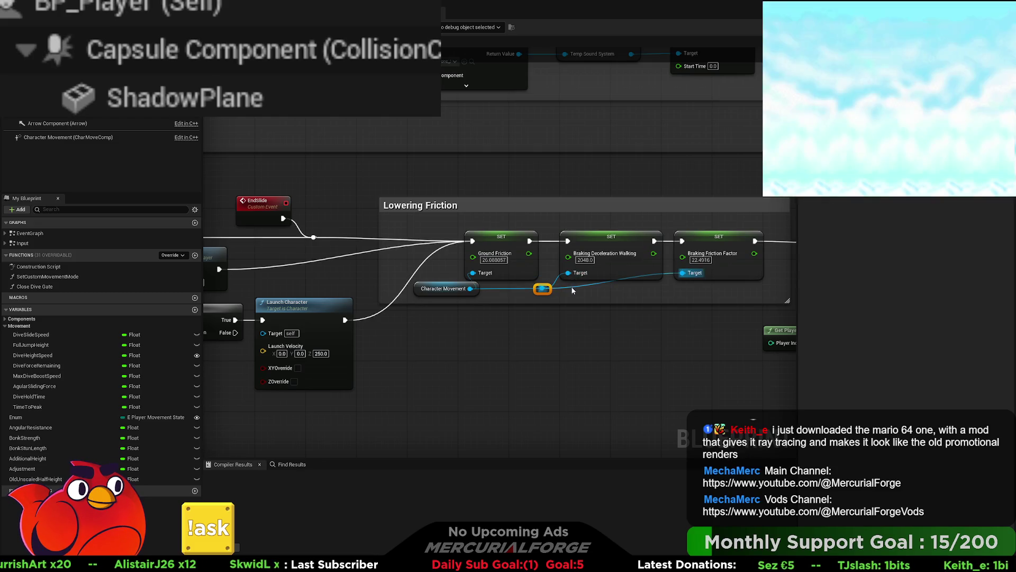
{"action": "double_click", "coordinate": [572, 290]}
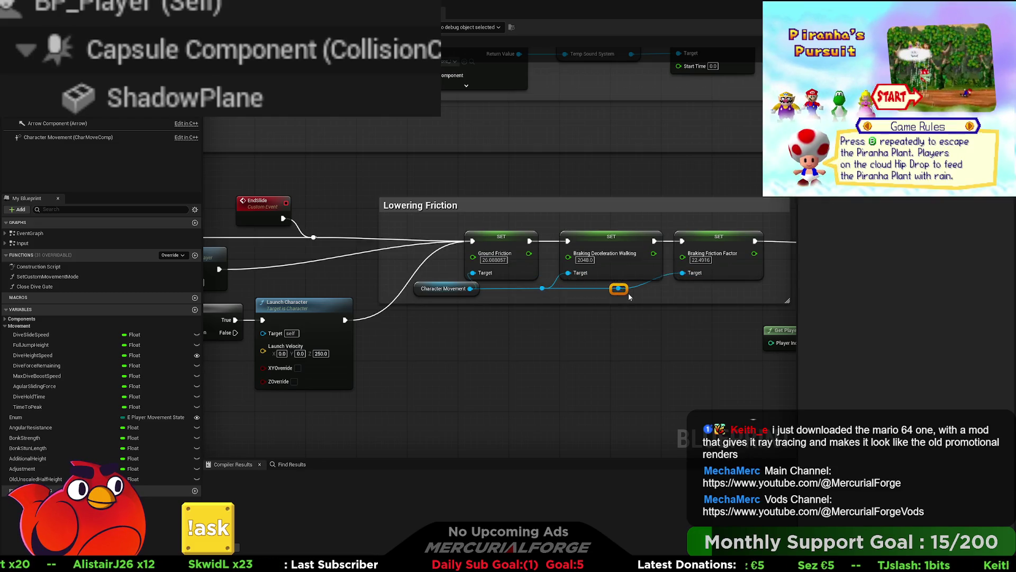
{"action": "left_click_drag", "start_coordinate": [703, 294], "coordinate": [645, 284]}
{"action": "left_click_drag", "start_coordinate": [615, 252], "coordinate": [621, 252]}
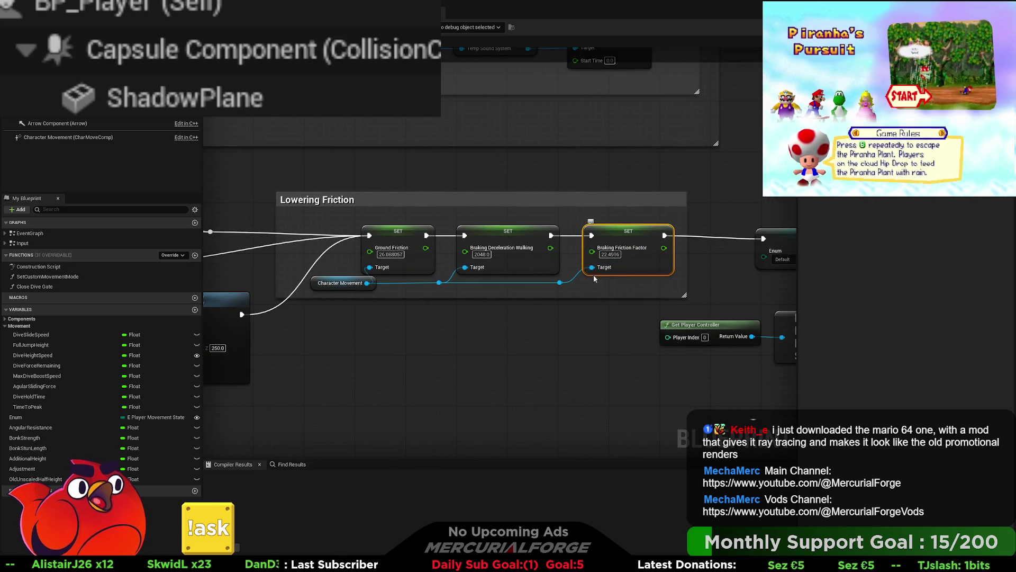
{"action": "left_click_drag", "start_coordinate": [520, 286], "coordinate": [566, 293]}
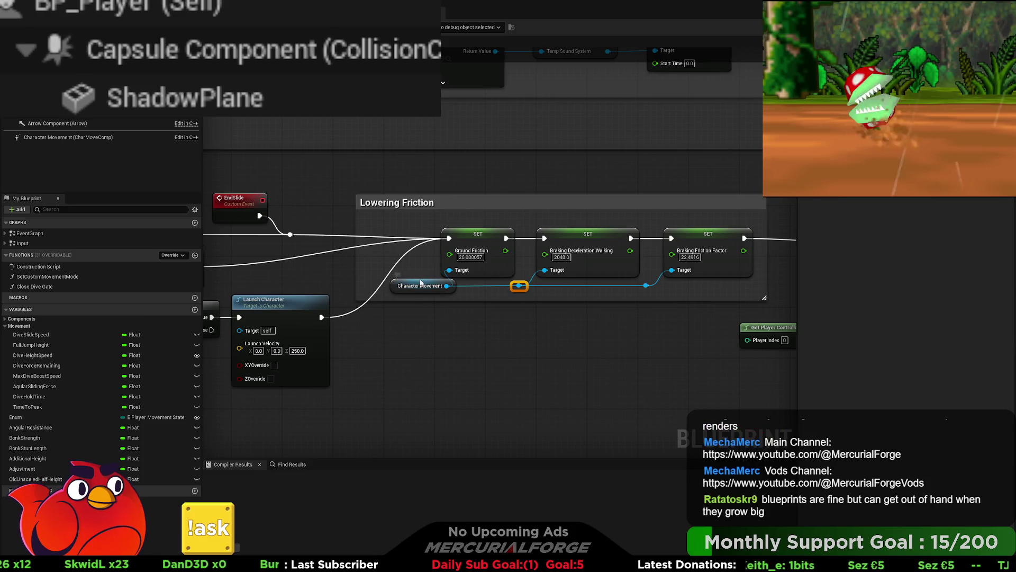
{"action": "left_click_drag", "start_coordinate": [421, 288], "coordinate": [402, 288]}
{"action": "scroll", "coordinate": [397, 263], "scroll_direction": "down", "scroll_amount": 2}
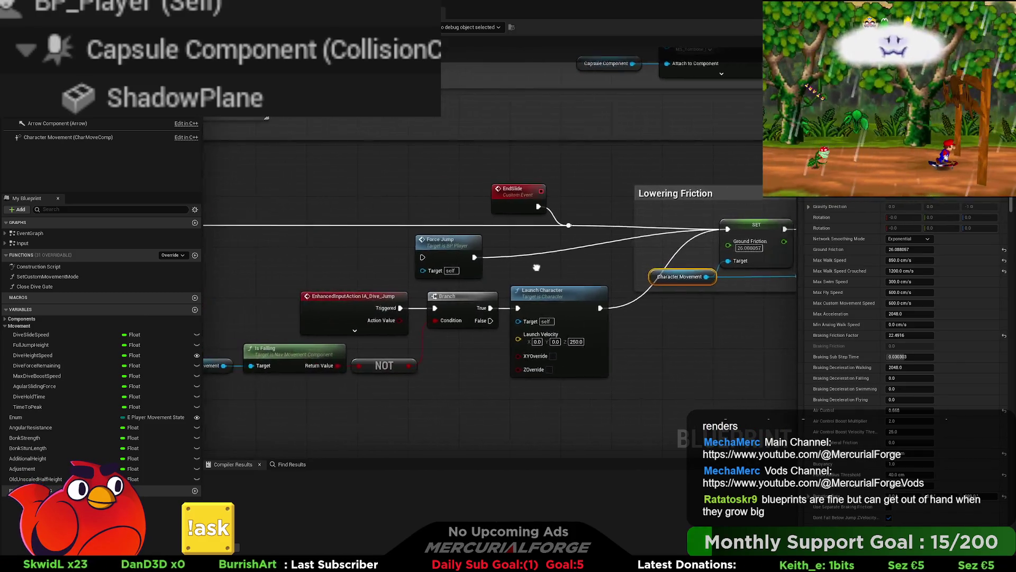
{"action": "left_click_drag", "start_coordinate": [572, 373], "coordinate": [286, 302]}
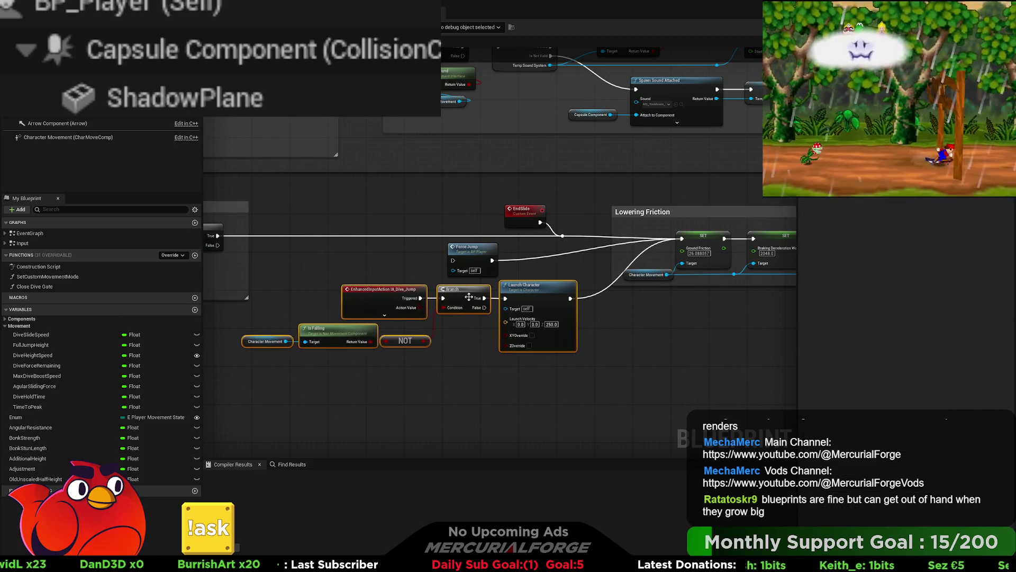
{"action": "left_click_drag", "start_coordinate": [549, 272], "coordinate": [498, 277]}
{"action": "scroll", "coordinate": [592, 265], "scroll_direction": "up", "scroll_amount": 2}
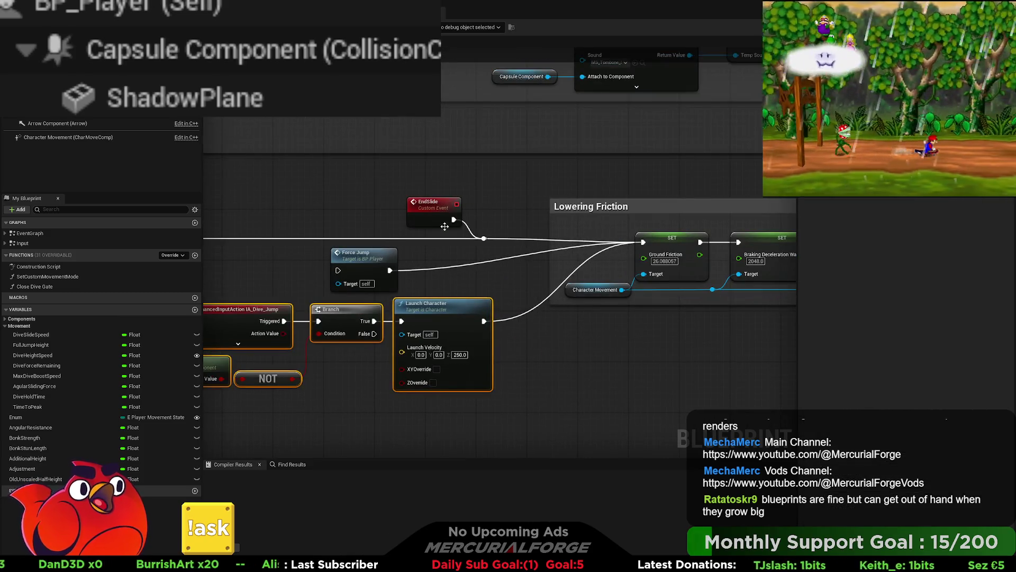
{"action": "scroll", "coordinate": [445, 226], "scroll_direction": "down", "scroll_amount": 1}
- Add a reroute point on Launch Character's exec wire and move Force Jump above Launch Character
{"action": "left_click", "coordinate": [495, 230]}
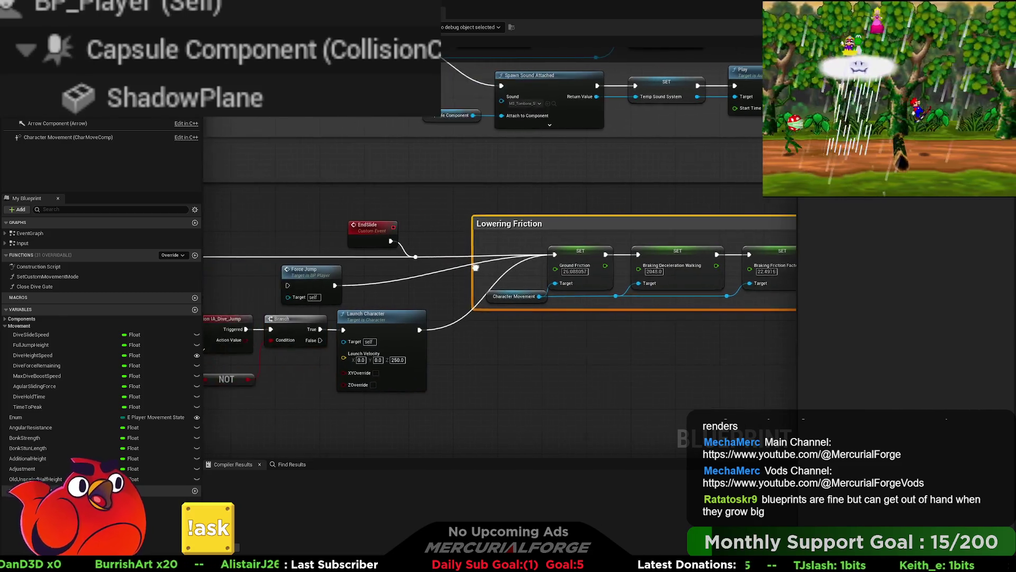
{"action": "scroll", "coordinate": [427, 260], "scroll_direction": "up", "scroll_amount": 1}
{"action": "left_click", "coordinate": [460, 255]}
{"action": "double_click", "coordinate": [459, 254]}
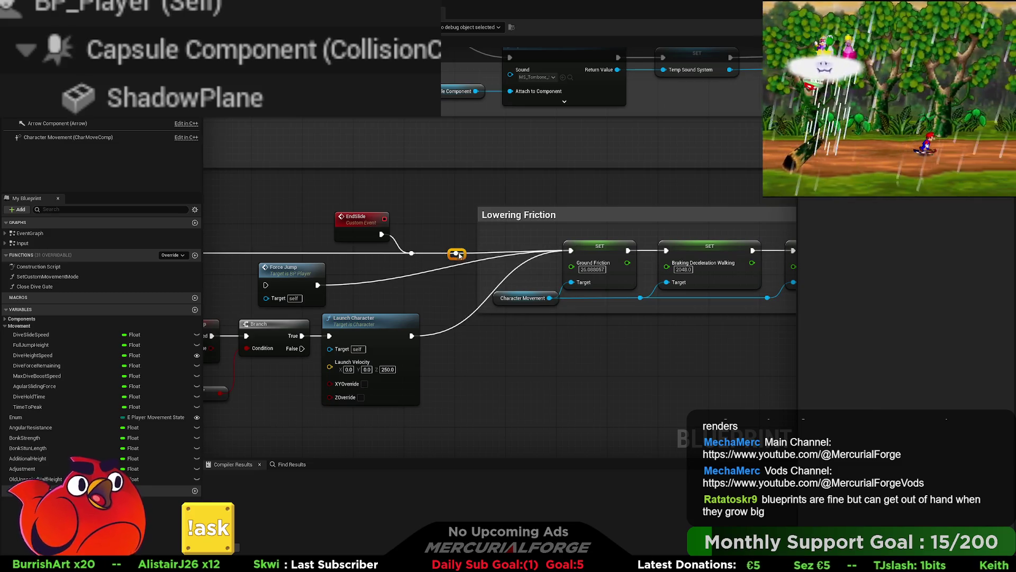
{"action": "left_click_drag", "start_coordinate": [455, 262], "coordinate": [456, 254]}
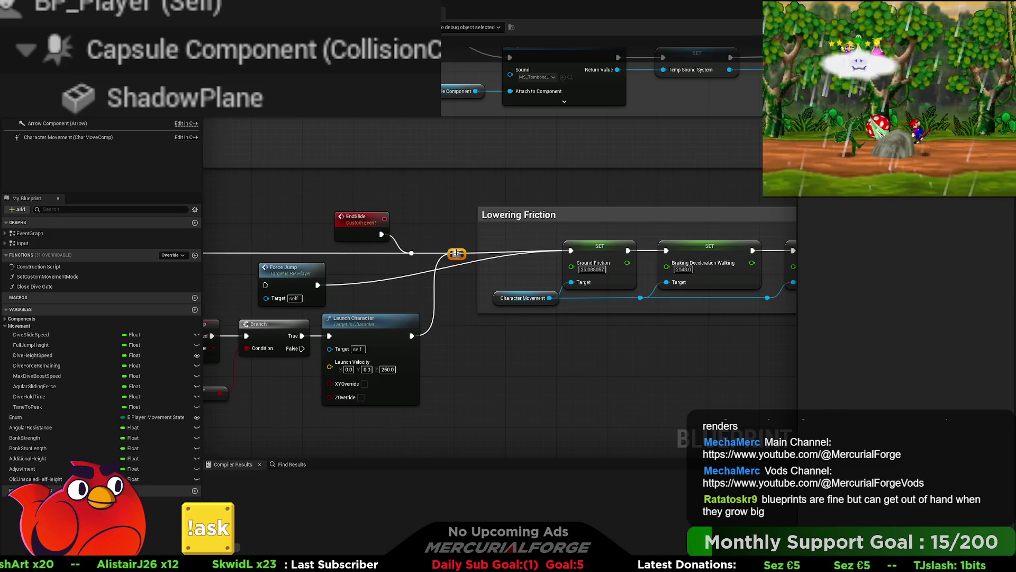
{"action": "scroll", "coordinate": [422, 289], "scroll_direction": "down", "scroll_amount": 2}
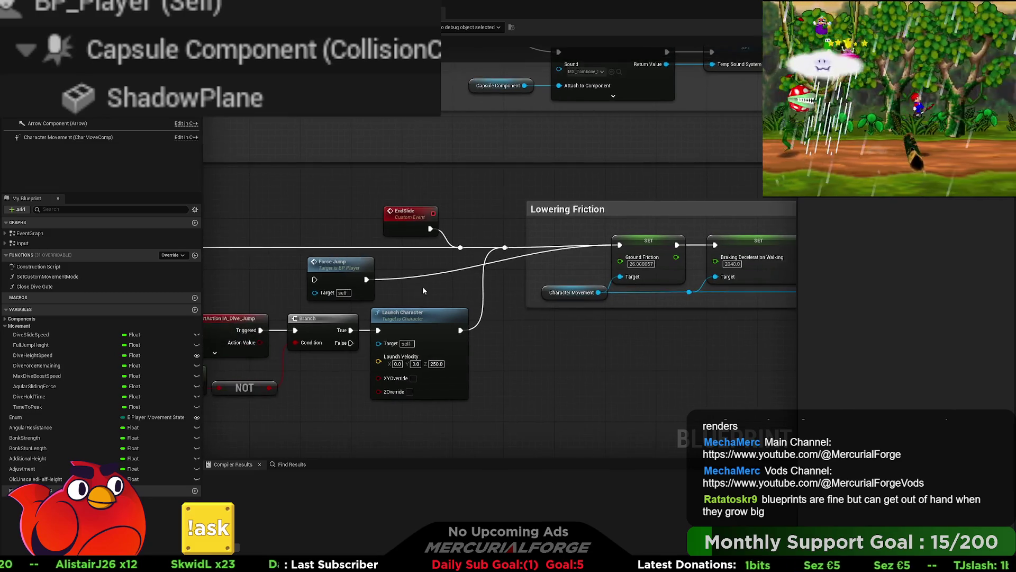
{"action": "mouse_move", "coordinate": [363, 271]}
{"action": "left_mouse_down"}
{"action": "mouse_move", "coordinate": [429, 272]}
{"action": "mouse_move", "coordinate": [75, 262]}
{"action": "left_mouse_up"}
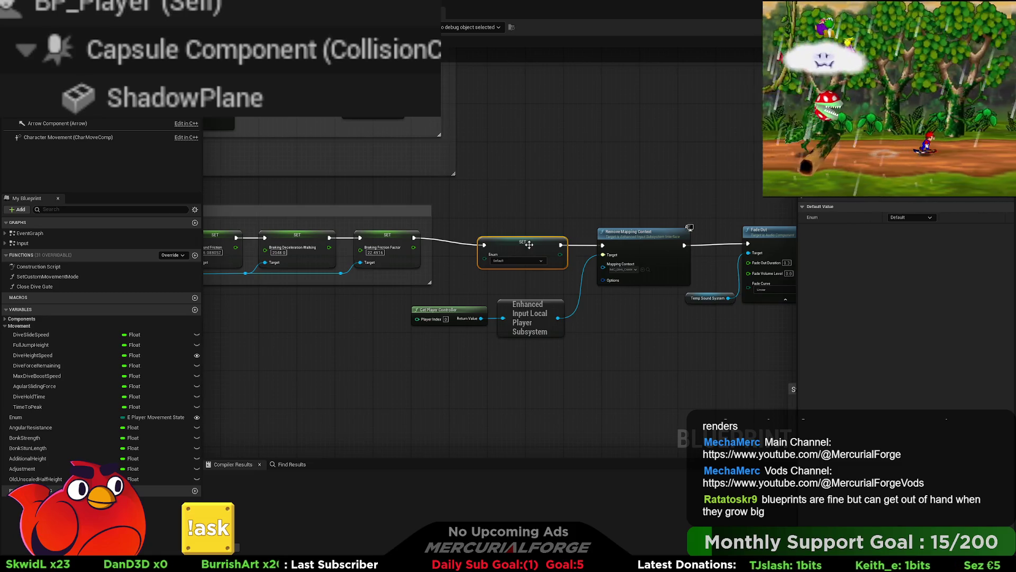
- Lift the Enum SET node up and left, then select the Get Player Controller and subsystem nodes
{"action": "mouse_move", "coordinate": [529, 244]}
{"action": "left_mouse_down"}
{"action": "mouse_move", "coordinate": [271, 236]}
{"action": "mouse_move", "coordinate": [507, 234]}
{"action": "mouse_move", "coordinate": [434, 228]}
{"action": "mouse_move", "coordinate": [666, 349]}
{"action": "left_mouse_up"}
{"action": "scroll", "coordinate": [423, 227], "scroll_direction": "down", "scroll_amount": 3}
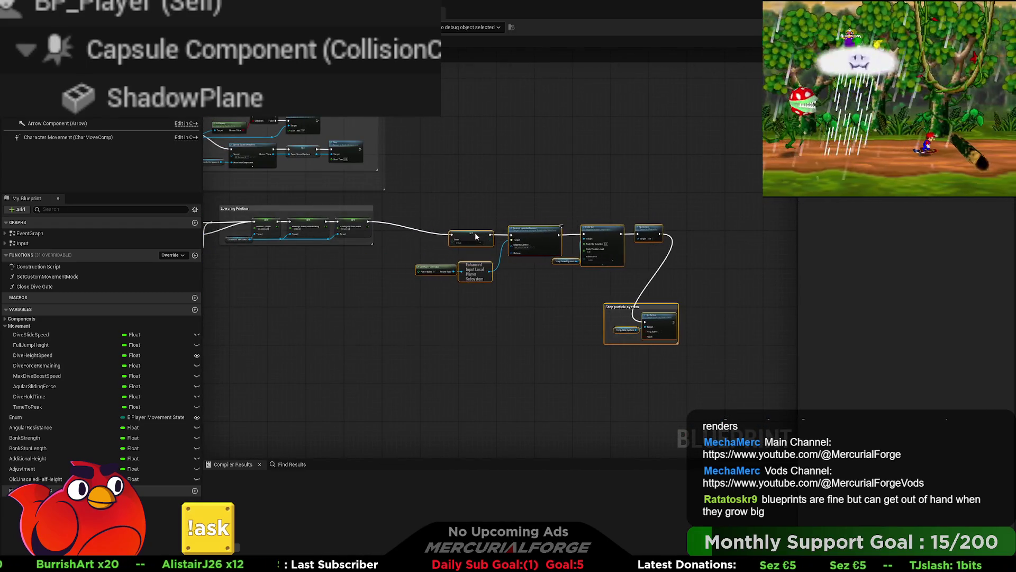
{"action": "scroll", "coordinate": [424, 240], "scroll_direction": "up", "scroll_amount": 4}
{"action": "left_click", "coordinate": [427, 252]}
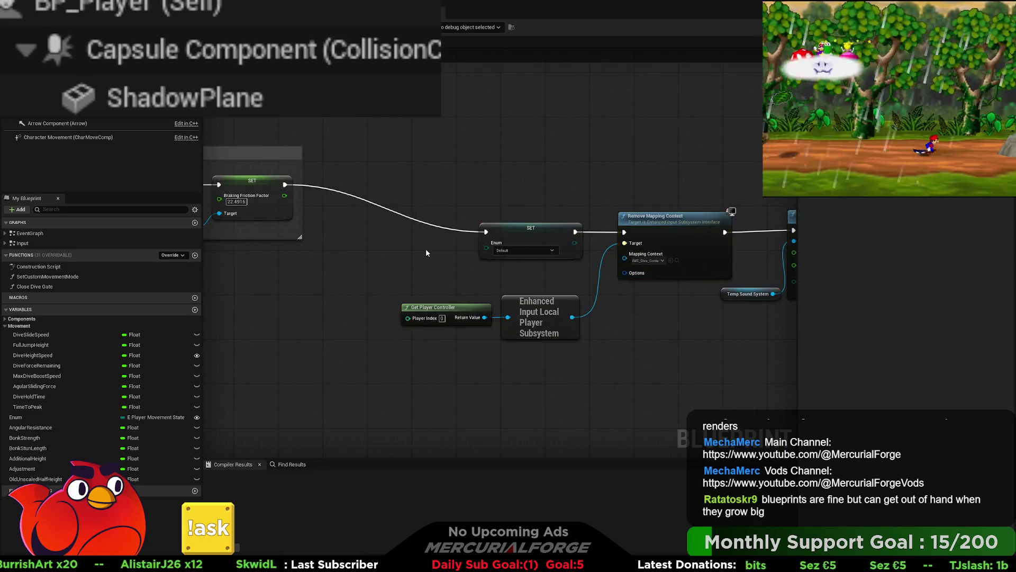
{"action": "left_click_drag", "start_coordinate": [427, 252], "coordinate": [424, 299]}
{"action": "left_click_drag", "start_coordinate": [497, 301], "coordinate": [409, 195]}
{"action": "mouse_move", "coordinate": [551, 323]}
{"action": "left_mouse_down"}
{"action": "mouse_move", "coordinate": [532, 360]}
{"action": "mouse_move", "coordinate": [543, 304]}
{"action": "mouse_move", "coordinate": [561, 304]}
{"action": "mouse_move", "coordinate": [384, 240]}
{"action": "left_mouse_up"}
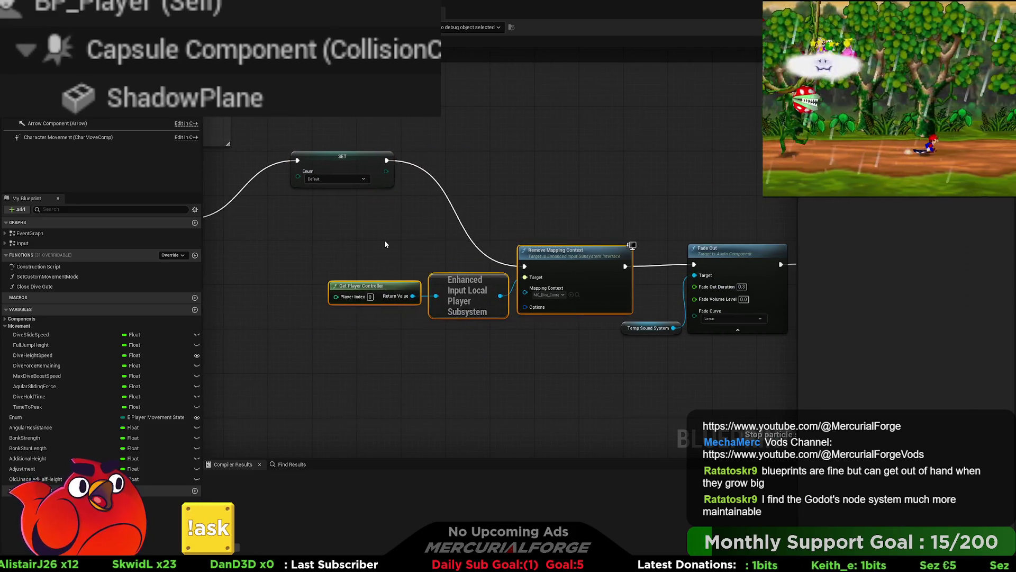
- Wrap the selected controller and subsystem nodes in a comment titled 'Remove Dive Context Mapping'
{"action": "key", "text": "c"}
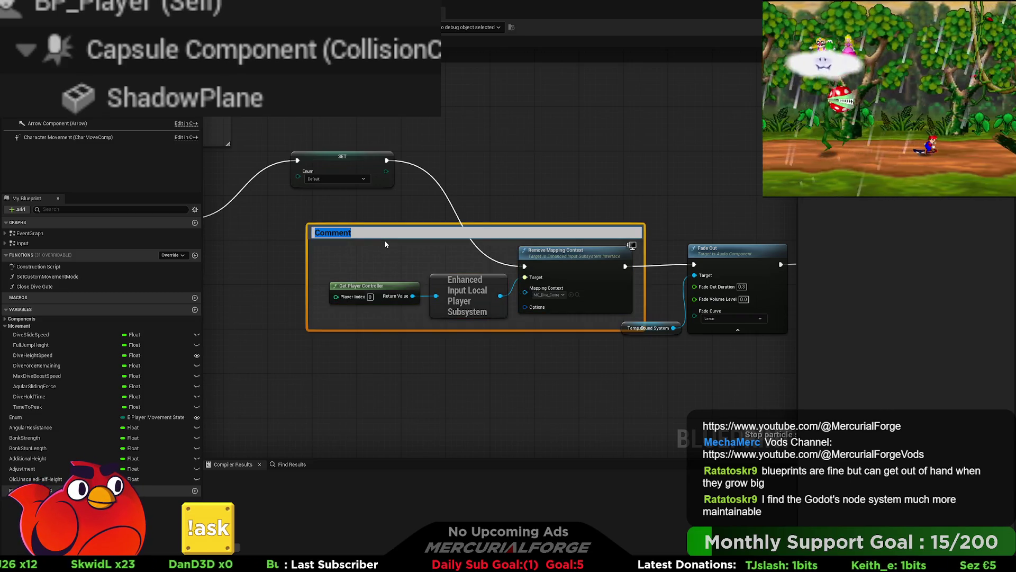
{"action": "type", "text": "Apply Cont"}
{"action": "key", "text": "BackSpace"}
{"action": "key", "text": "BackSpace"}
{"action": "key", "text": "BackSpace"}
{"action": "type", "text": "Remove"}
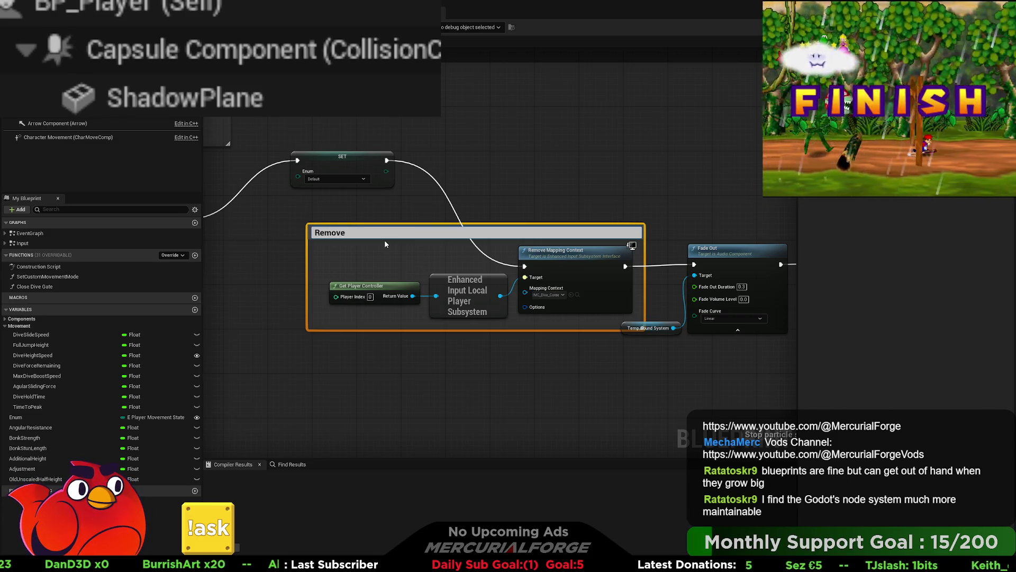
{"action": "type", "text": " Dive "}
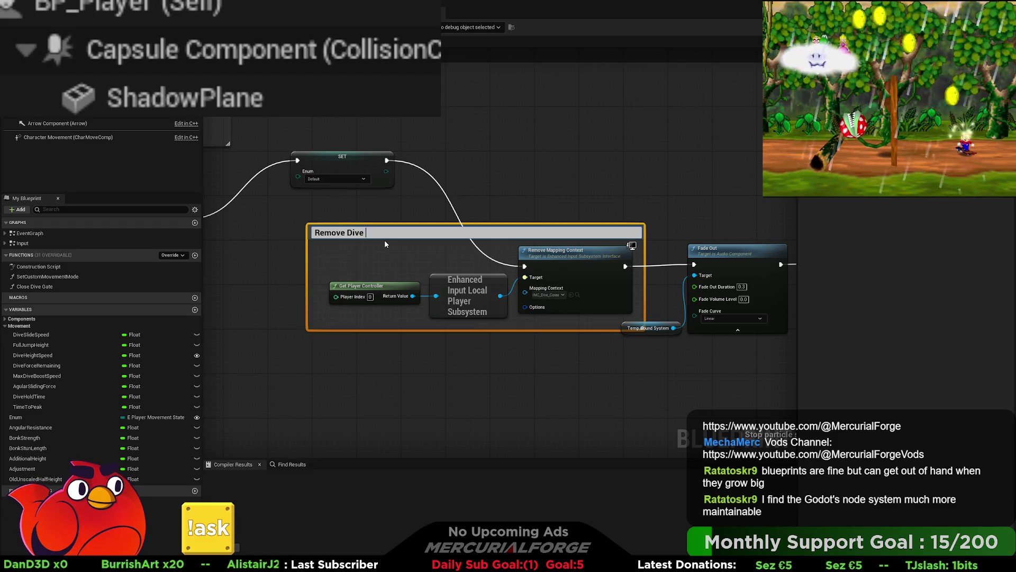
{"action": "type", "text": "Context Mapping"}
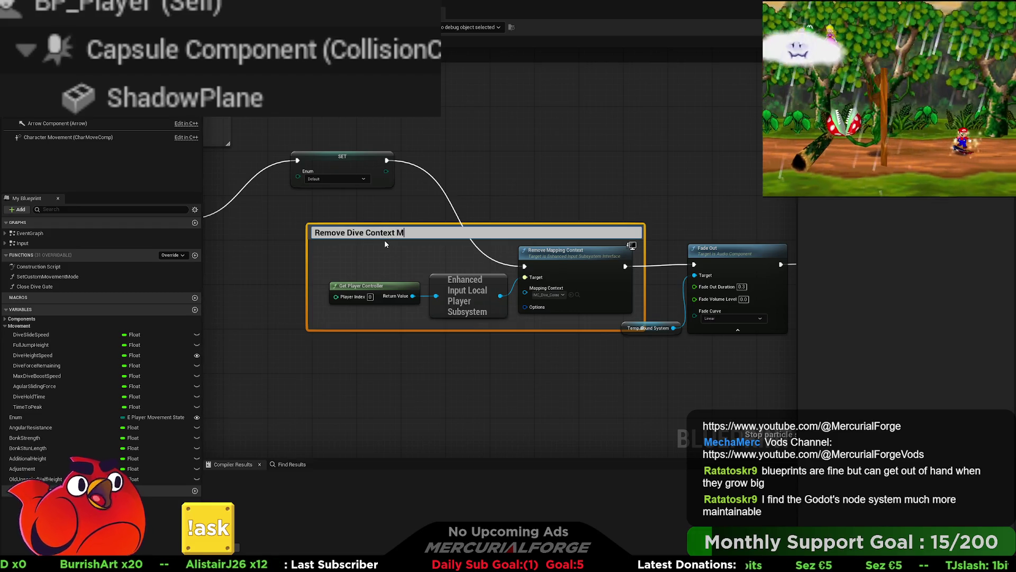
{"action": "key", "text": "Return"}
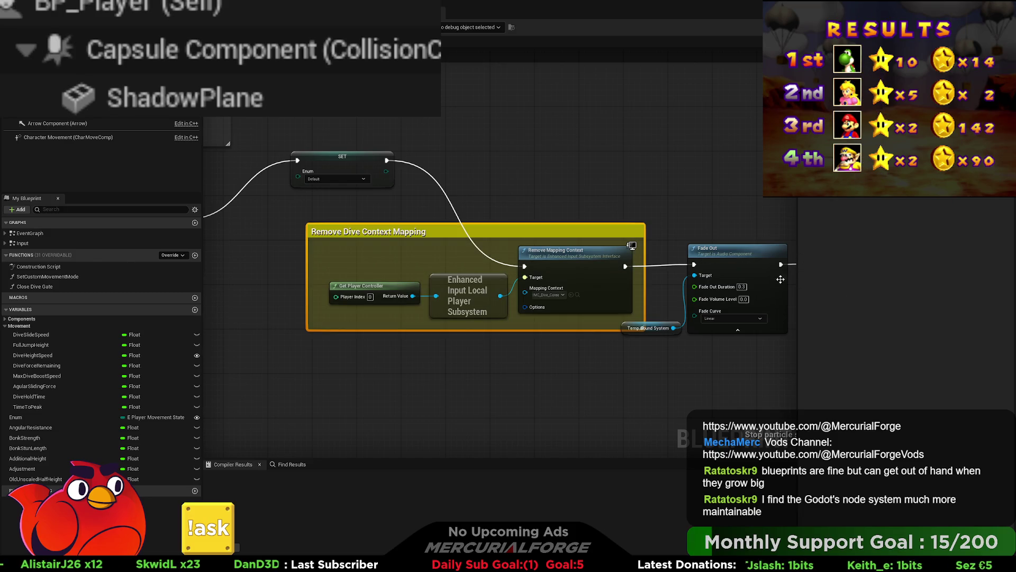
{"action": "scroll", "coordinate": [611, 191], "scroll_direction": "down", "scroll_amount": 4}
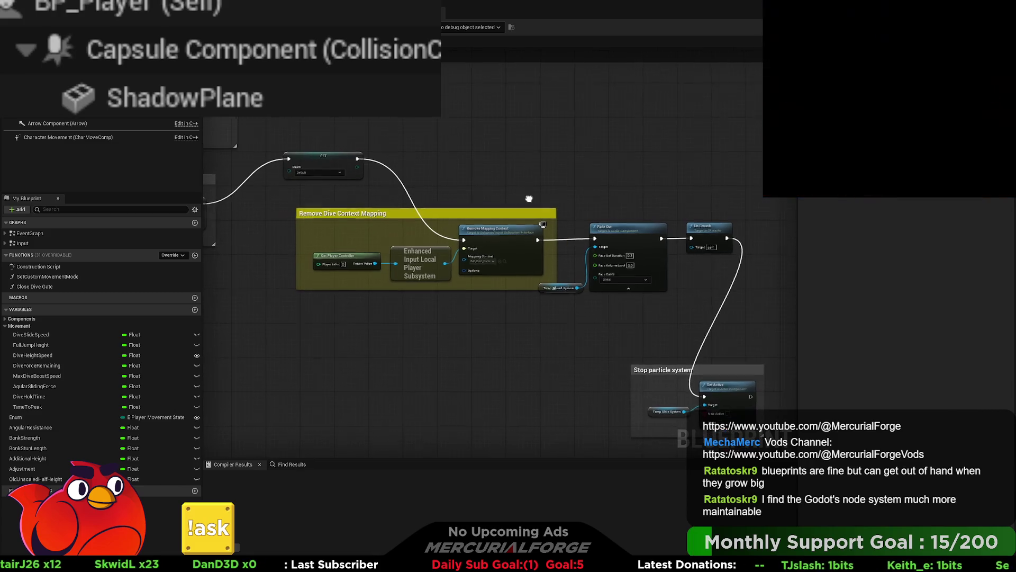
- Drag the Stop particle system comment up and right beside the Un Crouch node
{"action": "left_click_drag", "start_coordinate": [528, 198], "coordinate": [477, 164]}
{"action": "mouse_move", "coordinate": [676, 343]}
{"action": "left_mouse_down"}
{"action": "mouse_move", "coordinate": [768, 246]}
{"action": "mouse_move", "coordinate": [677, 258]}
{"action": "left_mouse_up"}
{"action": "mouse_move", "coordinate": [709, 341]}
{"action": "left_mouse_down"}
{"action": "mouse_move", "coordinate": [567, 246]}
{"action": "mouse_move", "coordinate": [431, 200]}
{"action": "mouse_move", "coordinate": [489, 206]}
{"action": "left_mouse_up"}
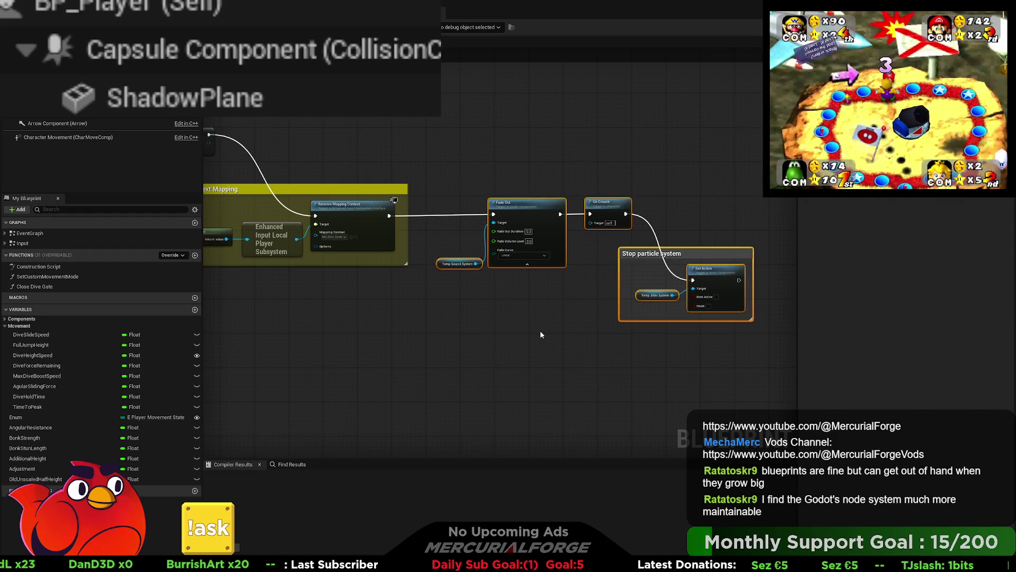
{"action": "left_click", "coordinate": [540, 335]}
{"action": "mouse_move", "coordinate": [687, 256]}
{"action": "left_mouse_down"}
{"action": "mouse_move", "coordinate": [709, 216]}
{"action": "mouse_move", "coordinate": [707, 186]}
{"action": "left_mouse_up"}
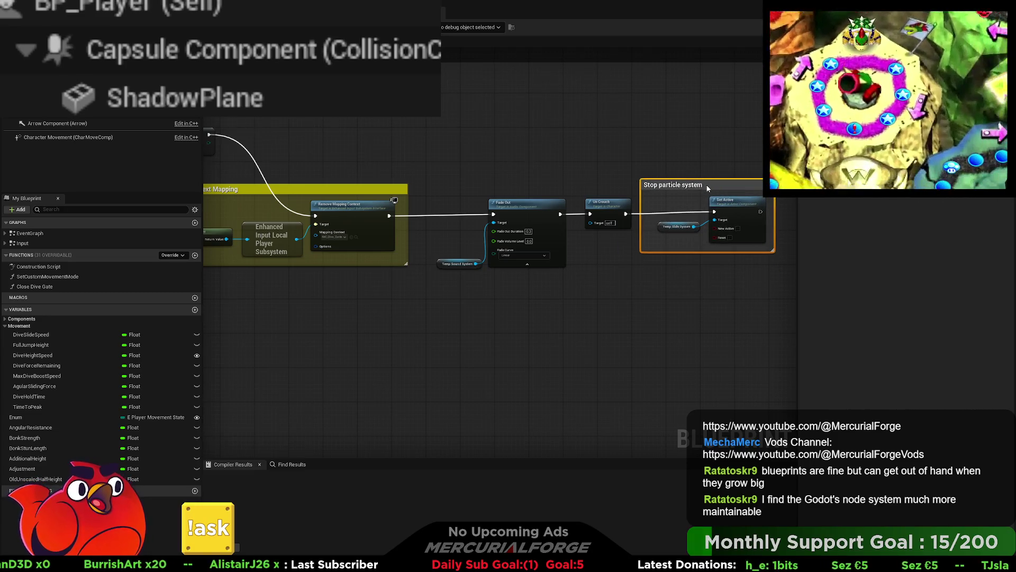
{"action": "mouse_move", "coordinate": [588, 252]}
{"action": "left_mouse_down"}
{"action": "mouse_move", "coordinate": [605, 275]}
{"action": "mouse_move", "coordinate": [460, 307]}
{"action": "mouse_move", "coordinate": [549, 313]}
{"action": "left_mouse_up"}
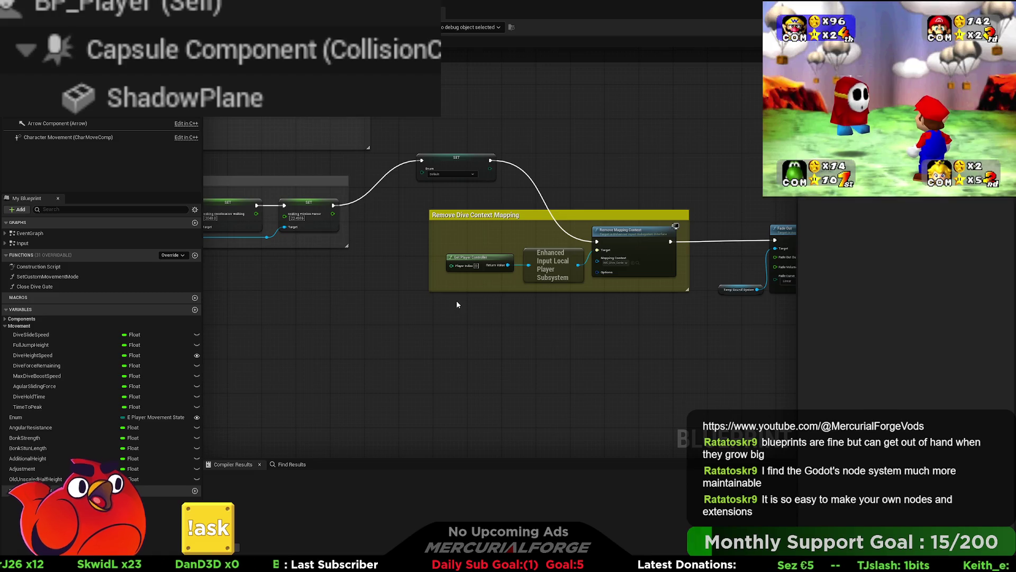
{"action": "mouse_move", "coordinate": [435, 350]}
{"action": "left_mouse_down"}
{"action": "mouse_move", "coordinate": [745, 354]}
{"action": "mouse_move", "coordinate": [639, 359]}
{"action": "mouse_move", "coordinate": [313, 294]}
{"action": "left_mouse_up"}
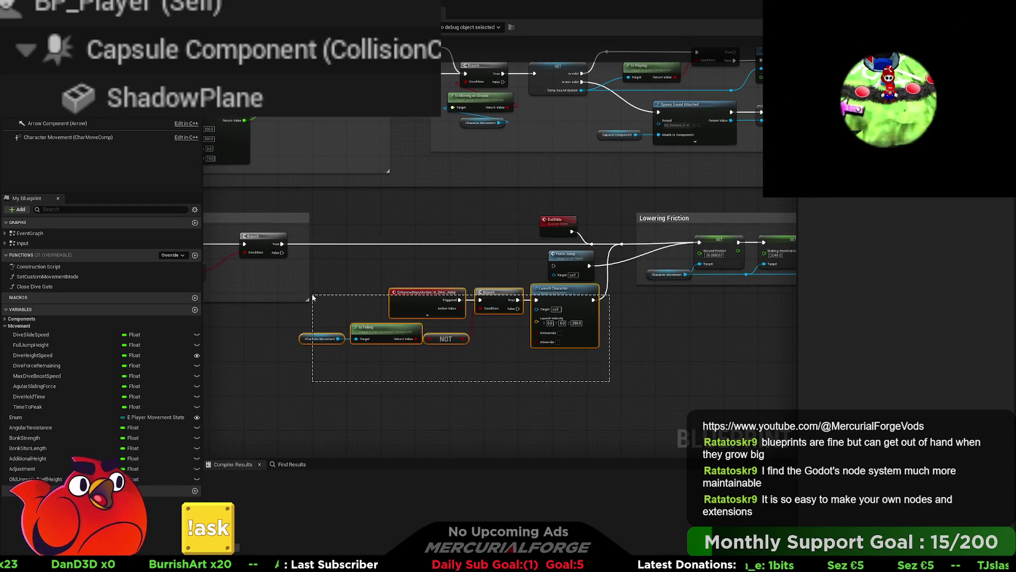
- Wrap the dive-jump nodes in a comment titled 'Cancel dive when jumping'
{"action": "scroll", "coordinate": [429, 341], "scroll_direction": "up", "scroll_amount": 2}
{"action": "mouse_move", "coordinate": [592, 279]}
{"action": "left_mouse_down"}
{"action": "mouse_move", "coordinate": [583, 339]}
{"action": "mouse_move", "coordinate": [599, 277]}
{"action": "left_mouse_up"}
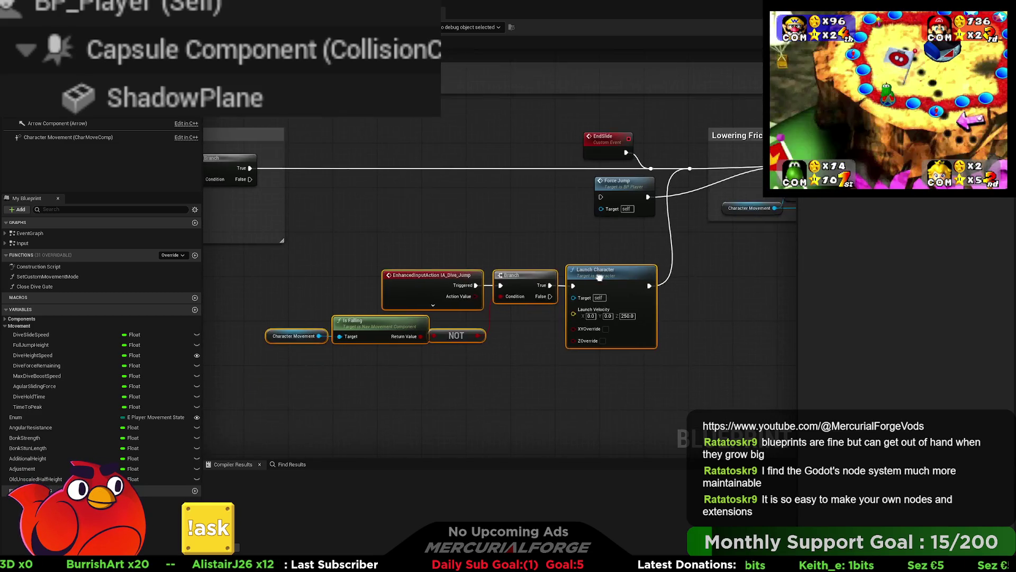
{"action": "key", "text": "c"}
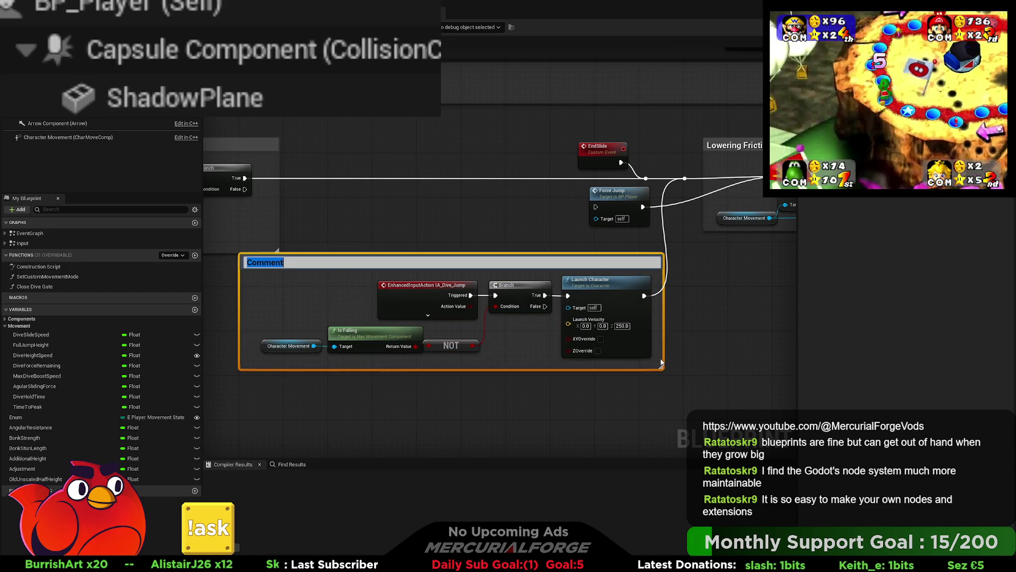
{"action": "type", "text": "ancel "}
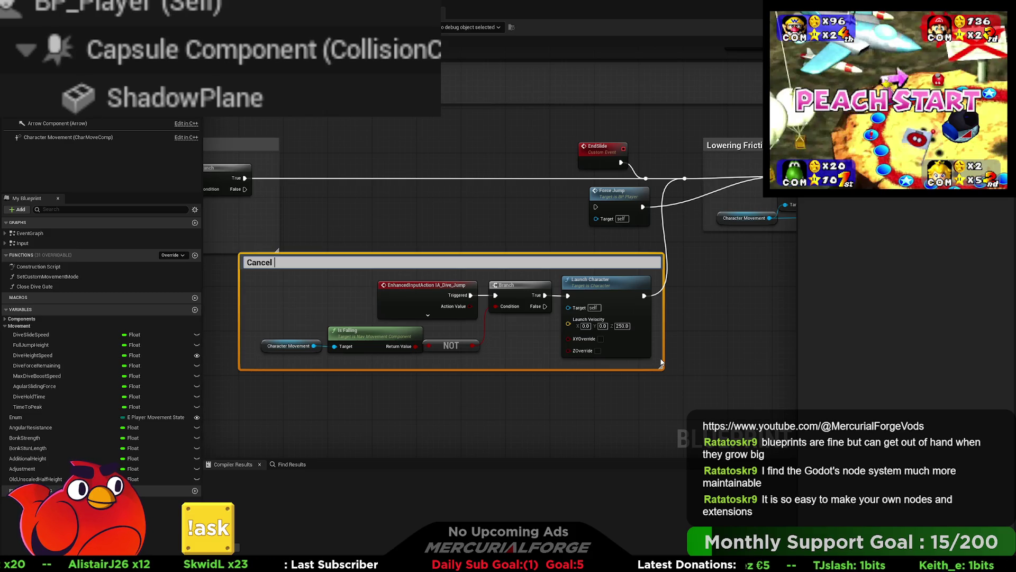
{"action": "type", "text": "dive"}
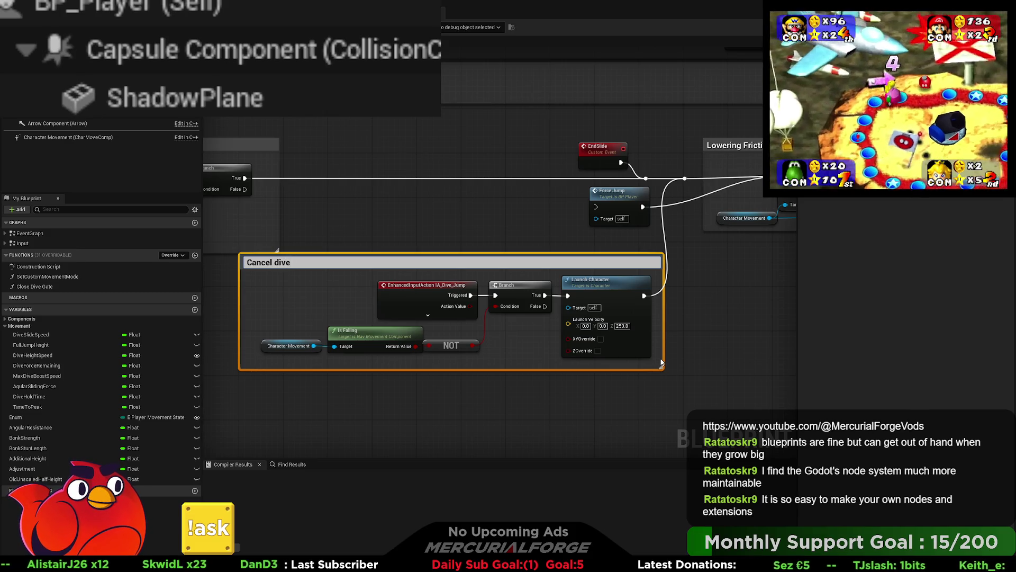
{"action": "type", "text": " is"}
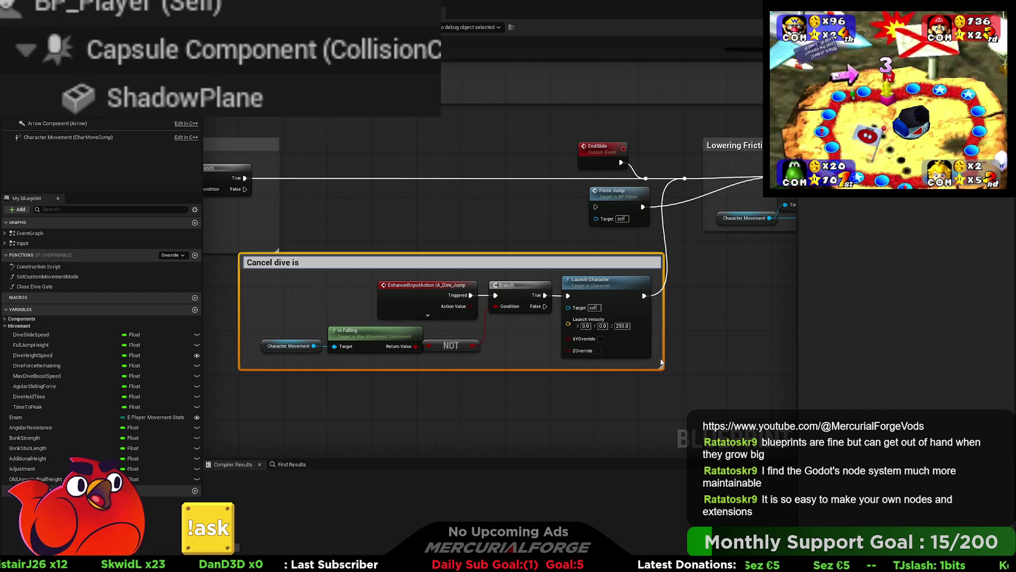
{"action": "key", "text": "BackSpace"}
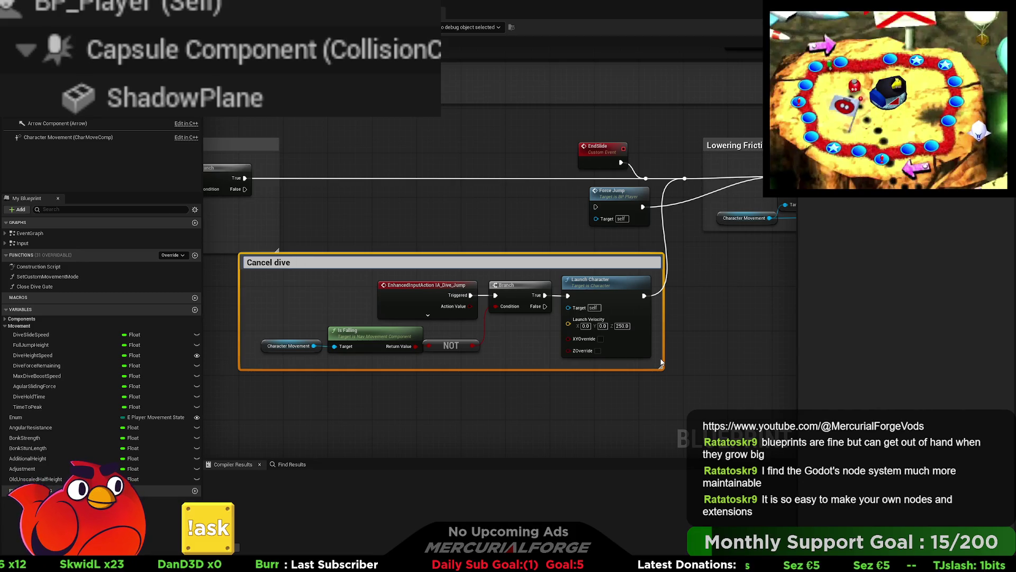
{"action": "type", "text": "when jumping"}
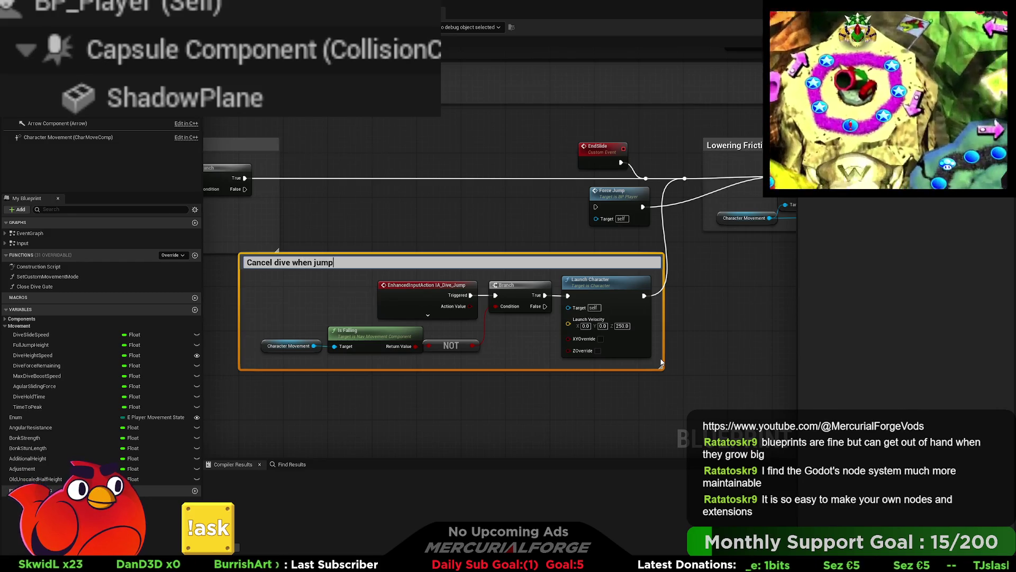
{"action": "key", "text": "Return"}
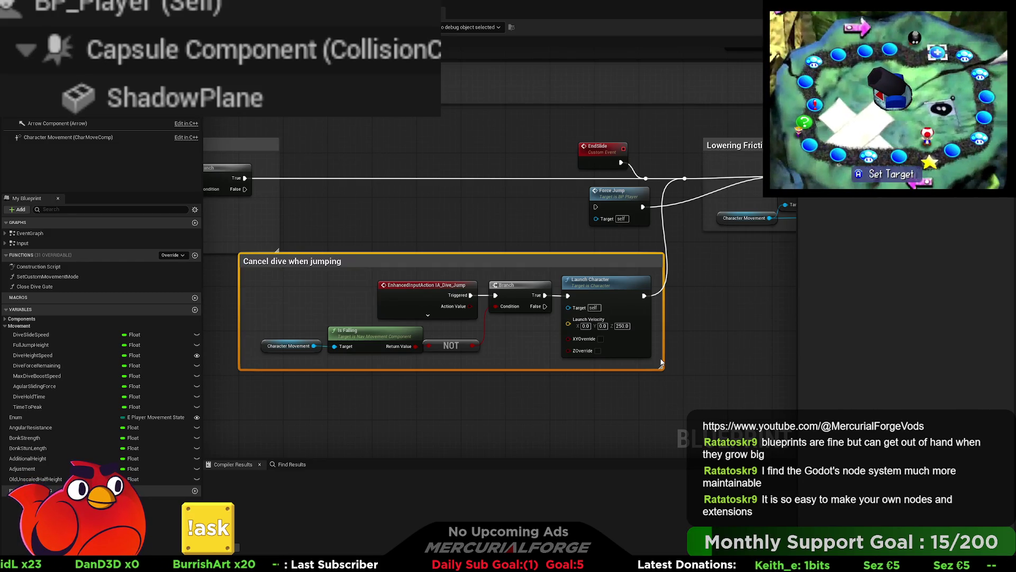
- Move the commented group down-left, Force Jump down-left, and EndSlide further left
{"action": "mouse_move", "coordinate": [603, 274]}
{"action": "left_mouse_down"}
{"action": "mouse_move", "coordinate": [636, 277]}
{"action": "mouse_move", "coordinate": [594, 305]}
{"action": "left_mouse_up"}
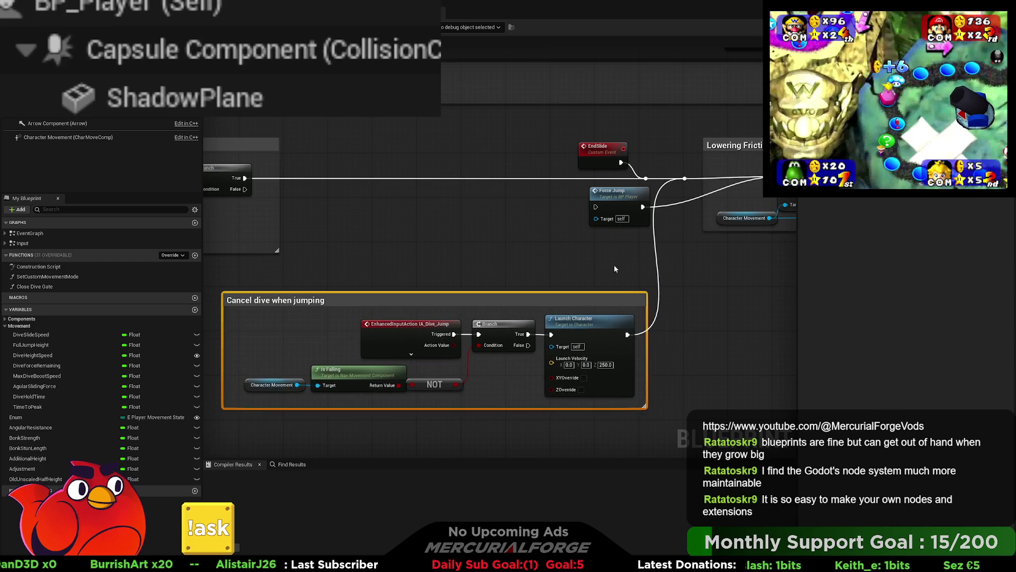
{"action": "left_click_drag", "start_coordinate": [614, 265], "coordinate": [570, 269]}
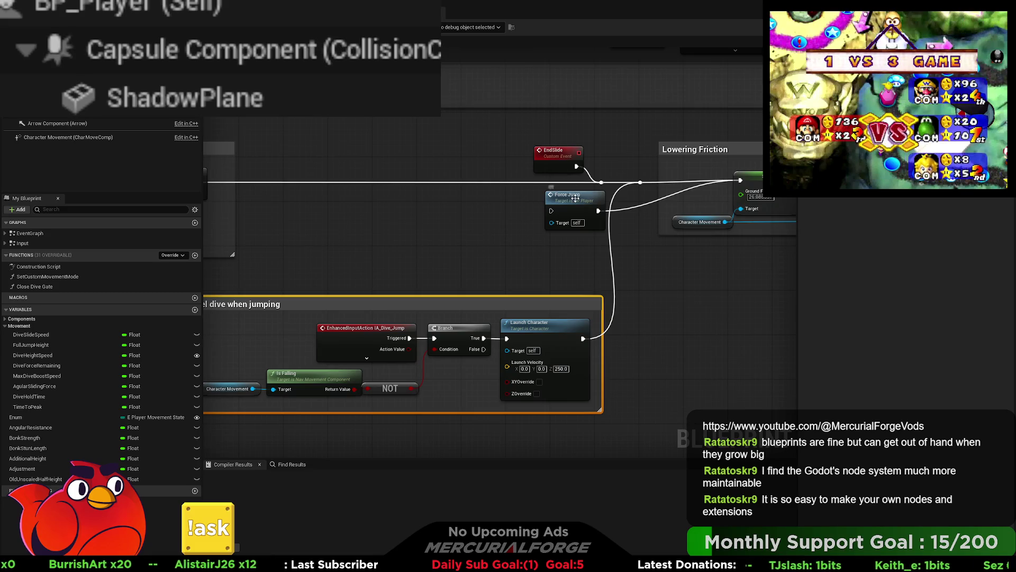
{"action": "left_click_drag", "start_coordinate": [575, 198], "coordinate": [565, 232]}
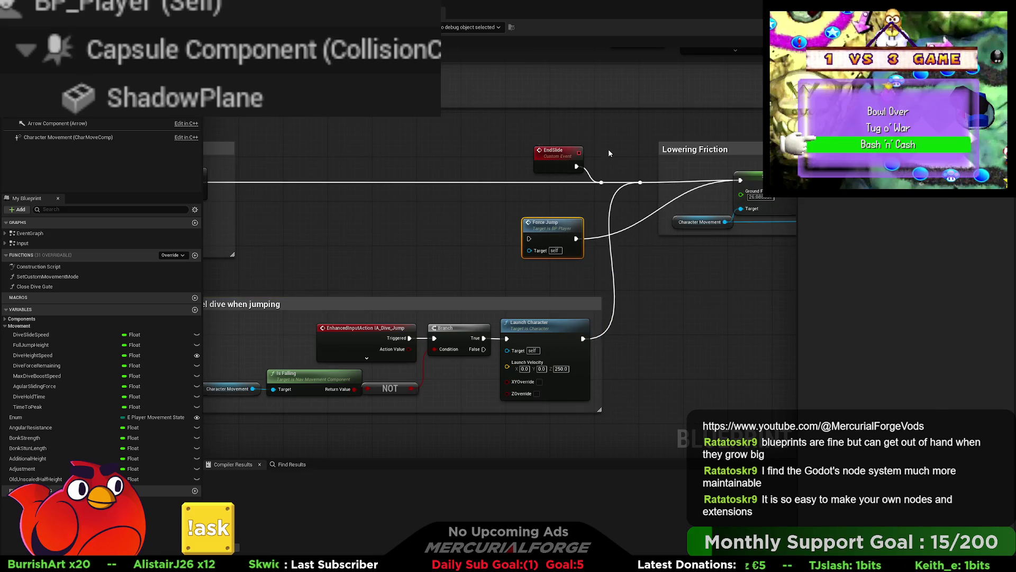
{"action": "mouse_move", "coordinate": [549, 168]}
{"action": "left_mouse_down"}
{"action": "mouse_move", "coordinate": [392, 167]}
{"action": "mouse_move", "coordinate": [412, 177]}
{"action": "mouse_move", "coordinate": [397, 212]}
{"action": "mouse_move", "coordinate": [353, 215]}
{"action": "left_mouse_up"}
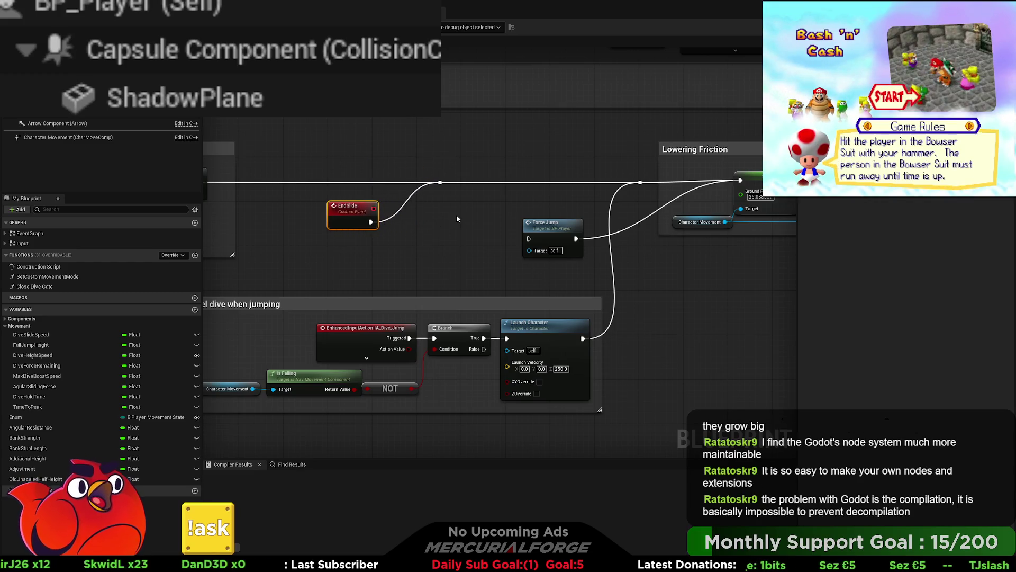
{"action": "scroll", "coordinate": [450, 254], "scroll_direction": "down", "scroll_amount": 4}
{"action": "mouse_move", "coordinate": [481, 265]}
{"action": "left_mouse_down"}
{"action": "mouse_move", "coordinate": [787, 282]}
{"action": "mouse_move", "coordinate": [478, 272]}
{"action": "mouse_move", "coordinate": [481, 294]}
{"action": "mouse_move", "coordinate": [388, 312]}
{"action": "left_mouse_up"}
{"action": "scroll", "coordinate": [479, 272], "scroll_direction": "up", "scroll_amount": 3}
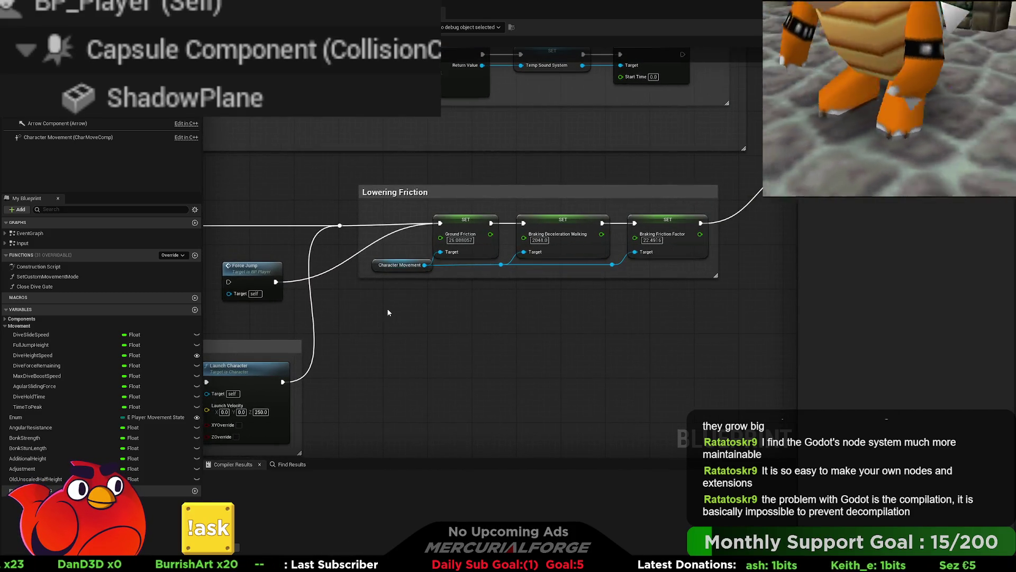
- Extend the Lowering Friction comment box downward
{"action": "left_click_drag", "start_coordinate": [685, 276], "coordinate": [635, 281]}
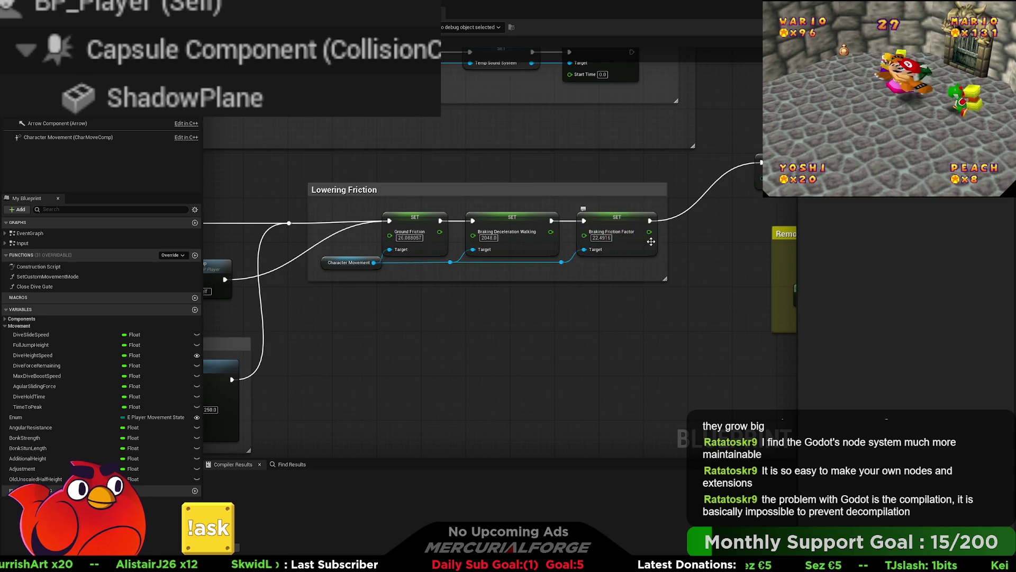
{"action": "left_click_drag", "start_coordinate": [686, 300], "coordinate": [440, 317]}
{"action": "left_click_drag", "start_coordinate": [561, 220], "coordinate": [471, 222]}
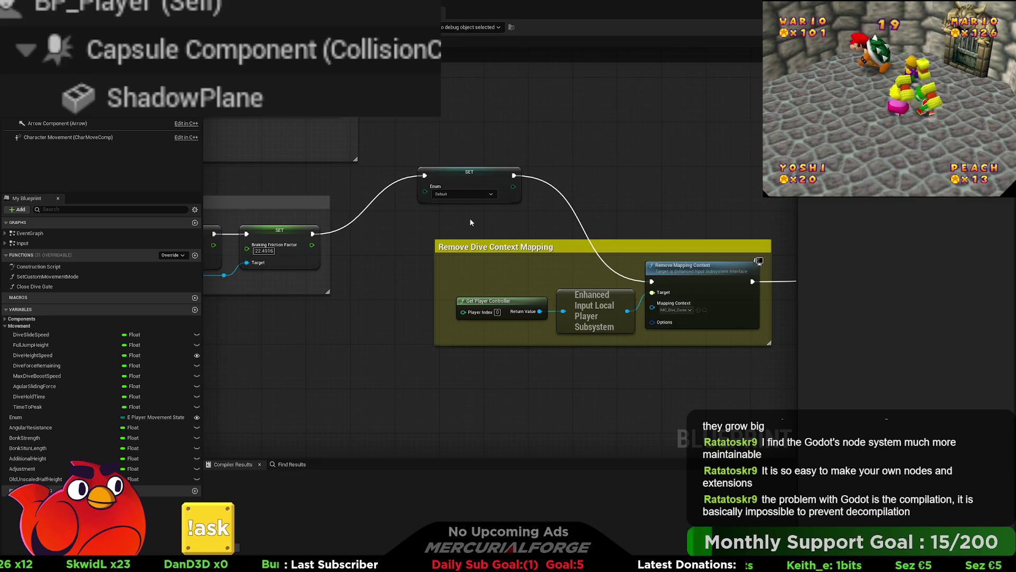
{"action": "left_click_drag", "start_coordinate": [608, 228], "coordinate": [359, 202]}
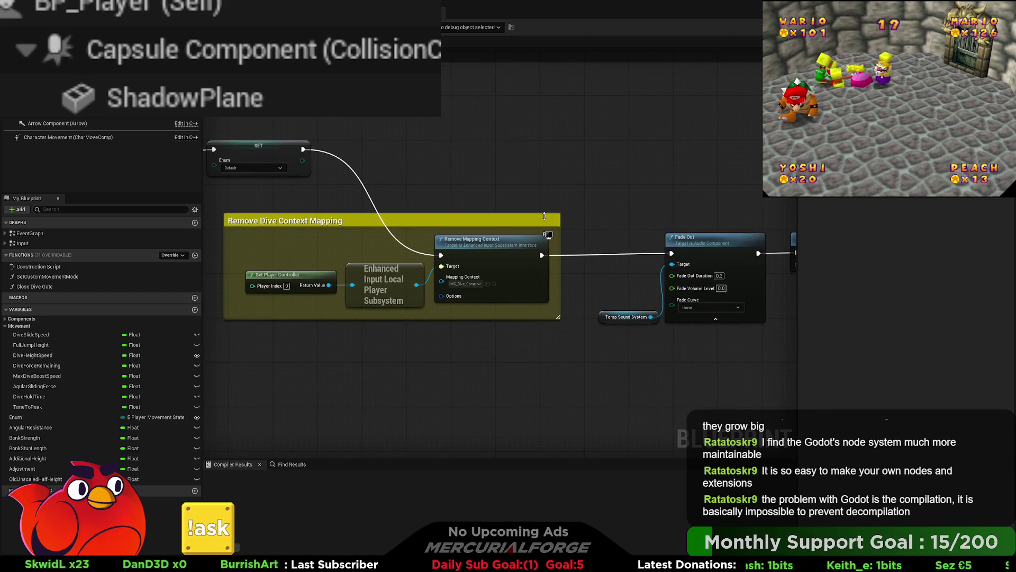
{"action": "left_click_drag", "start_coordinate": [569, 233], "coordinate": [543, 233]}
{"action": "scroll", "coordinate": [543, 232], "scroll_direction": "down", "scroll_amount": 2}
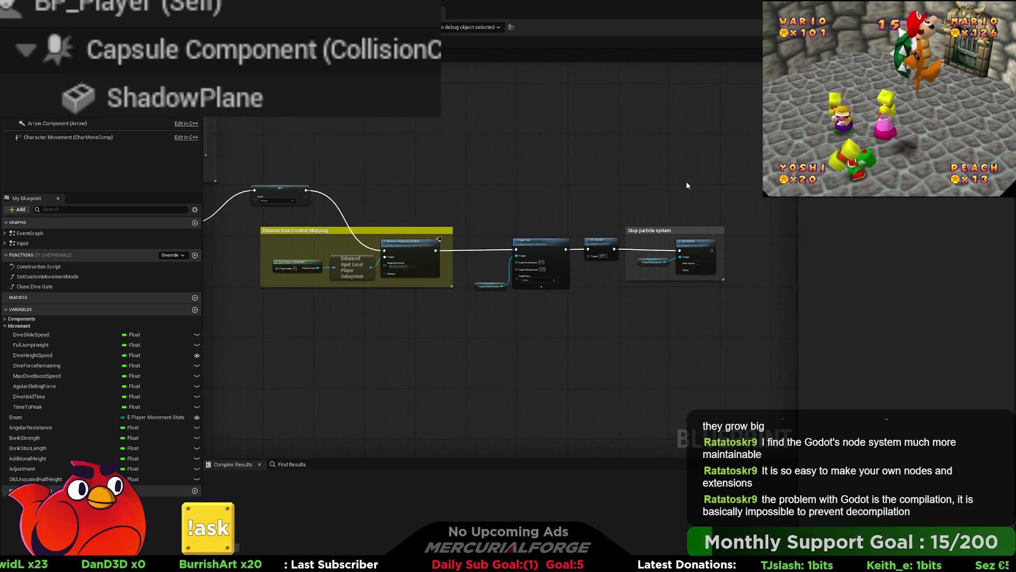
- Shift the mapping, Fade Out, Un Crouch and particle nodes right, and move the SET Enum node down-left
{"action": "left_click_drag", "start_coordinate": [689, 183], "coordinate": [414, 301]}
{"action": "mouse_move", "coordinate": [396, 233]}
{"action": "left_mouse_down"}
{"action": "mouse_move", "coordinate": [437, 241]}
{"action": "mouse_move", "coordinate": [447, 259]}
{"action": "mouse_move", "coordinate": [414, 237]}
{"action": "left_mouse_up"}
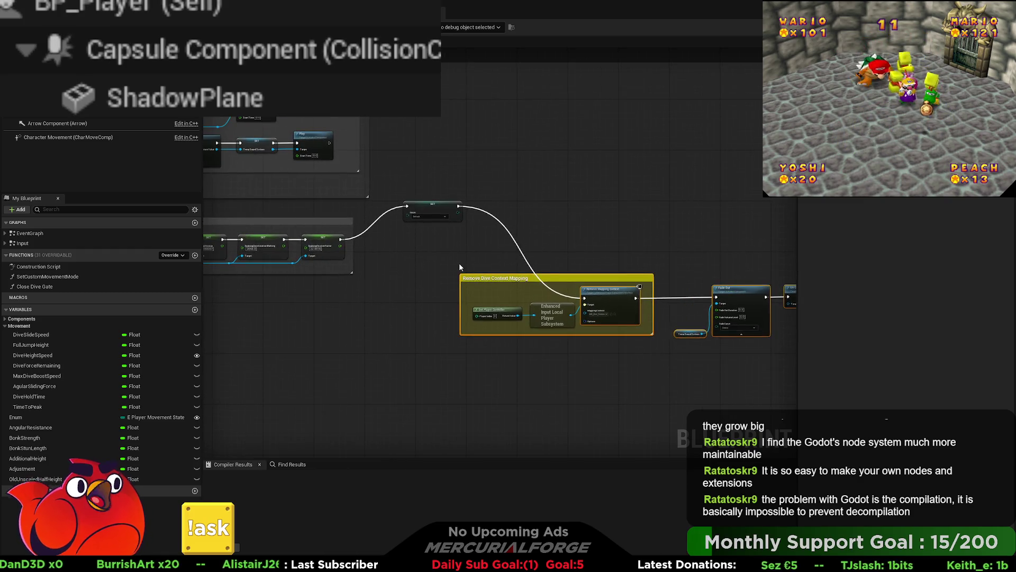
{"action": "scroll", "coordinate": [459, 263], "scroll_direction": "up", "scroll_amount": 3}
{"action": "left_click", "coordinate": [524, 182]}
{"action": "mouse_move", "coordinate": [525, 182]}
{"action": "left_mouse_down"}
{"action": "mouse_move", "coordinate": [506, 221]}
{"action": "mouse_move", "coordinate": [487, 221]}
{"action": "mouse_move", "coordinate": [503, 218]}
{"action": "left_mouse_up"}
{"action": "scroll", "coordinate": [516, 273], "scroll_direction": "down", "scroll_amount": 2}
{"action": "scroll", "coordinate": [517, 276], "scroll_direction": "down", "scroll_amount": 1}
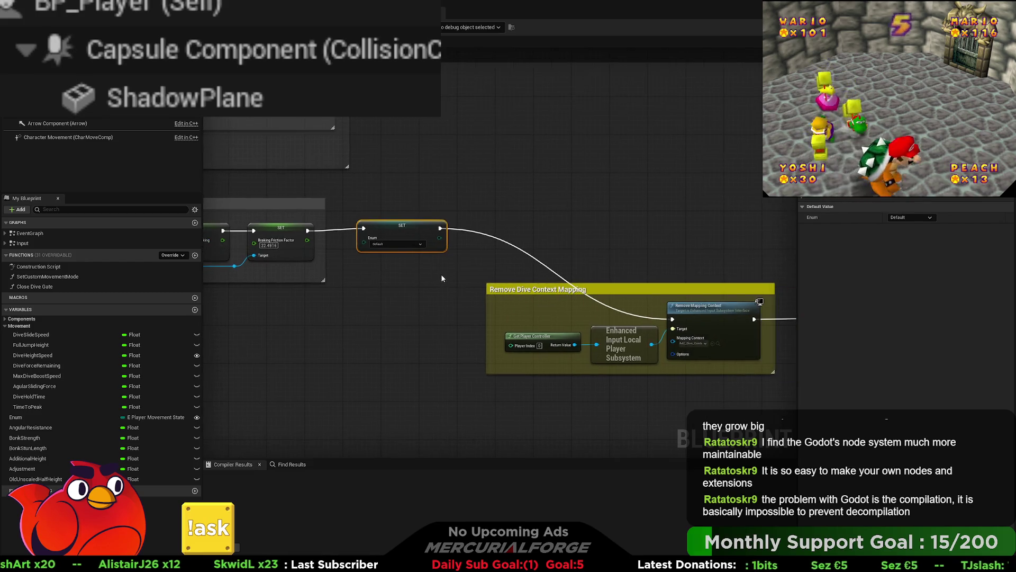
{"action": "scroll", "coordinate": [441, 276], "scroll_direction": "down", "scroll_amount": 1}
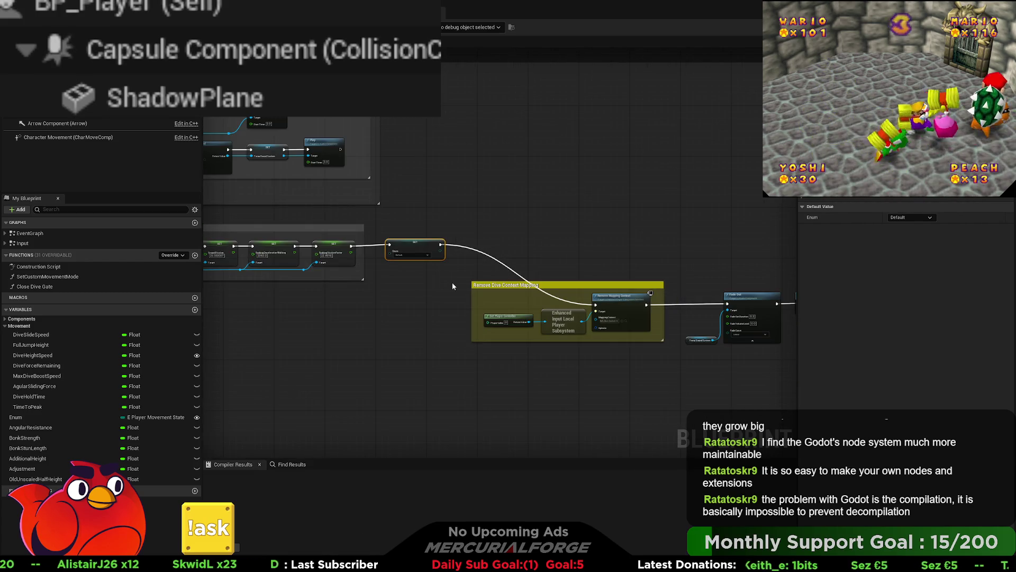
{"action": "left_click_drag", "start_coordinate": [429, 276], "coordinate": [689, 276]}
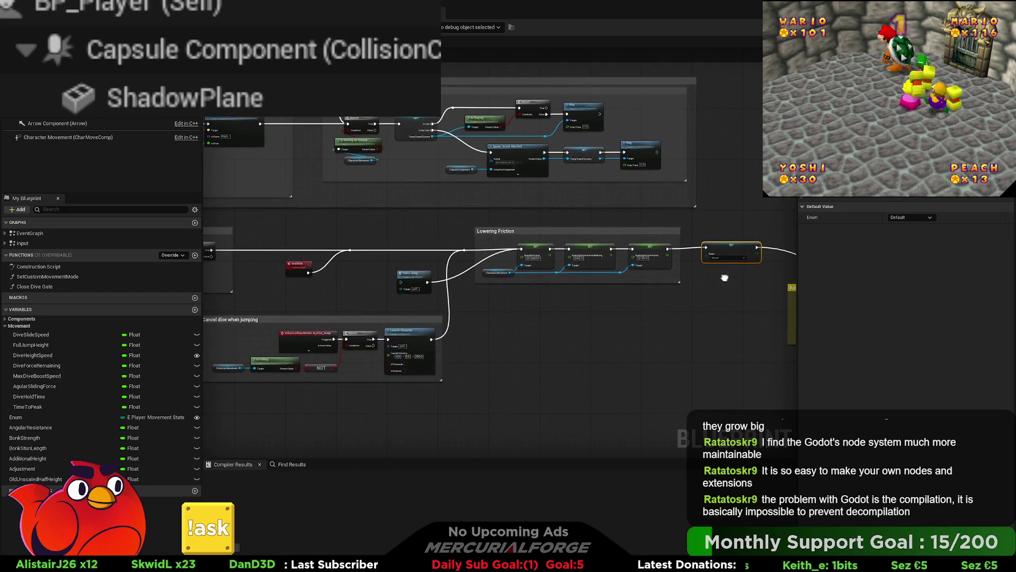
{"action": "mouse_move", "coordinate": [521, 292]}
{"action": "left_mouse_down"}
{"action": "mouse_move", "coordinate": [696, 280]}
{"action": "mouse_move", "coordinate": [585, 283]}
{"action": "left_mouse_up"}
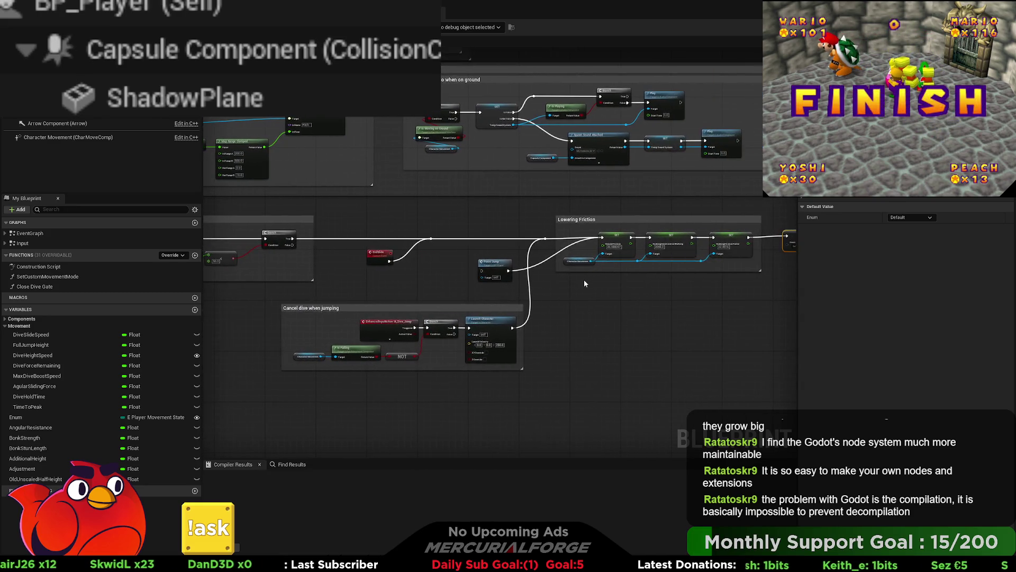
- Wire EndSlide's execution output to the reroute point and delete the leftover reroute node
{"action": "scroll", "coordinate": [558, 288], "scroll_direction": "up", "scroll_amount": 2}
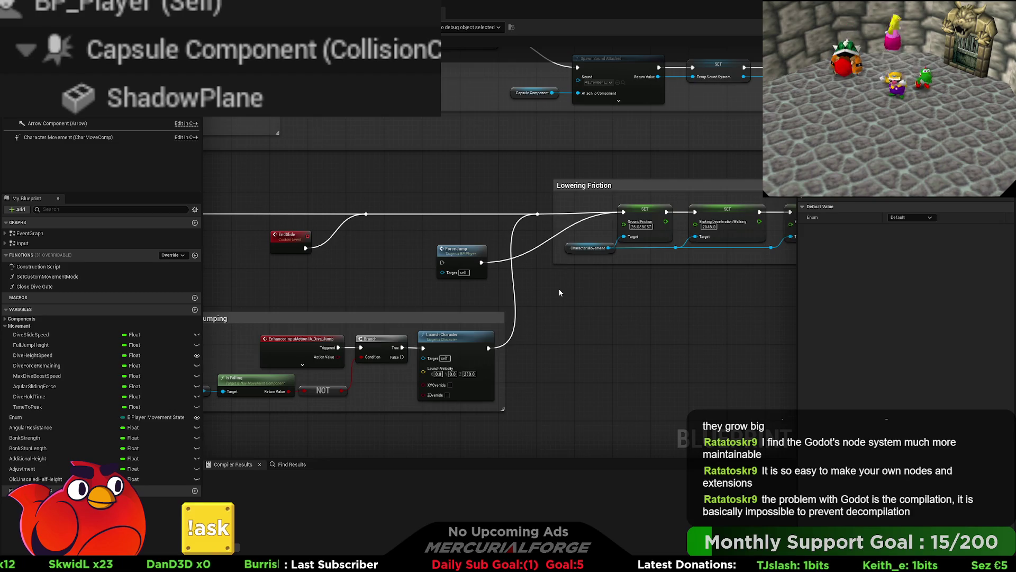
{"action": "left_click_drag", "start_coordinate": [305, 248], "coordinate": [426, 239]}
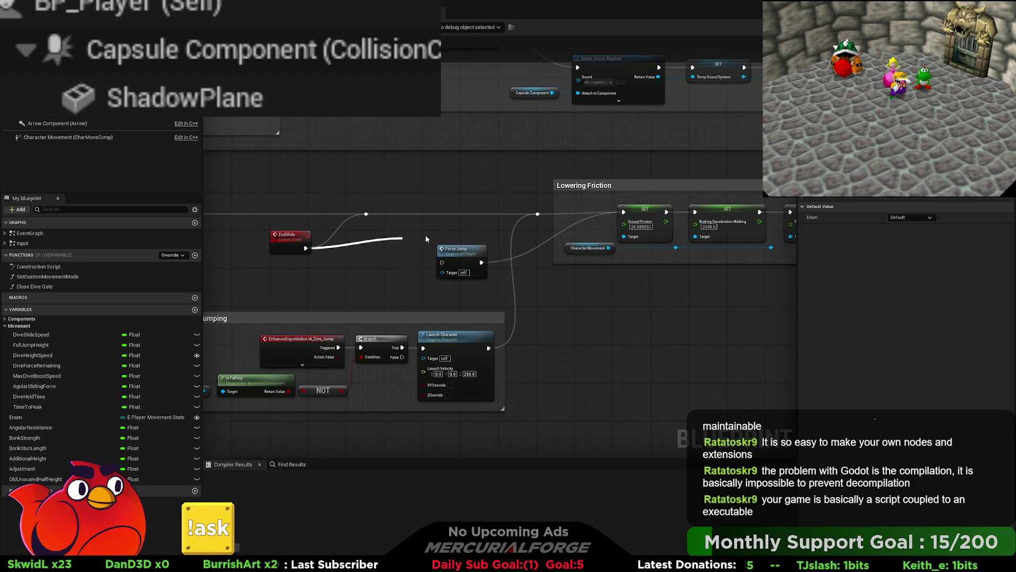
{"action": "mouse_move", "coordinate": [535, 215]}
{"action": "left_mouse_down"}
{"action": "mouse_move", "coordinate": [662, 233]}
{"action": "mouse_move", "coordinate": [295, 231]}
{"action": "left_mouse_up"}
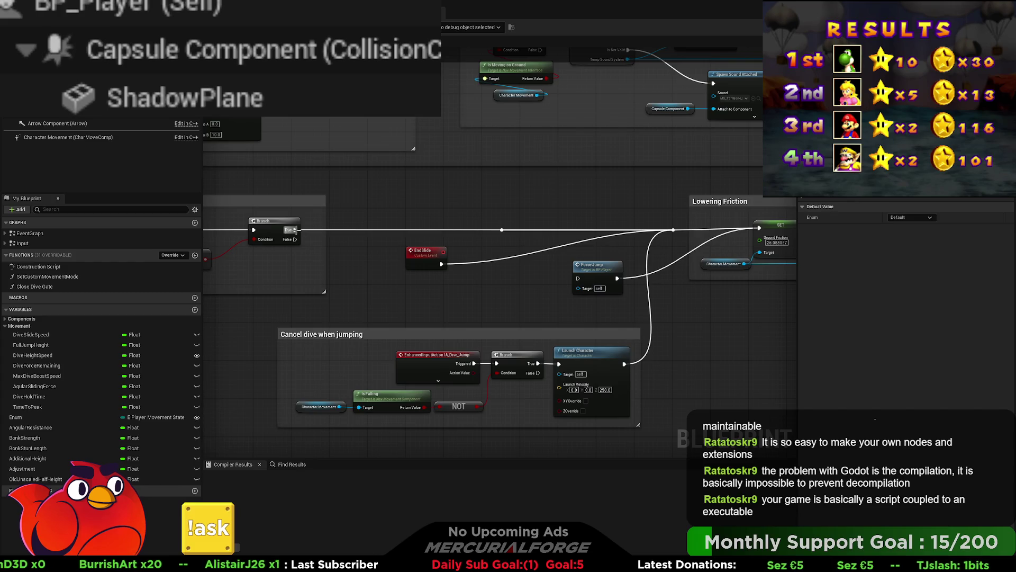
{"action": "left_click_drag", "start_coordinate": [553, 202], "coordinate": [468, 239]}
{"action": "key", "text": "Delete"}
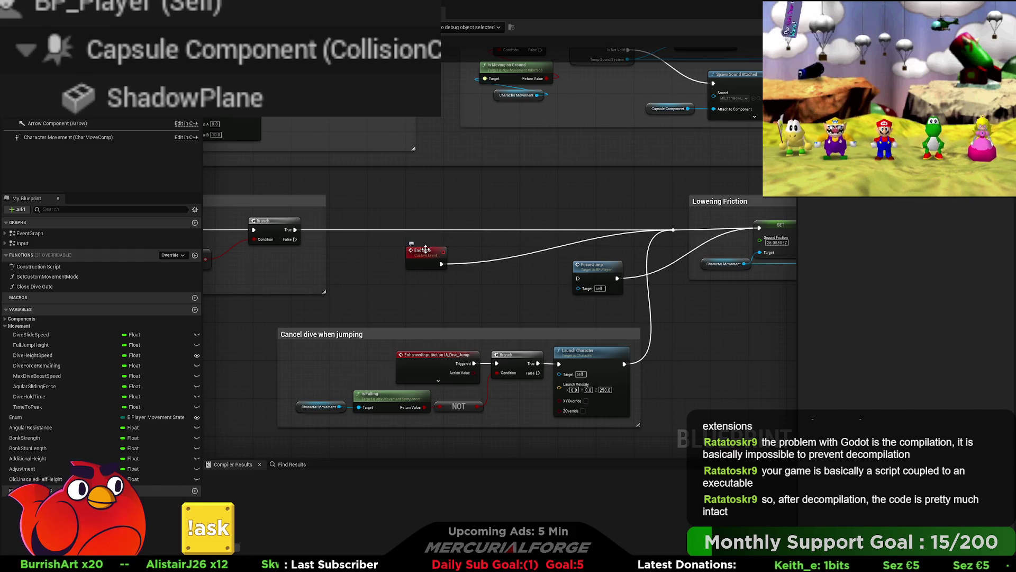
- Move the EndSlide event down-right and shift the Force Jump node off to the right
{"action": "left_click_drag", "start_coordinate": [425, 249], "coordinate": [463, 302]}
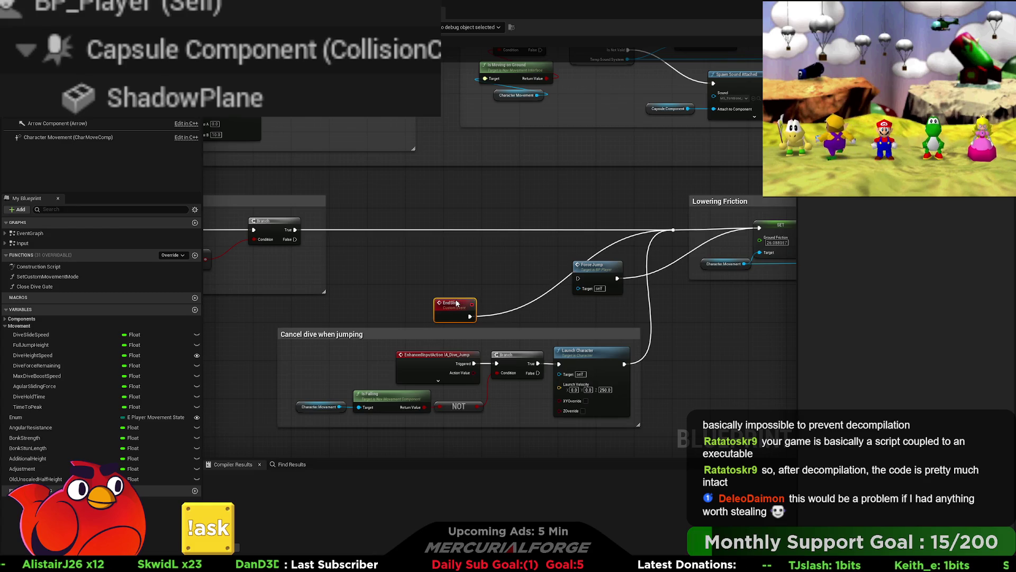
{"action": "left_click_drag", "start_coordinate": [457, 304], "coordinate": [460, 302]}
{"action": "left_click_drag", "start_coordinate": [584, 279], "coordinate": [541, 237]}
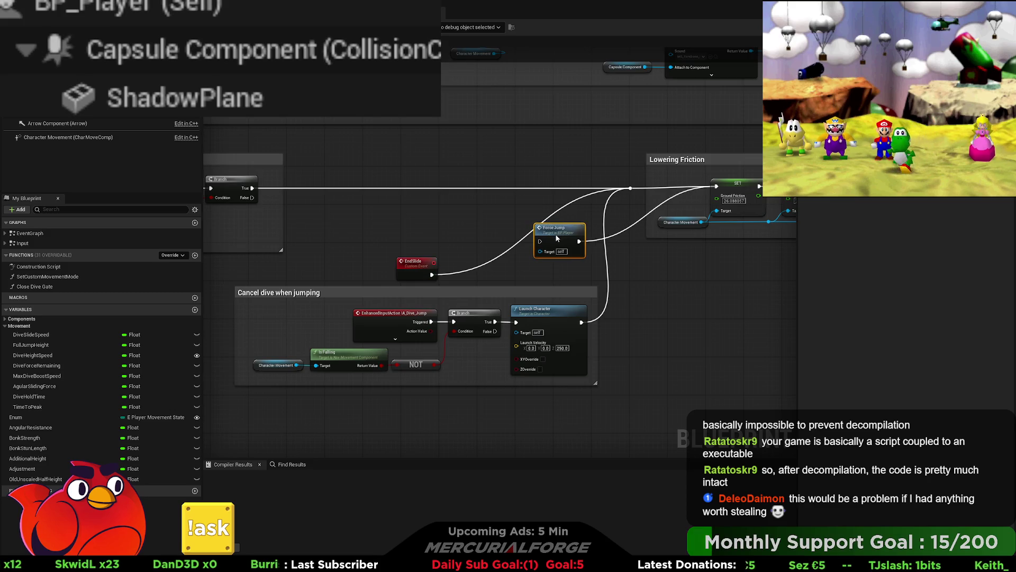
{"action": "mouse_move", "coordinate": [562, 227]}
{"action": "left_mouse_down"}
{"action": "mouse_move", "coordinate": [729, 290]}
{"action": "mouse_move", "coordinate": [773, 335]}
{"action": "left_mouse_up"}
{"action": "left_click_drag", "start_coordinate": [588, 299], "coordinate": [627, 301]}
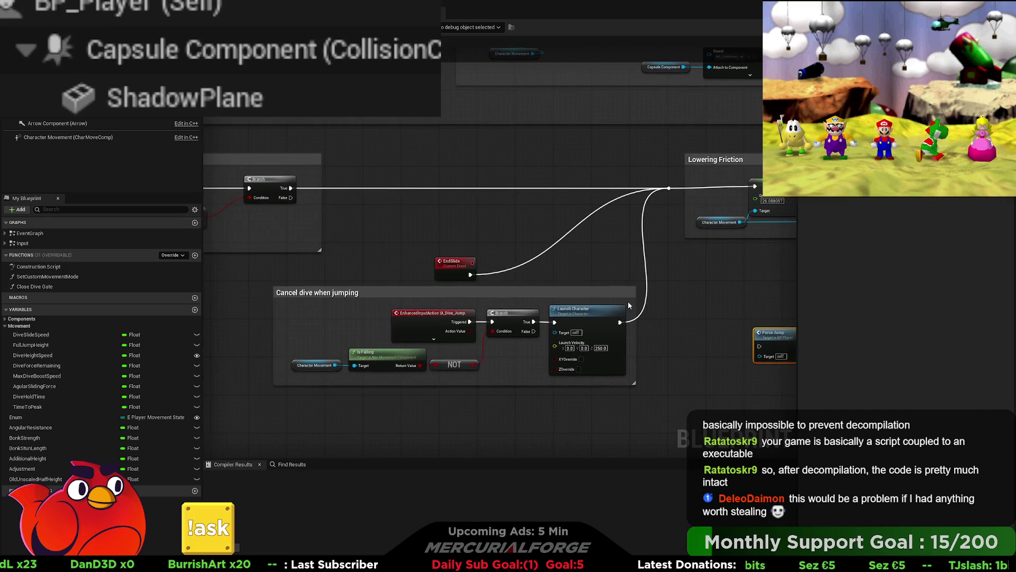
- Wrap the EndSlide event in a comment titled 'Cancel on request'
{"action": "left_click_drag", "start_coordinate": [503, 286], "coordinate": [493, 242]}
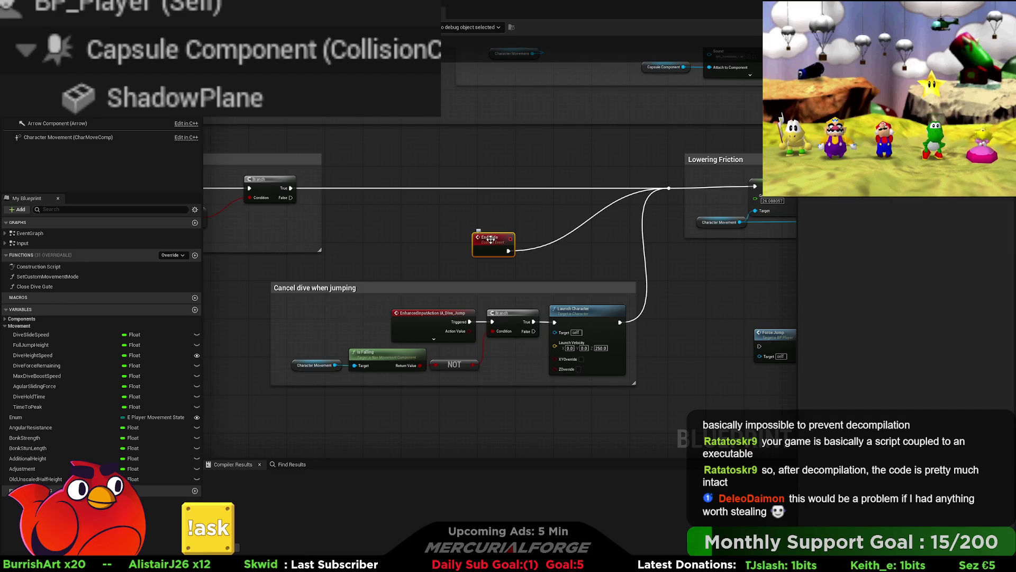
{"action": "type", "text": "cCa"}
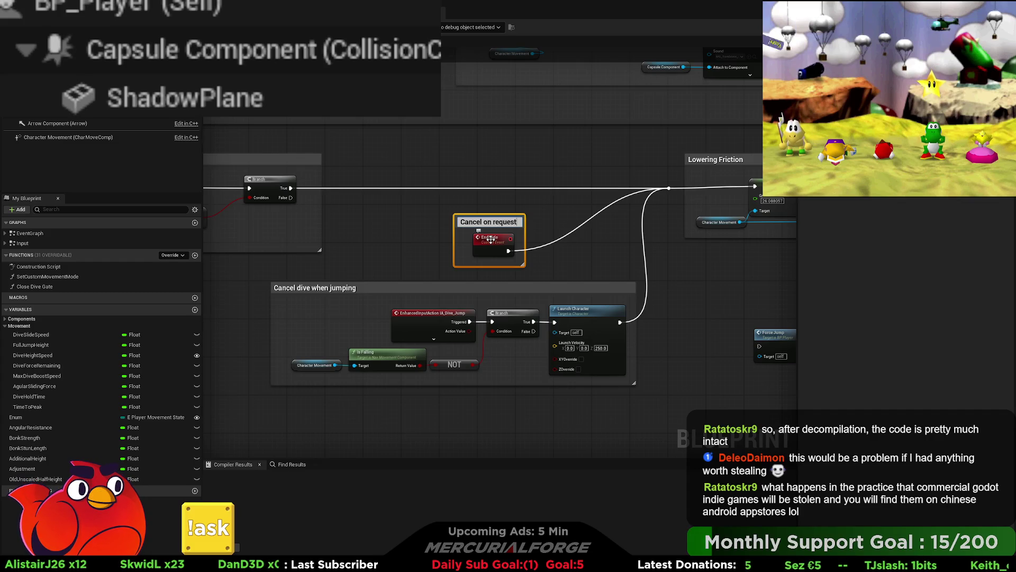
{"action": "key", "text": "Return"}
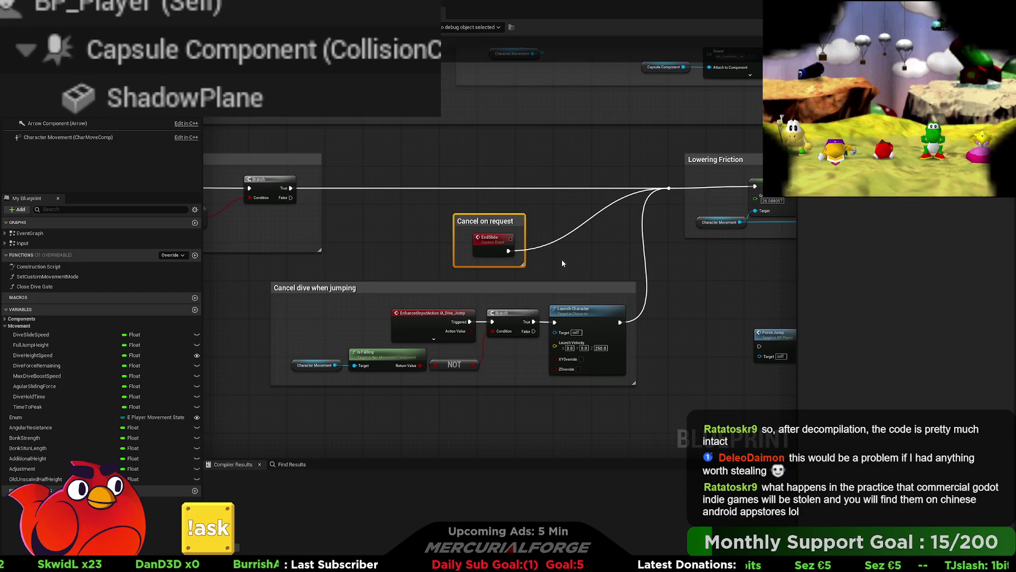
{"action": "left_click_drag", "start_coordinate": [669, 266], "coordinate": [554, 259]}
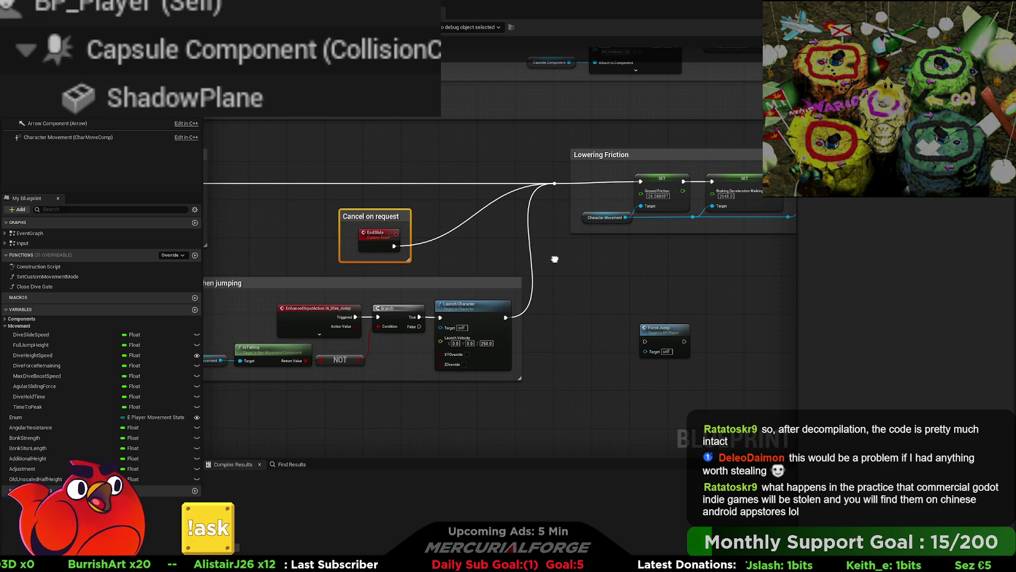
- Shift the Lowering Friction group slightly right and drag the lone Force Jump node down into empty space
{"action": "scroll", "coordinate": [371, 269], "scroll_direction": "down", "scroll_amount": 4}
{"action": "mouse_move", "coordinate": [391, 272]}
{"action": "left_mouse_down"}
{"action": "mouse_move", "coordinate": [737, 279]}
{"action": "mouse_move", "coordinate": [377, 247]}
{"action": "left_mouse_up"}
{"action": "mouse_move", "coordinate": [572, 239]}
{"action": "left_mouse_down"}
{"action": "mouse_move", "coordinate": [371, 188]}
{"action": "mouse_move", "coordinate": [421, 213]}
{"action": "left_mouse_up"}
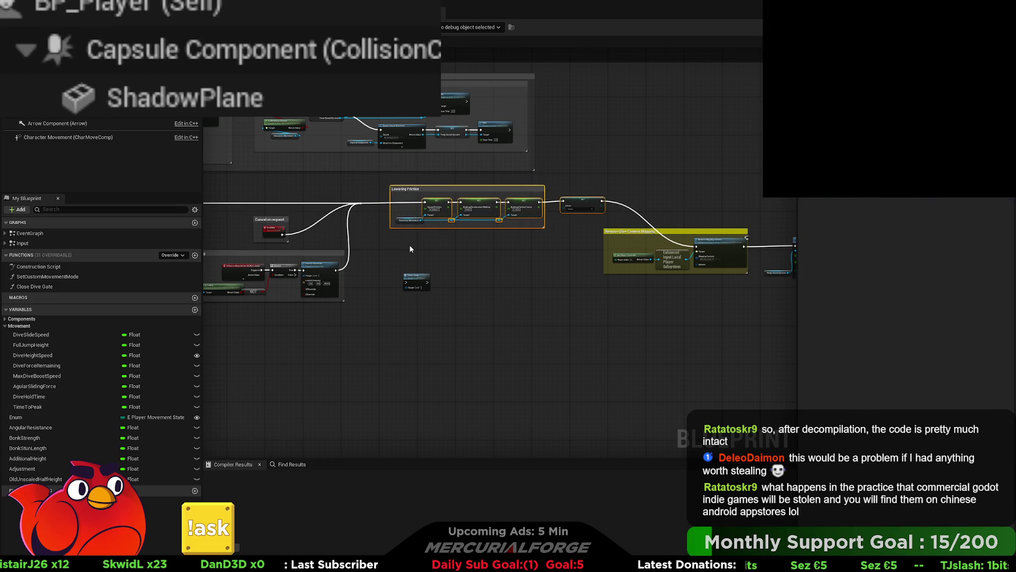
{"action": "left_click_drag", "start_coordinate": [532, 261], "coordinate": [443, 259]}
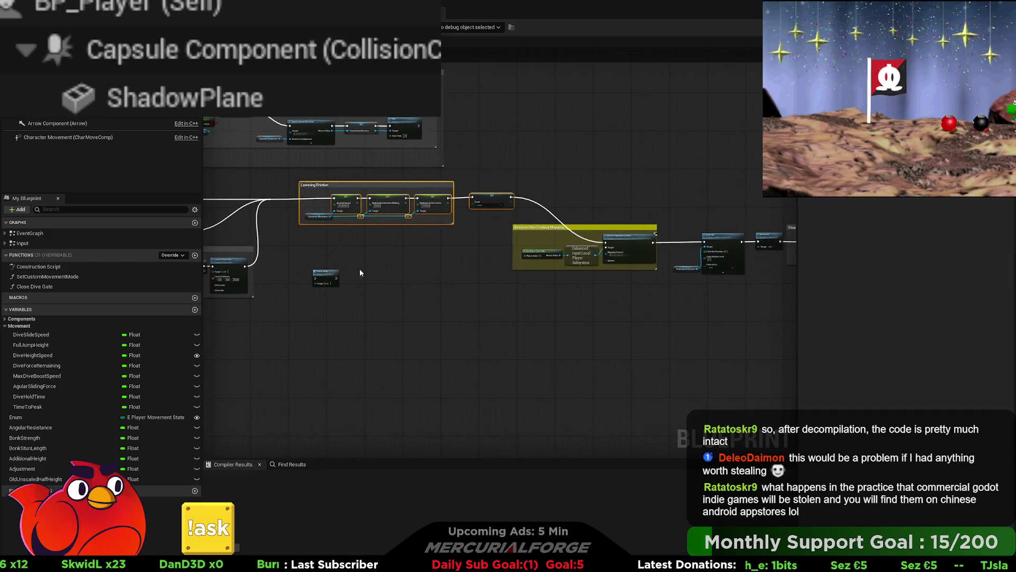
{"action": "mouse_move", "coordinate": [323, 274]}
{"action": "left_mouse_down"}
{"action": "mouse_move", "coordinate": [473, 325]}
{"action": "mouse_move", "coordinate": [510, 364]}
{"action": "mouse_move", "coordinate": [568, 359]}
{"action": "left_mouse_up"}
{"action": "mouse_move", "coordinate": [605, 329]}
{"action": "left_mouse_down"}
{"action": "mouse_move", "coordinate": [479, 352]}
{"action": "mouse_move", "coordinate": [877, 344]}
{"action": "mouse_move", "coordinate": [604, 314]}
{"action": "left_mouse_up"}
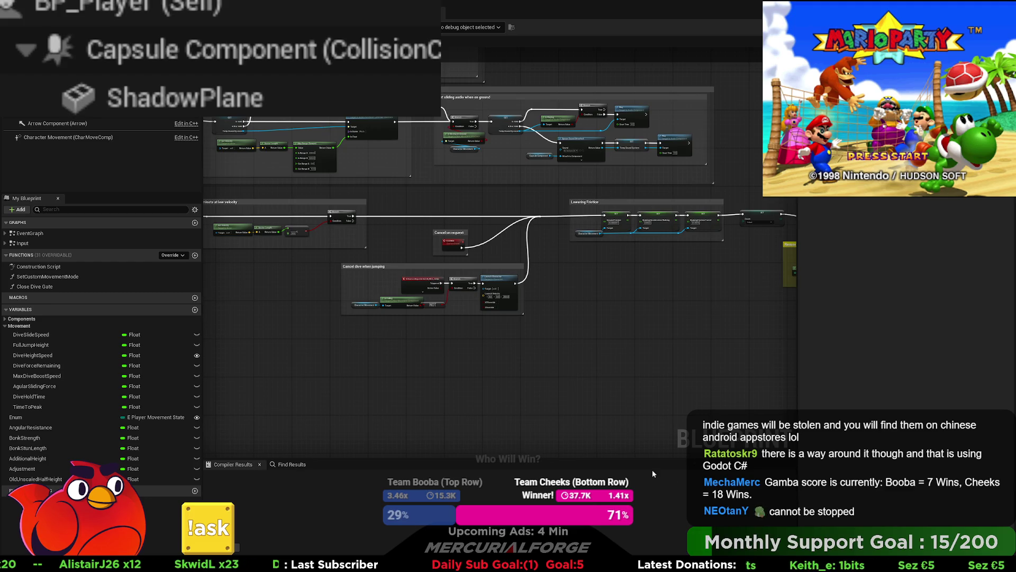
- Nudge both cancel comments and the wire reroute point to the right
{"action": "mouse_move", "coordinate": [618, 290]}
{"action": "left_mouse_down"}
{"action": "mouse_move", "coordinate": [591, 313]}
{"action": "mouse_move", "coordinate": [613, 301]}
{"action": "mouse_move", "coordinate": [630, 312]}
{"action": "left_mouse_up"}
{"action": "left_click_drag", "start_coordinate": [529, 382], "coordinate": [434, 270]}
{"action": "left_click_drag", "start_coordinate": [470, 311], "coordinate": [538, 302]}
{"action": "left_click_drag", "start_coordinate": [526, 251], "coordinate": [566, 250]}
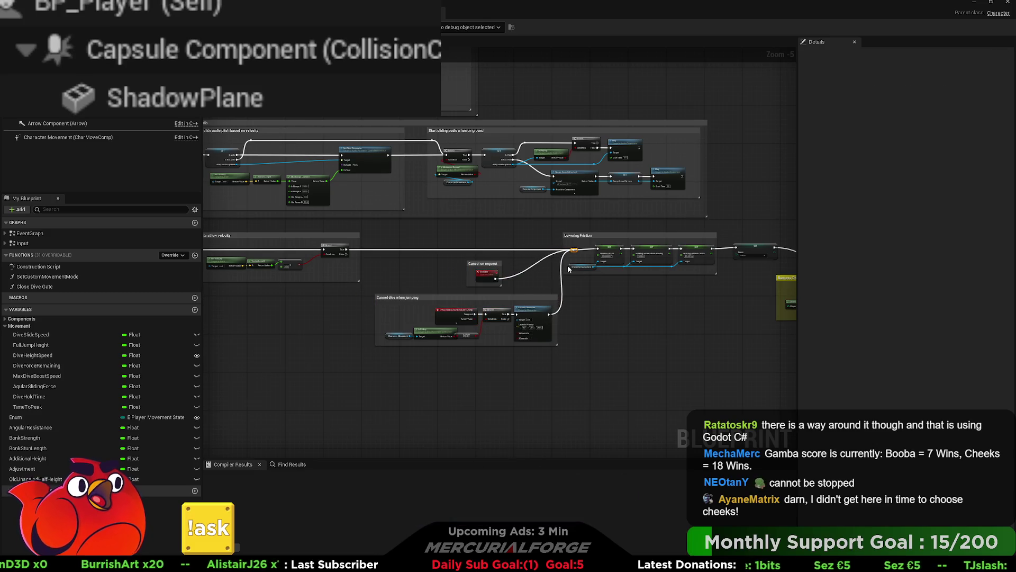
{"action": "mouse_move", "coordinate": [692, 245]}
{"action": "left_mouse_down"}
{"action": "mouse_move", "coordinate": [337, 251]}
{"action": "mouse_move", "coordinate": [466, 263]}
{"action": "left_mouse_up"}
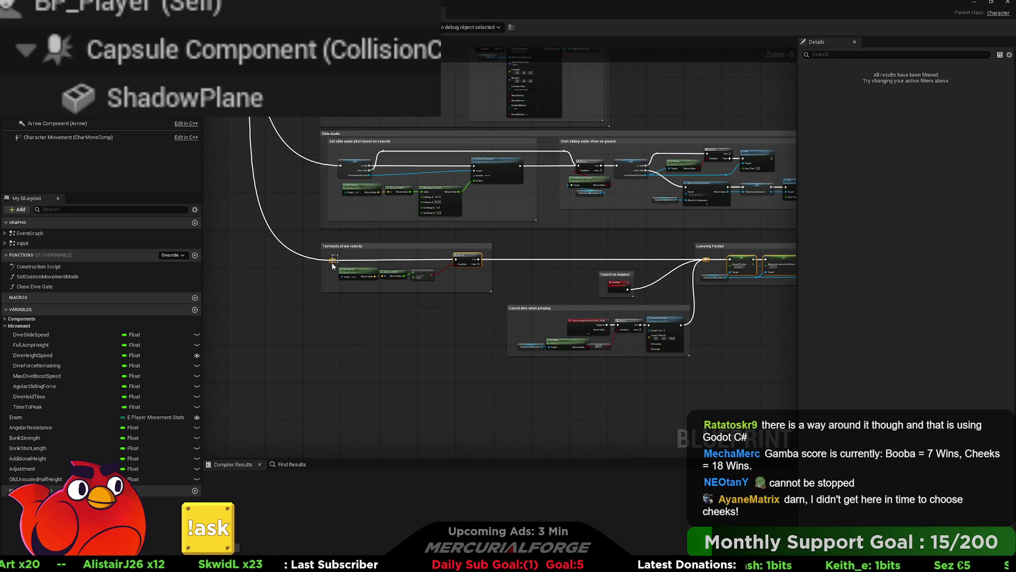
- Straighten the Remove Mapping Context through Set Active nodes onto one wire
{"action": "left_click", "coordinate": [540, 280]}
{"action": "left_click_drag", "start_coordinate": [549, 281], "coordinate": [383, 267]}
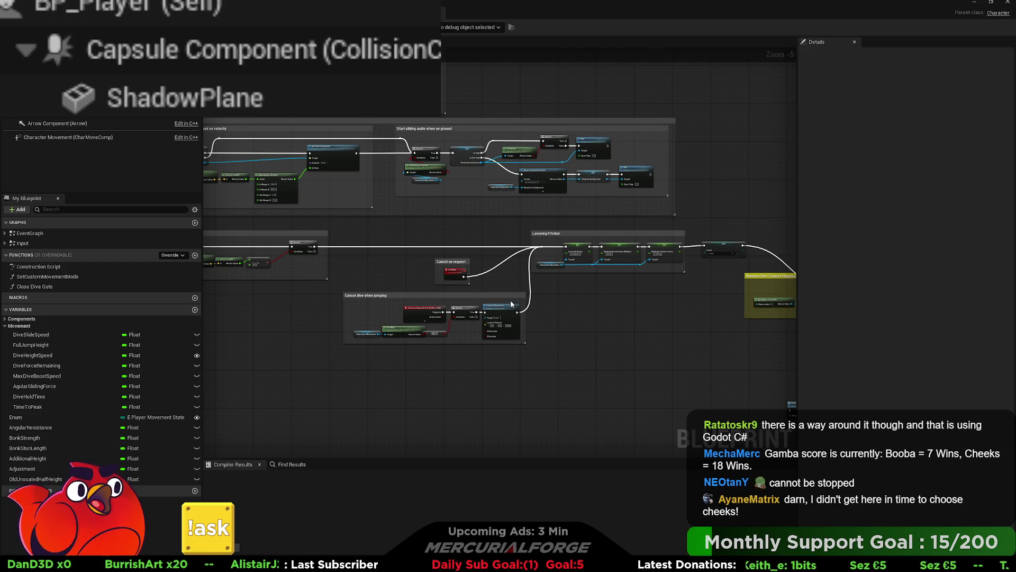
{"action": "scroll", "coordinate": [596, 310], "scroll_direction": "up", "scroll_amount": 2}
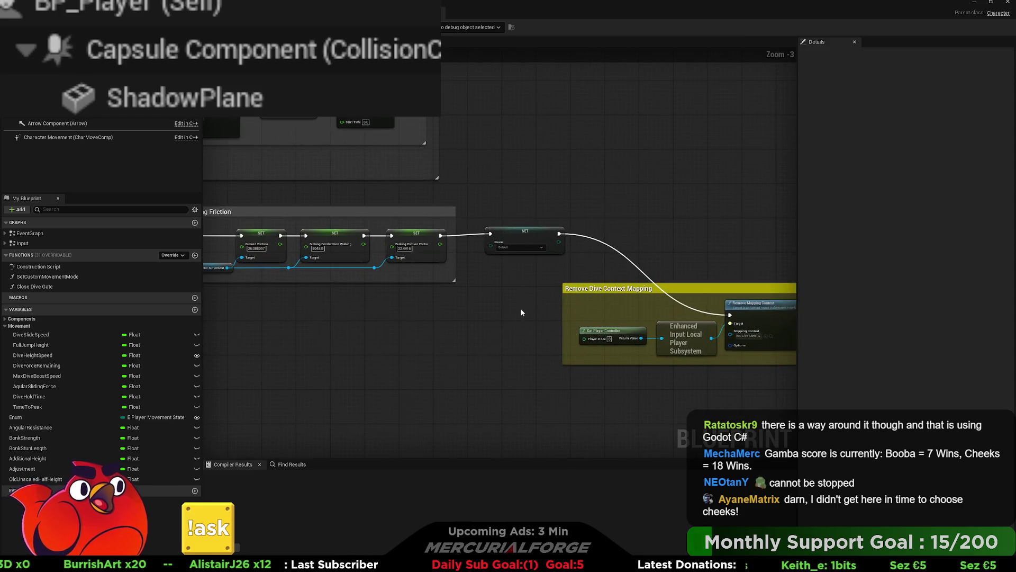
{"action": "left_click_drag", "start_coordinate": [615, 238], "coordinate": [275, 258]}
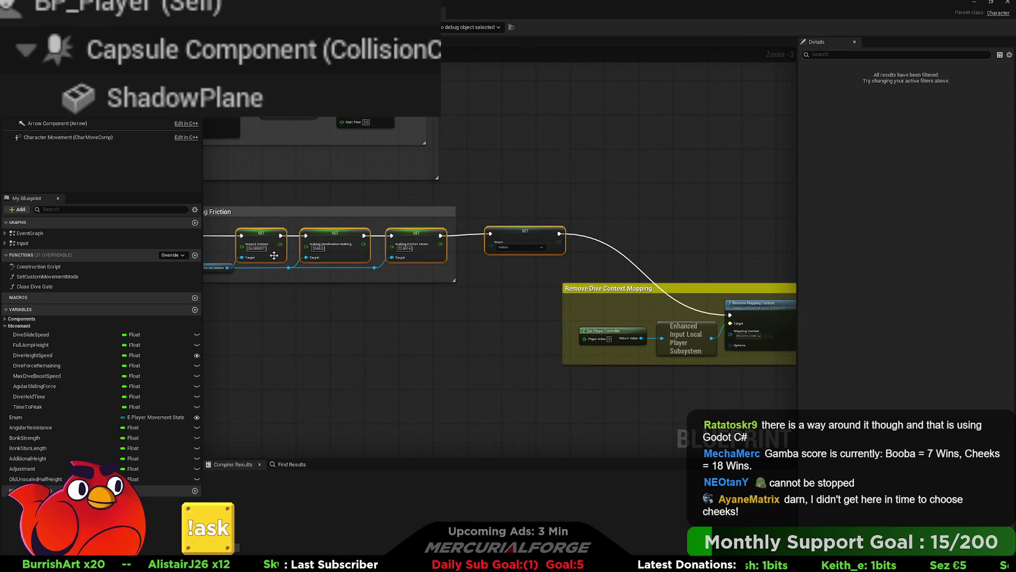
{"action": "left_click", "coordinate": [505, 283]}
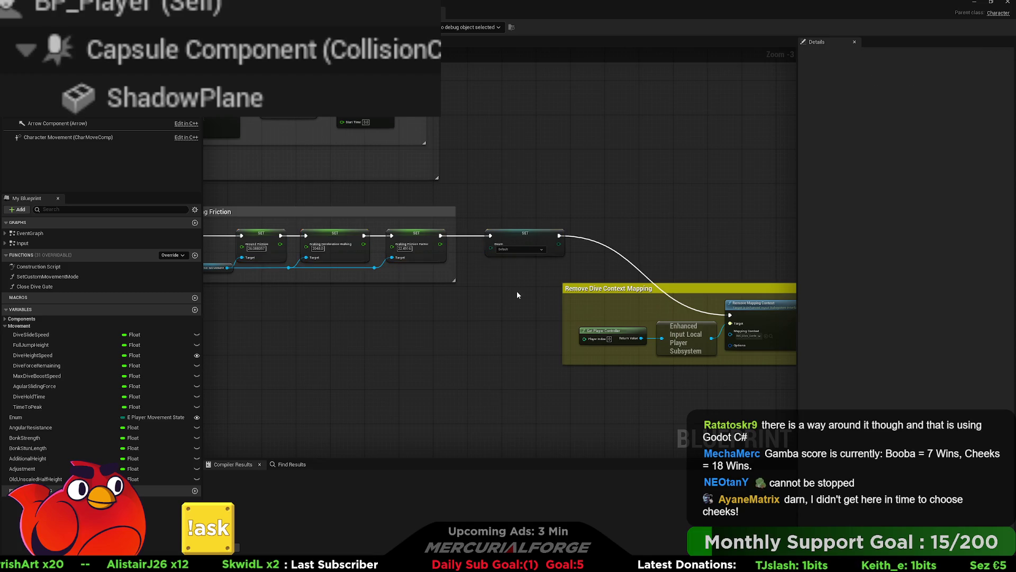
{"action": "left_click_drag", "start_coordinate": [517, 291], "coordinate": [384, 276]}
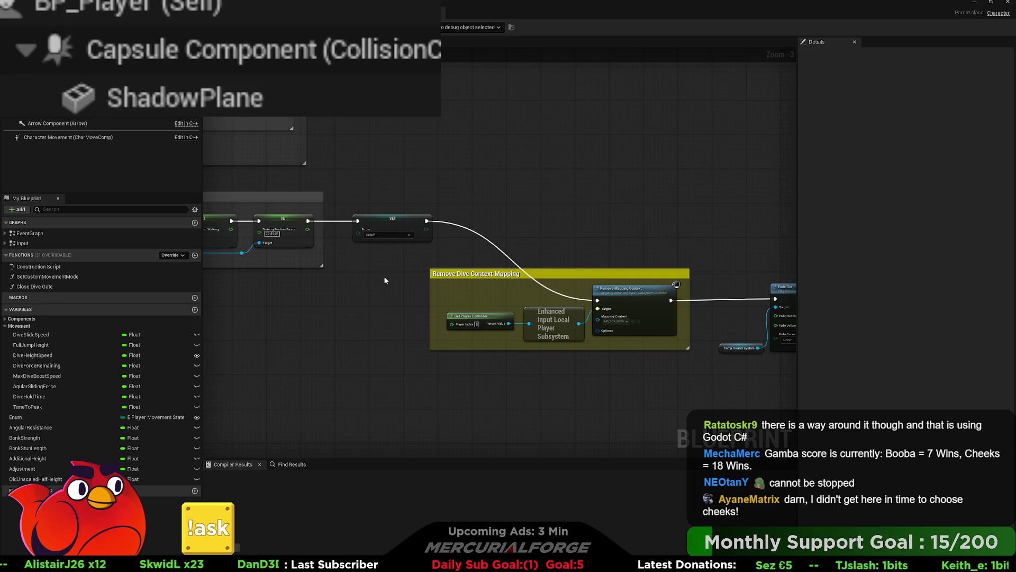
{"action": "left_click_drag", "start_coordinate": [722, 249], "coordinate": [376, 222]}
{"action": "left_click_drag", "start_coordinate": [602, 267], "coordinate": [670, 273]}
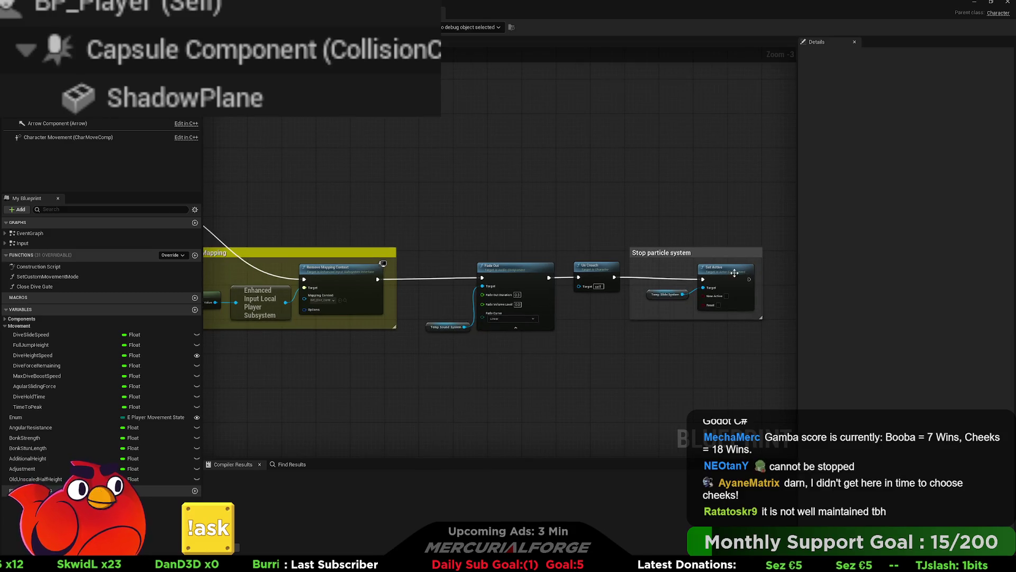
{"action": "left_click_drag", "start_coordinate": [775, 276], "coordinate": [333, 275]}
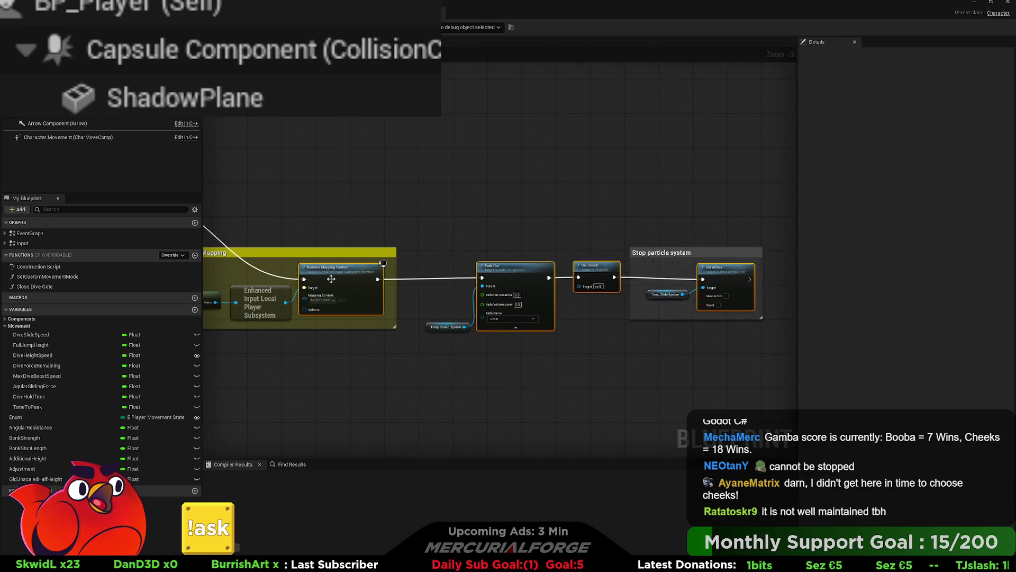
{"action": "key", "text": "q"}
{"action": "left_click", "coordinate": [456, 220]}
- Move the lone jump call lower left and shift the Lowering Friction group and next SET node right
{"action": "mouse_move", "coordinate": [408, 227]}
{"action": "left_mouse_down"}
{"action": "mouse_move", "coordinate": [617, 229]}
{"action": "mouse_move", "coordinate": [540, 230]}
{"action": "left_mouse_up"}
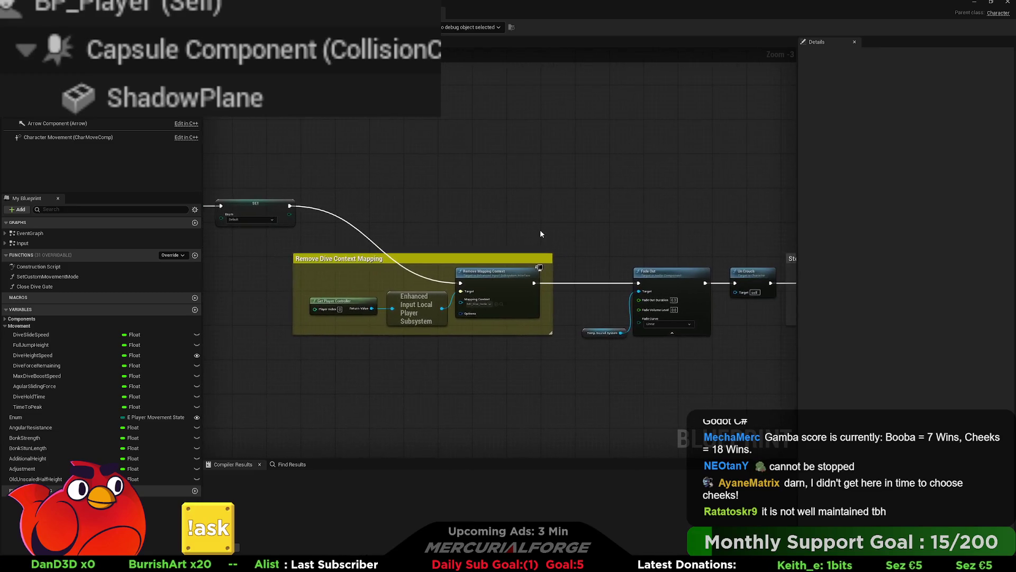
{"action": "scroll", "coordinate": [540, 230], "scroll_direction": "down", "scroll_amount": 2}
{"action": "left_click_drag", "start_coordinate": [445, 349], "coordinate": [477, 313]}
{"action": "scroll", "coordinate": [478, 312], "scroll_direction": "up", "scroll_amount": 2}
{"action": "mouse_move", "coordinate": [454, 364]}
{"action": "left_mouse_down"}
{"action": "mouse_move", "coordinate": [597, 364]}
{"action": "mouse_move", "coordinate": [287, 257]}
{"action": "mouse_move", "coordinate": [304, 344]}
{"action": "left_mouse_up"}
{"action": "scroll", "coordinate": [596, 363], "scroll_direction": "down", "scroll_amount": 1}
{"action": "mouse_move", "coordinate": [272, 253]}
{"action": "left_mouse_down"}
{"action": "mouse_move", "coordinate": [569, 279]}
{"action": "mouse_move", "coordinate": [404, 314]}
{"action": "left_mouse_up"}
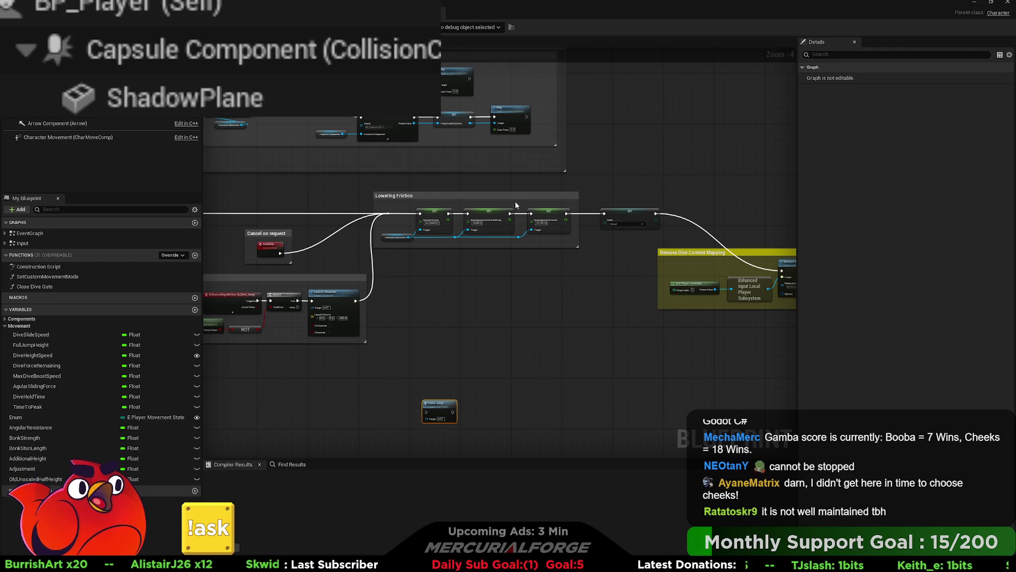
{"action": "mouse_move", "coordinate": [626, 197]}
{"action": "left_mouse_down"}
{"action": "mouse_move", "coordinate": [395, 240]}
{"action": "mouse_move", "coordinate": [473, 241]}
{"action": "left_mouse_up"}
- Raise the Cancel on request and Cancel dive when jumping comments slightly together
{"action": "mouse_move", "coordinate": [420, 284]}
{"action": "left_mouse_down"}
{"action": "mouse_move", "coordinate": [596, 322]}
{"action": "mouse_move", "coordinate": [435, 270]}
{"action": "mouse_move", "coordinate": [406, 243]}
{"action": "mouse_move", "coordinate": [459, 251]}
{"action": "mouse_move", "coordinate": [470, 237]}
{"action": "left_mouse_up"}
{"action": "left_click", "coordinate": [424, 249]}
{"action": "left_click", "coordinate": [548, 253]}
{"action": "left_click", "coordinate": [450, 274]}
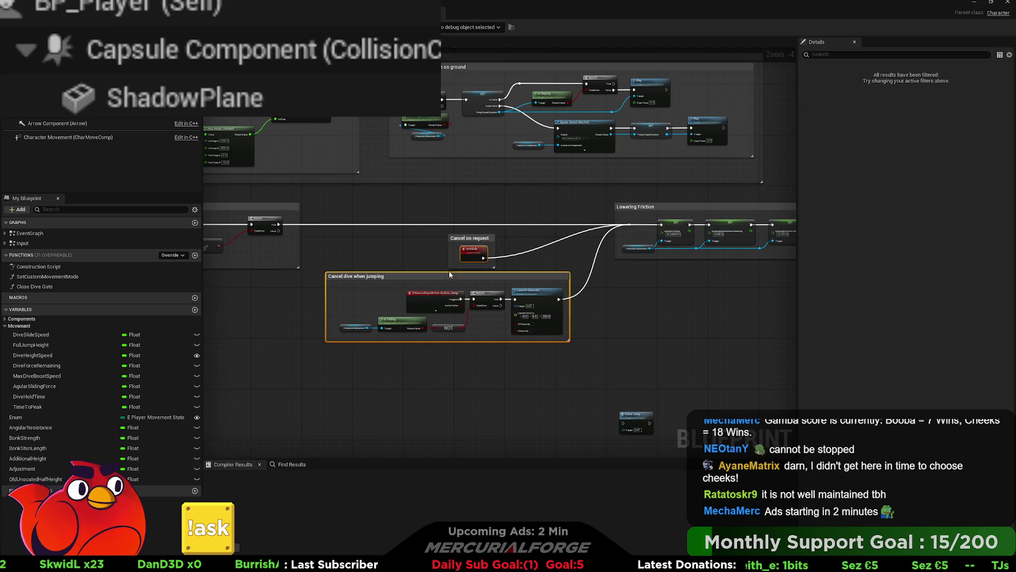
{"action": "left_click", "coordinate": [471, 247], "text": "ctrl"}
{"action": "left_click_drag", "start_coordinate": [472, 246], "coordinate": [472, 243]}
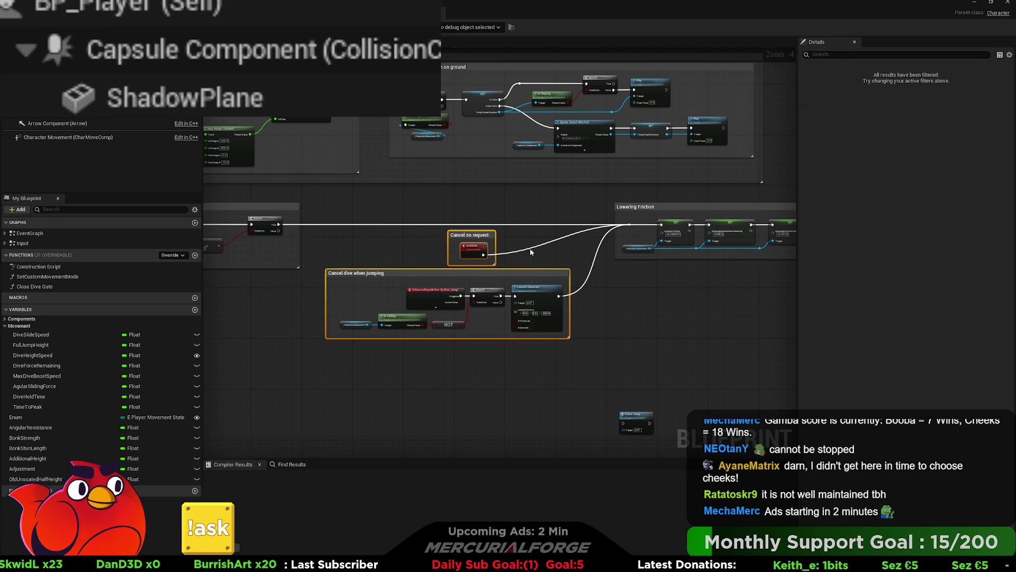
{"action": "left_click", "coordinate": [558, 252]}
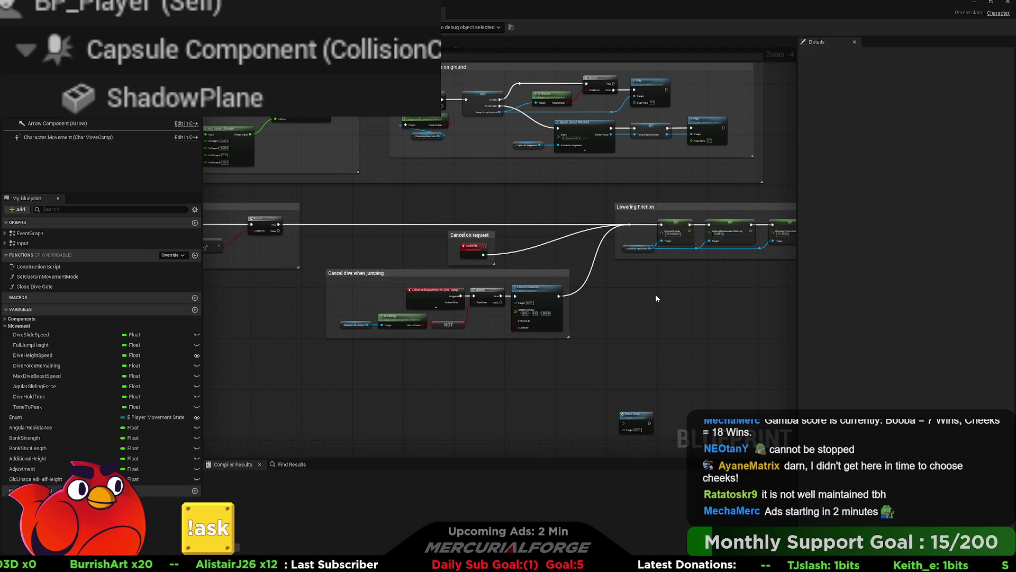
{"action": "mouse_move", "coordinate": [656, 299]}
{"action": "left_mouse_down"}
{"action": "mouse_move", "coordinate": [889, 288]}
{"action": "mouse_move", "coordinate": [646, 290]}
{"action": "mouse_move", "coordinate": [601, 279]}
{"action": "mouse_move", "coordinate": [576, 220]}
{"action": "left_mouse_up"}
- Replace 'Lowering' in the comment title so it reads 'Reset Friction Properties'
{"action": "double_click", "coordinate": [576, 206]}
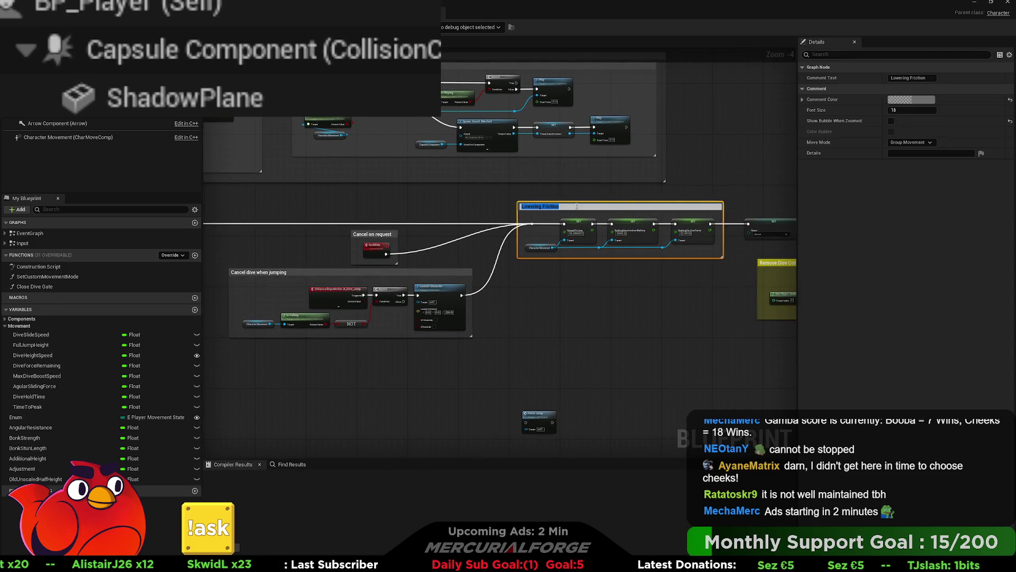
{"action": "left_click", "coordinate": [577, 206]}
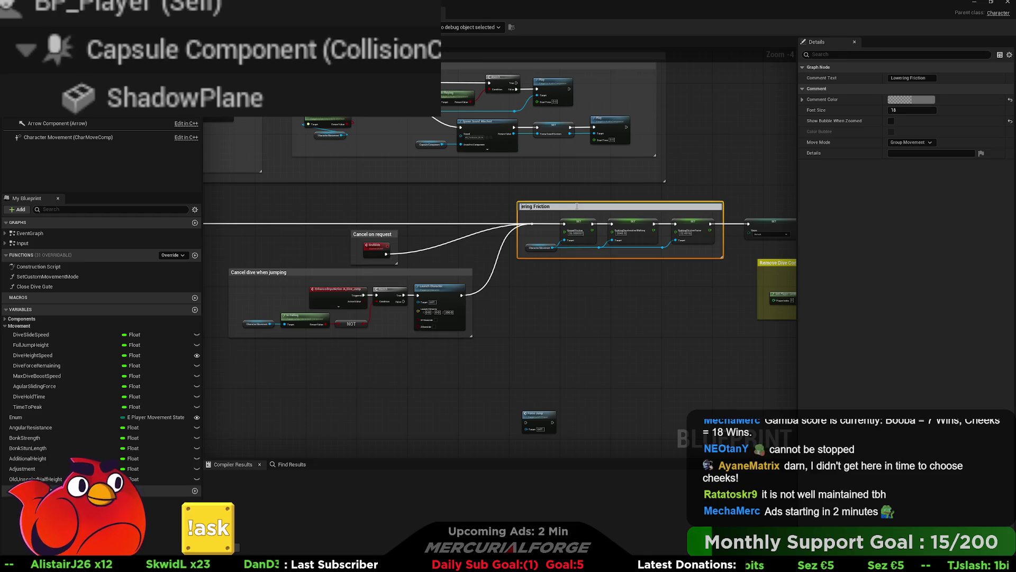
{"action": "key", "text": "ctrl+BackSpace"}
{"action": "type", "text": "t"}
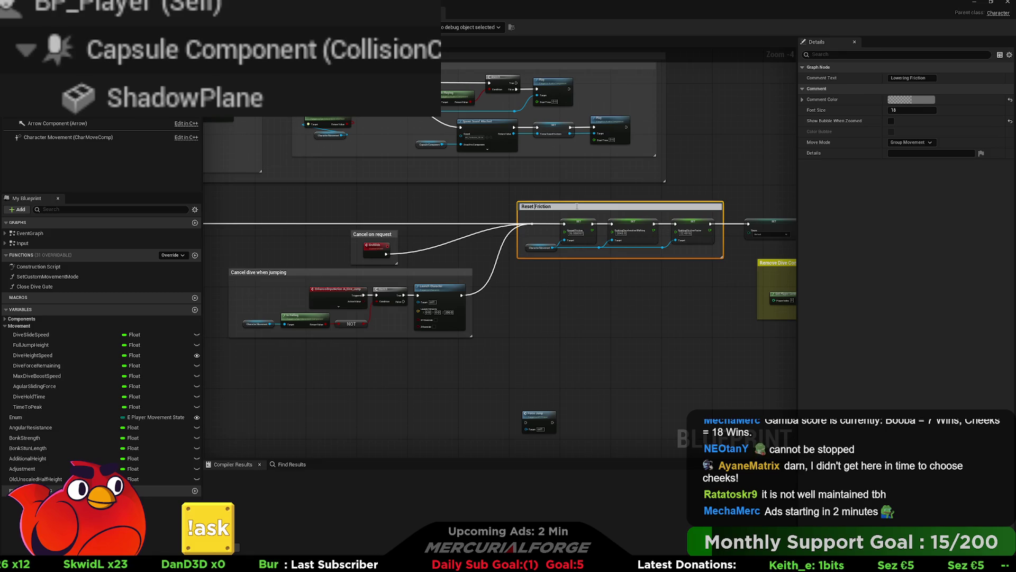
{"action": "key", "text": "BackSpace"}
{"action": "key", "text": "BackSpace"}
{"action": "type", "text": "Properties"}
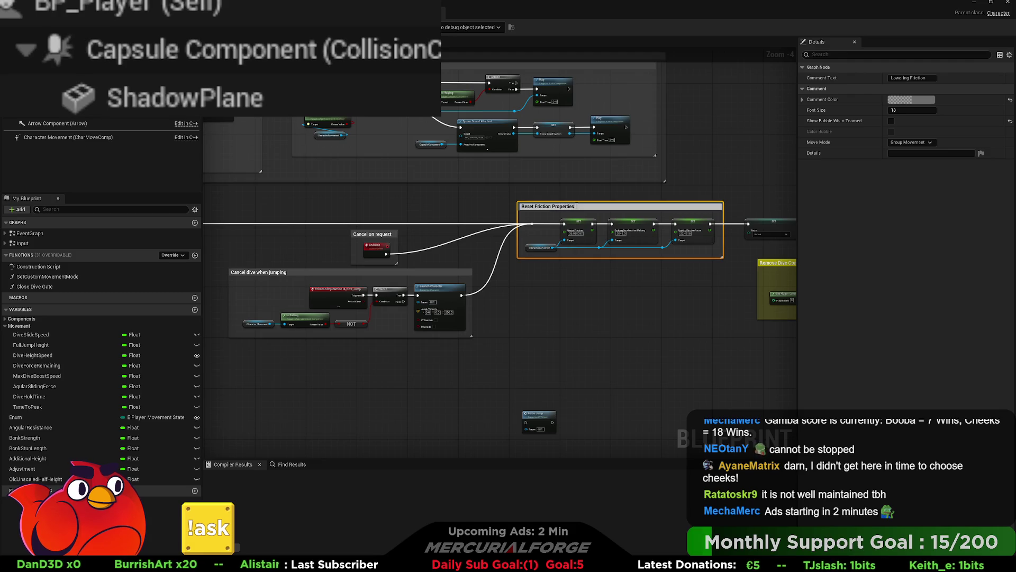
{"action": "key", "text": "Return"}
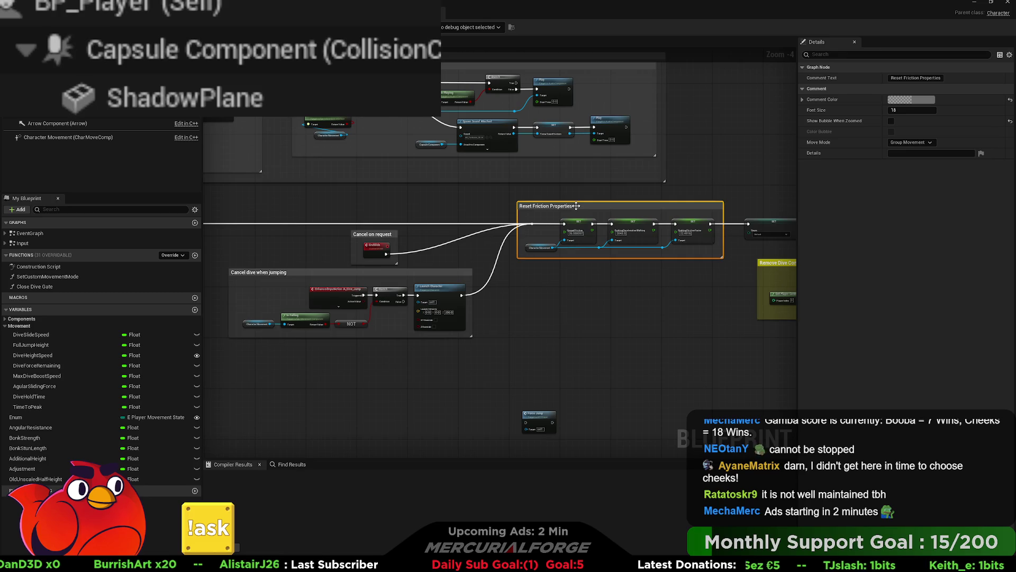
- Inspect the SET Enum node and the Remove Dive Context Mapping group in the slide-cancel chain
{"action": "left_click_drag", "start_coordinate": [552, 186], "coordinate": [260, 184]}
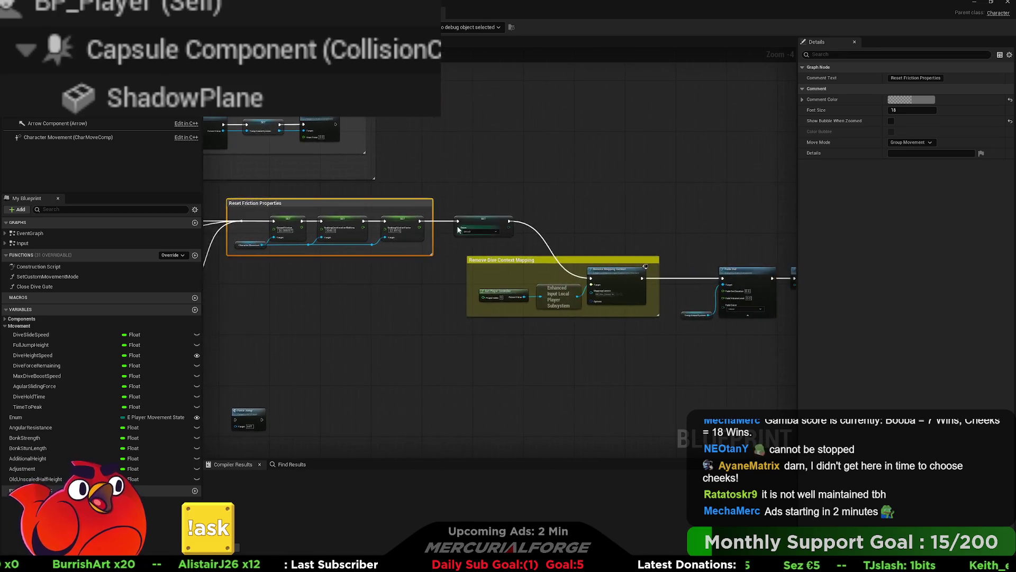
{"action": "scroll", "coordinate": [459, 229], "scroll_direction": "up", "scroll_amount": 3}
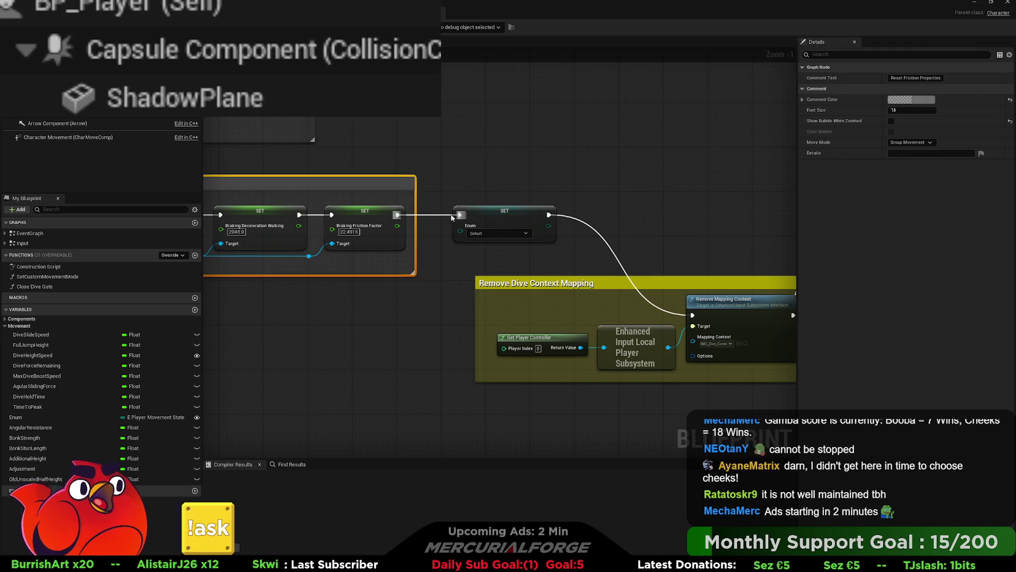
{"action": "left_click", "coordinate": [514, 217]}
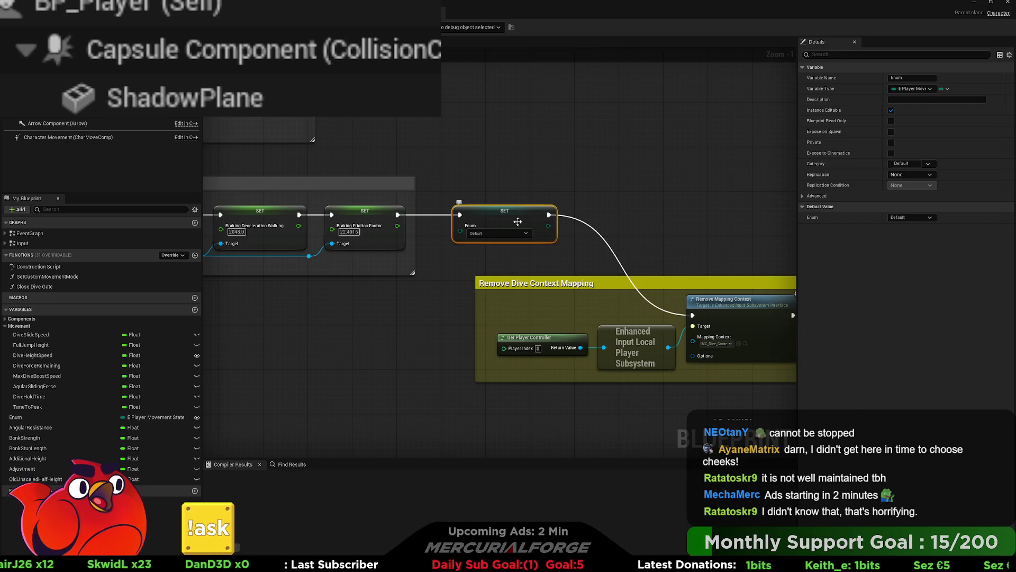
{"action": "scroll", "coordinate": [516, 221], "scroll_direction": "down", "scroll_amount": 1}
{"action": "scroll", "coordinate": [573, 246], "scroll_direction": "down", "scroll_amount": 1}
{"action": "mouse_move", "coordinate": [573, 246]}
{"action": "left_mouse_down"}
{"action": "mouse_move", "coordinate": [388, 236]}
{"action": "mouse_move", "coordinate": [402, 218]}
{"action": "mouse_move", "coordinate": [450, 225]}
{"action": "mouse_move", "coordinate": [449, 244]}
{"action": "left_mouse_up"}
{"action": "scroll", "coordinate": [449, 243], "scroll_direction": "up", "scroll_amount": 1}
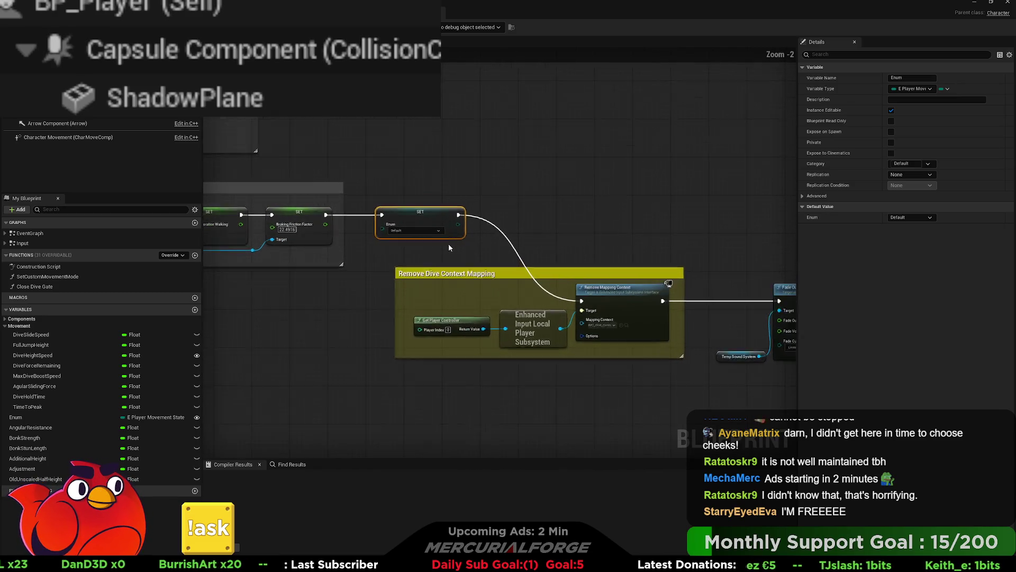
{"action": "scroll", "coordinate": [433, 254], "scroll_direction": "up", "scroll_amount": 1}
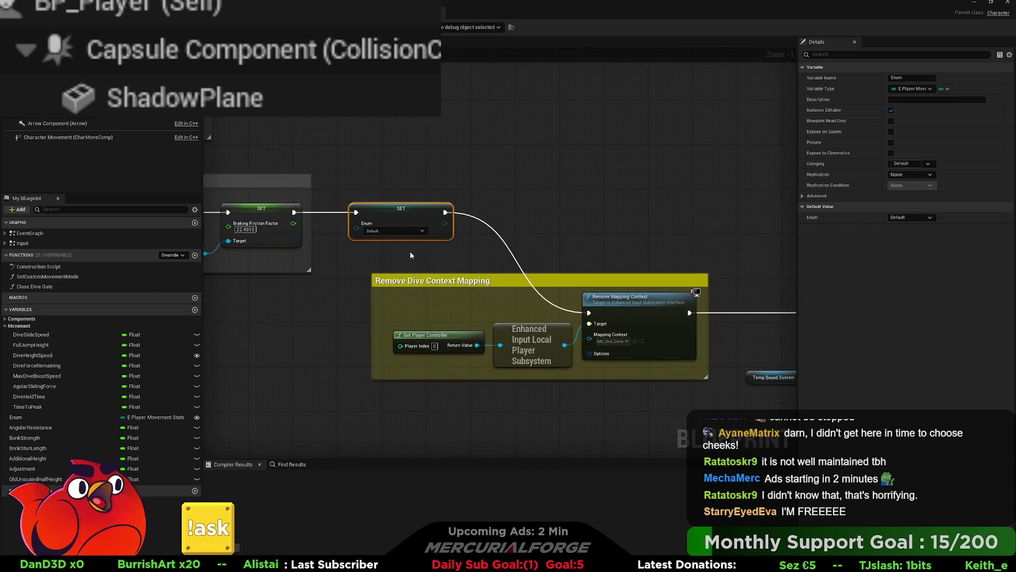
{"action": "mouse_move", "coordinate": [444, 269]}
{"action": "left_mouse_down"}
{"action": "mouse_move", "coordinate": [462, 267]}
{"action": "mouse_move", "coordinate": [438, 262]}
{"action": "left_mouse_up"}
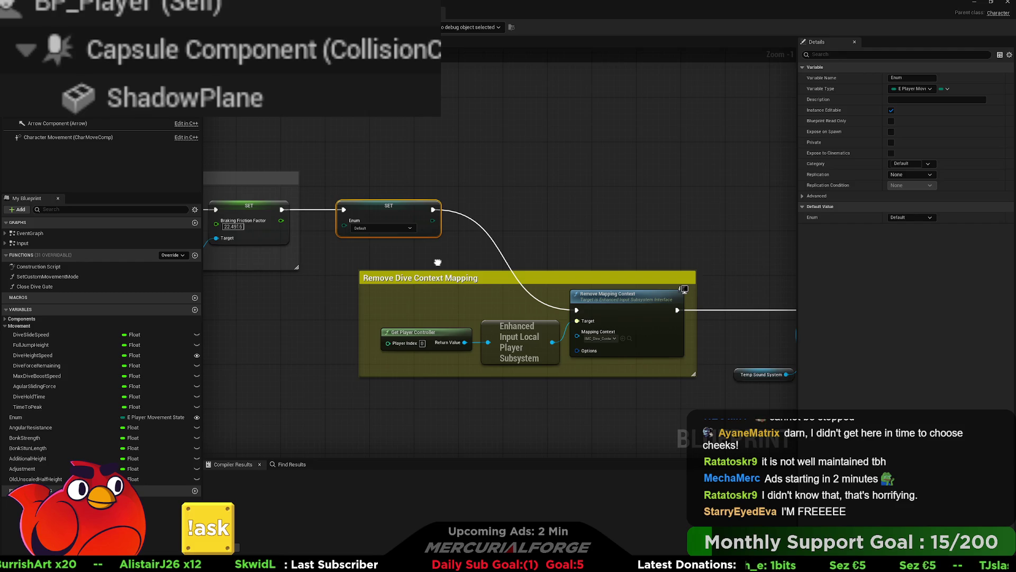
{"action": "left_click_drag", "start_coordinate": [438, 262], "coordinate": [398, 248]}
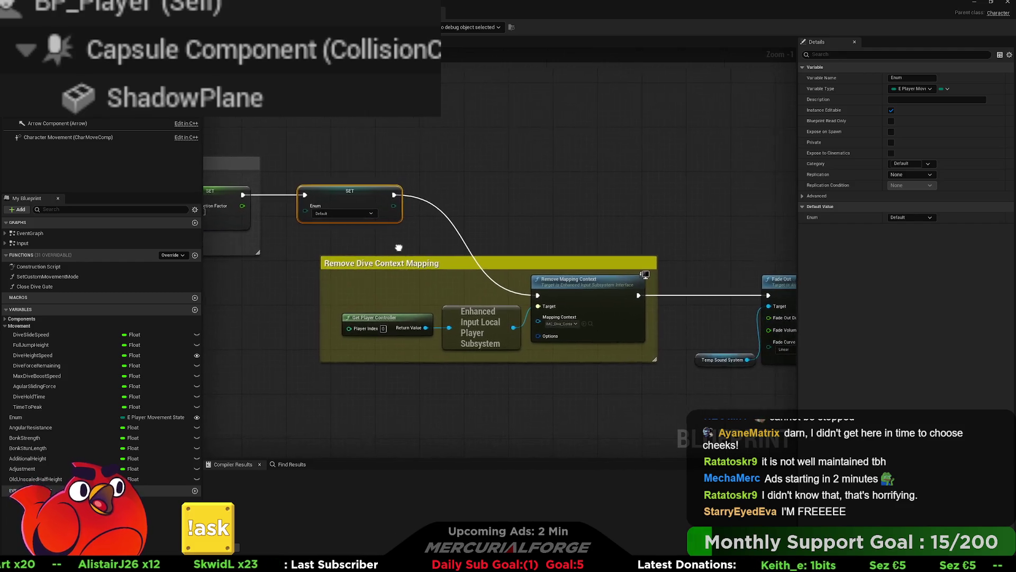
- Drag the Stop particle system group down and left, below the Remove Dive Context Mapping group
{"action": "scroll", "coordinate": [506, 265], "scroll_direction": "down", "scroll_amount": 2}
{"action": "scroll", "coordinate": [506, 265], "scroll_direction": "down", "scroll_amount": 1}
{"action": "left_click_drag", "start_coordinate": [506, 265], "coordinate": [497, 229]}
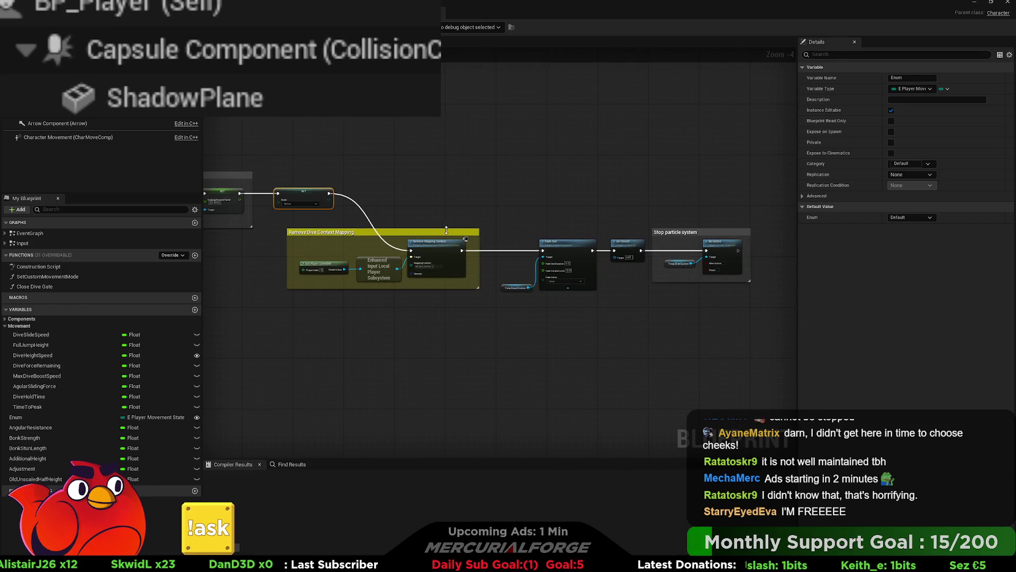
{"action": "scroll", "coordinate": [363, 256], "scroll_direction": "up", "scroll_amount": 2}
{"action": "mouse_move", "coordinate": [363, 255]}
{"action": "left_mouse_down"}
{"action": "mouse_move", "coordinate": [494, 272]}
{"action": "mouse_move", "coordinate": [493, 318]}
{"action": "left_mouse_up"}
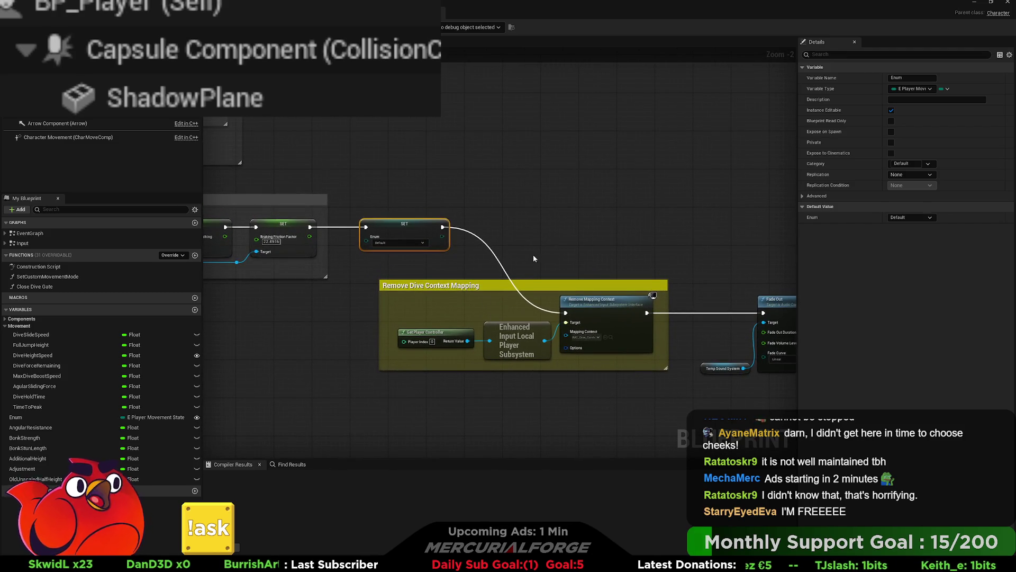
{"action": "left_click_drag", "start_coordinate": [532, 255], "coordinate": [438, 246]}
{"action": "mouse_move", "coordinate": [369, 256]}
{"action": "left_mouse_down"}
{"action": "mouse_move", "coordinate": [276, 232]}
{"action": "mouse_move", "coordinate": [187, 228]}
{"action": "mouse_move", "coordinate": [276, 223]}
{"action": "left_mouse_up"}
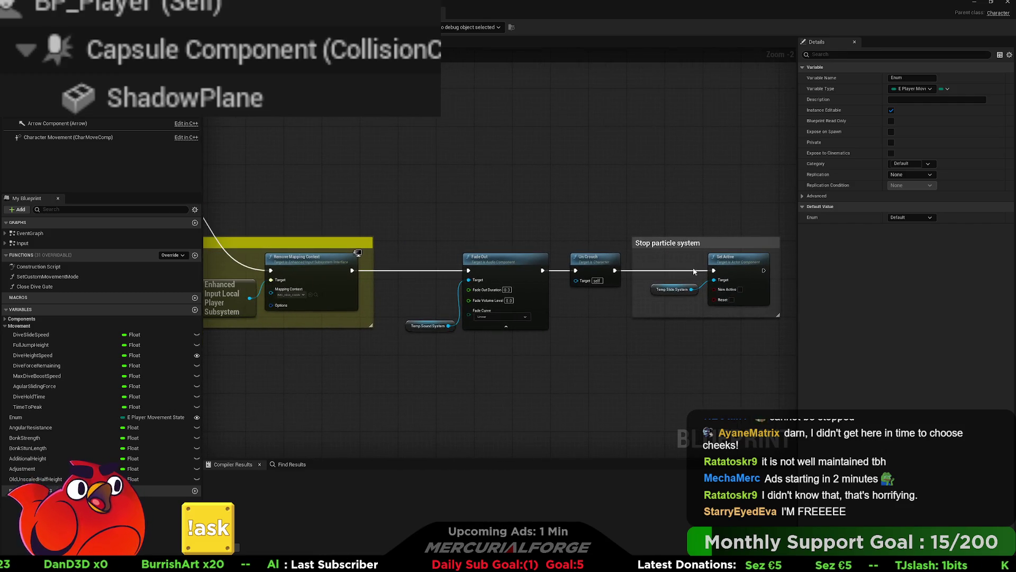
{"action": "left_click_drag", "start_coordinate": [691, 257], "coordinate": [349, 436]}
{"action": "mouse_move", "coordinate": [210, 381]}
{"action": "left_mouse_down"}
{"action": "mouse_move", "coordinate": [365, 325]}
{"action": "mouse_move", "coordinate": [463, 326]}
{"action": "left_mouse_up"}
- Shift the slide-cancel nodes right and place a new Sequence node left of the comment
{"action": "scroll", "coordinate": [464, 328], "scroll_direction": "down", "scroll_amount": 2}
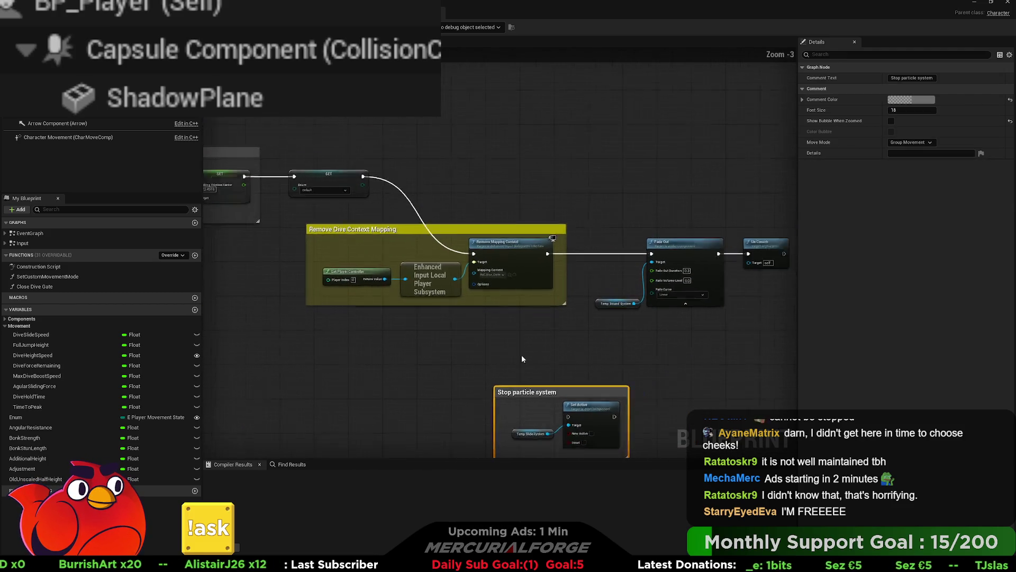
{"action": "mouse_move", "coordinate": [726, 413]}
{"action": "left_mouse_down"}
{"action": "mouse_move", "coordinate": [513, 281]}
{"action": "mouse_move", "coordinate": [473, 269]}
{"action": "mouse_move", "coordinate": [565, 225]}
{"action": "mouse_move", "coordinate": [528, 205]}
{"action": "mouse_move", "coordinate": [538, 204]}
{"action": "left_mouse_up"}
{"action": "left_click", "coordinate": [444, 295]}
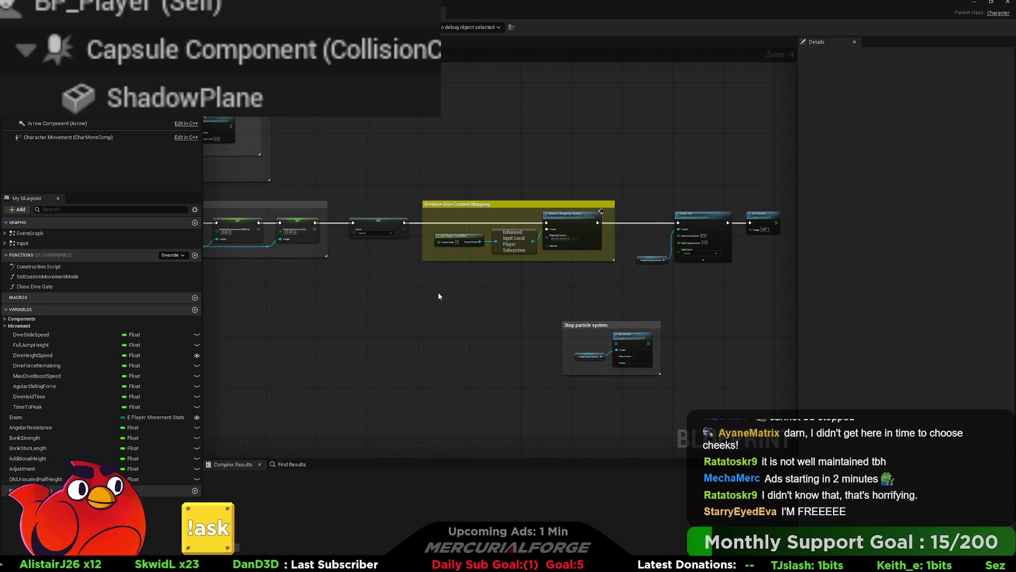
{"action": "left_click", "coordinate": [439, 294]}
{"action": "scroll", "coordinate": [455, 297], "scroll_direction": "up", "scroll_amount": 3}
{"action": "left_click_drag", "start_coordinate": [453, 296], "coordinate": [324, 236]}
- Shift the Reset Friction Properties group right so the Sequence node sits below it
{"action": "scroll", "coordinate": [424, 290], "scroll_direction": "down", "scroll_amount": 3}
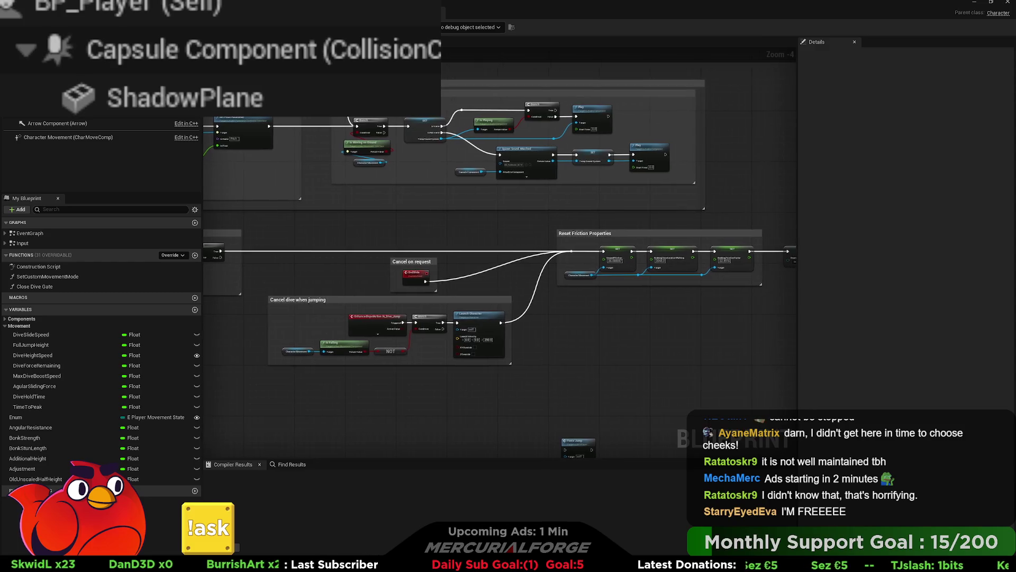
{"action": "mouse_move", "coordinate": [795, 286]}
{"action": "left_mouse_down"}
{"action": "mouse_move", "coordinate": [658, 278]}
{"action": "mouse_move", "coordinate": [434, 298]}
{"action": "left_mouse_up"}
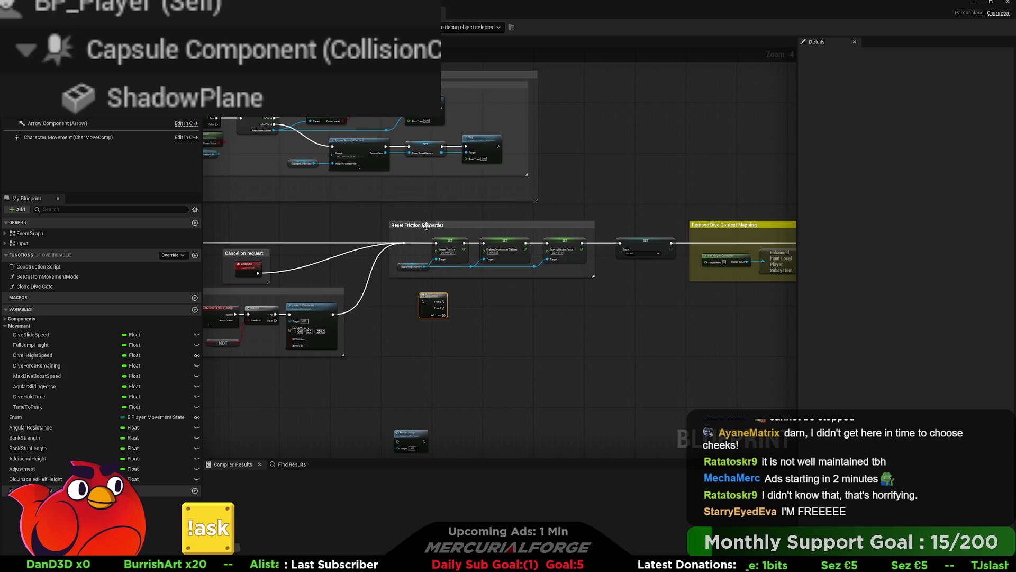
{"action": "mouse_move", "coordinate": [427, 224]}
{"action": "left_mouse_down"}
{"action": "mouse_move", "coordinate": [473, 231]}
{"action": "mouse_move", "coordinate": [437, 231]}
{"action": "mouse_move", "coordinate": [688, 360]}
{"action": "left_mouse_up"}
{"action": "left_click", "coordinate": [556, 317]}
{"action": "scroll", "coordinate": [561, 316], "scroll_direction": "down", "scroll_amount": 2}
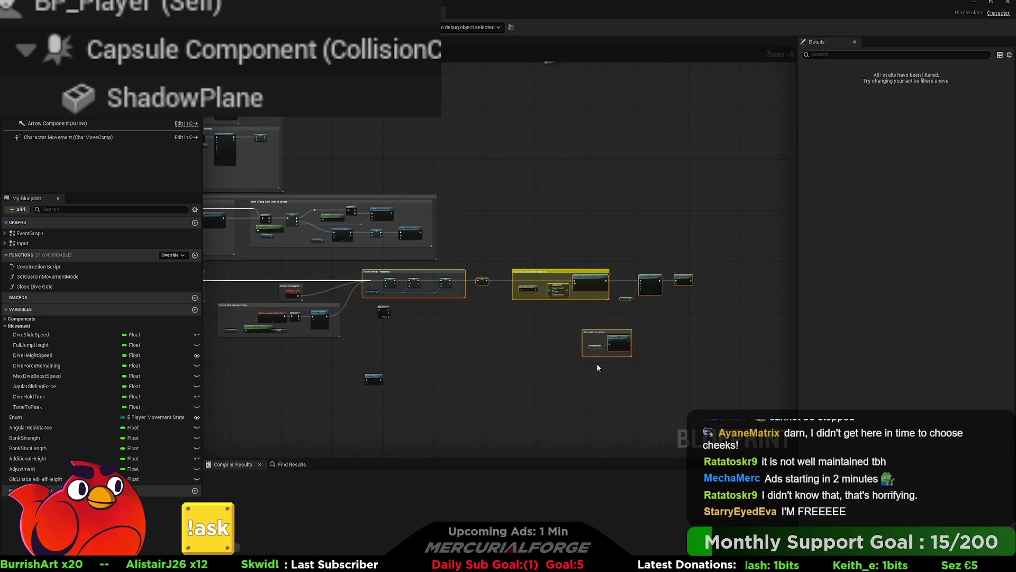
{"action": "left_click_drag", "start_coordinate": [371, 280], "coordinate": [392, 282]}
- Move the reroute point left and drop the Sequence node onto the wire into Reset Friction
{"action": "scroll", "coordinate": [392, 282], "scroll_direction": "up", "scroll_amount": 6}
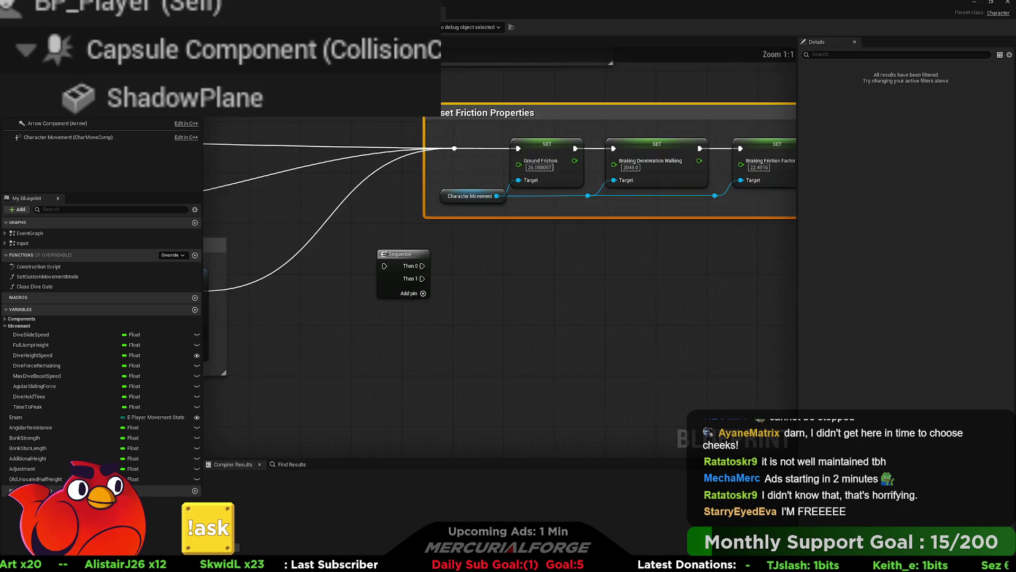
{"action": "left_click", "coordinate": [605, 197]}
{"action": "left_click_drag", "start_coordinate": [605, 197], "coordinate": [517, 197]}
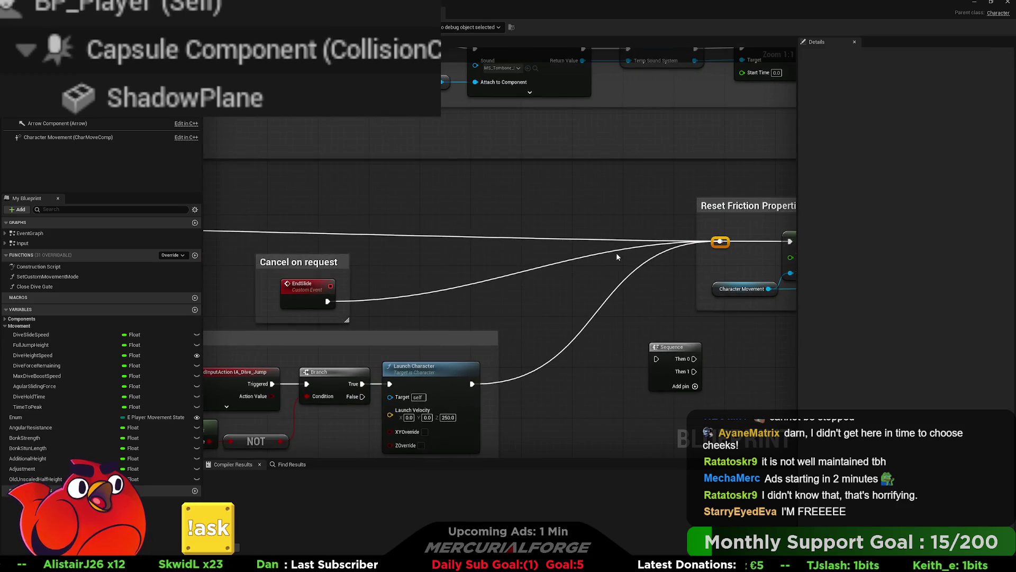
{"action": "left_click_drag", "start_coordinate": [606, 234], "coordinate": [561, 235]}
{"action": "mouse_move", "coordinate": [675, 346]}
{"action": "left_mouse_down"}
{"action": "mouse_move", "coordinate": [630, 231]}
{"action": "mouse_move", "coordinate": [555, 242]}
{"action": "left_mouse_up"}
- Wire Sequence Then 0 to the Ground Friction SET and add an extra output pin
{"action": "mouse_move", "coordinate": [501, 278]}
{"action": "left_mouse_down"}
{"action": "mouse_move", "coordinate": [530, 223]}
{"action": "mouse_move", "coordinate": [610, 219]}
{"action": "left_mouse_up"}
{"action": "mouse_move", "coordinate": [563, 277]}
{"action": "left_mouse_down"}
{"action": "mouse_move", "coordinate": [368, 268]}
{"action": "mouse_move", "coordinate": [453, 238]}
{"action": "mouse_move", "coordinate": [487, 240]}
{"action": "left_mouse_up"}
{"action": "scroll", "coordinate": [368, 268], "scroll_direction": "down", "scroll_amount": 2}
{"action": "left_click", "coordinate": [382, 255]}
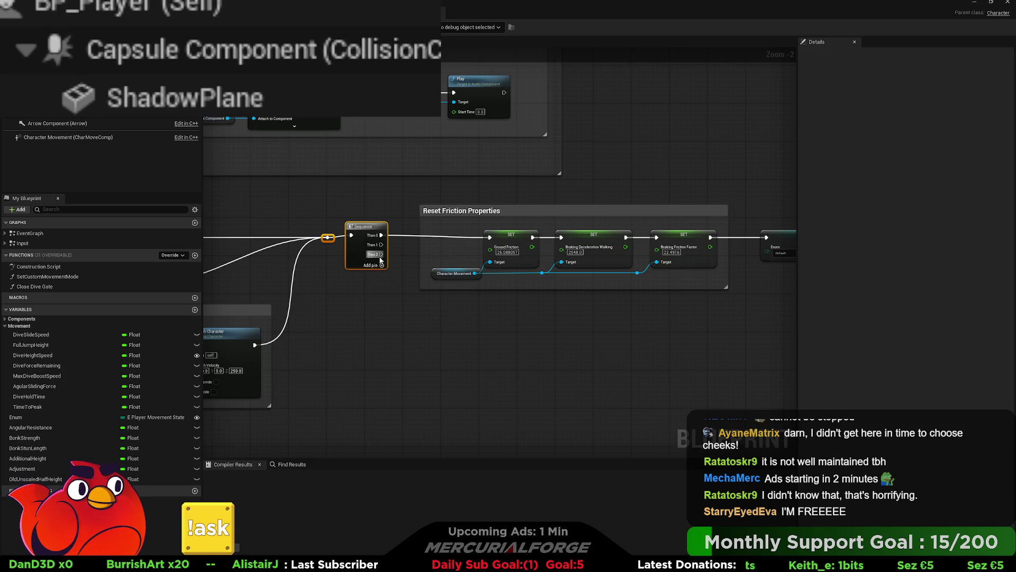
- Move the cancel groups left of the Sequence down and add a reroute on its wire
{"action": "left_click_drag", "start_coordinate": [449, 317], "coordinate": [318, 312]}
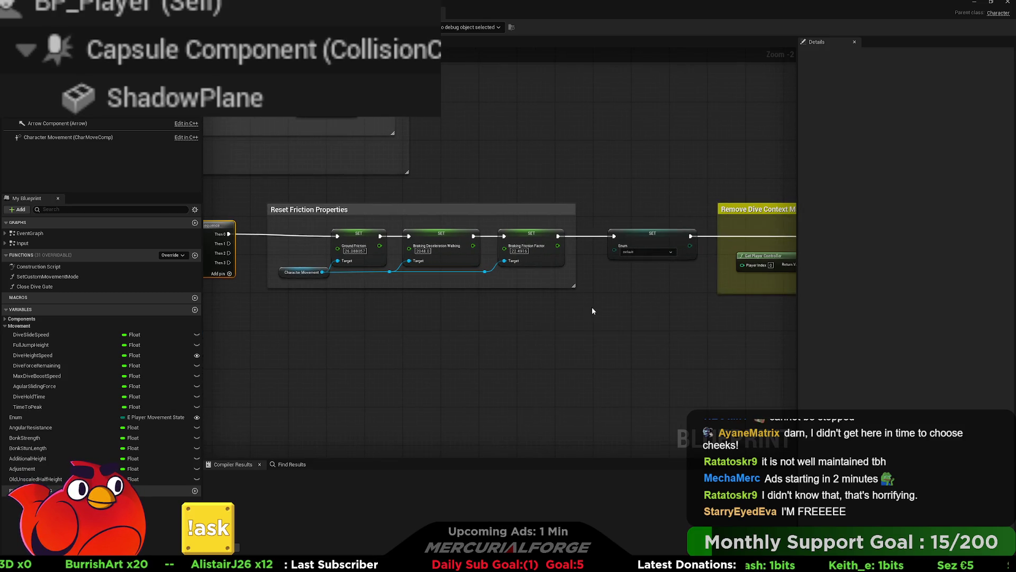
{"action": "scroll", "coordinate": [436, 307], "scroll_direction": "down", "scroll_amount": 3}
{"action": "left_click_drag", "start_coordinate": [511, 327], "coordinate": [522, 280]}
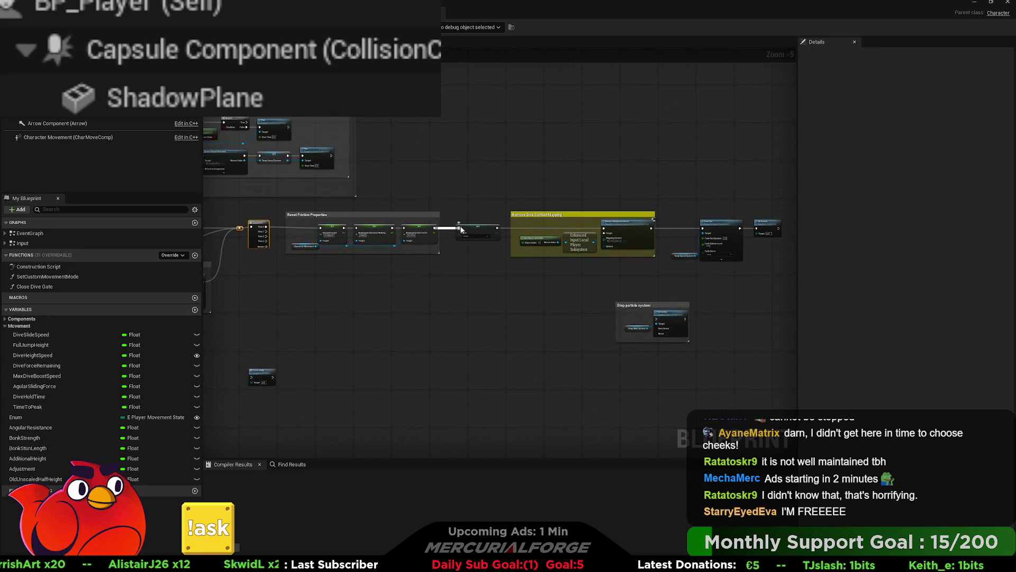
{"action": "mouse_move", "coordinate": [311, 298]}
{"action": "left_mouse_down"}
{"action": "mouse_move", "coordinate": [731, 295]}
{"action": "mouse_move", "coordinate": [765, 313]}
{"action": "left_mouse_up"}
{"action": "mouse_move", "coordinate": [665, 341]}
{"action": "left_mouse_down"}
{"action": "mouse_move", "coordinate": [475, 248]}
{"action": "mouse_move", "coordinate": [394, 248]}
{"action": "left_mouse_up"}
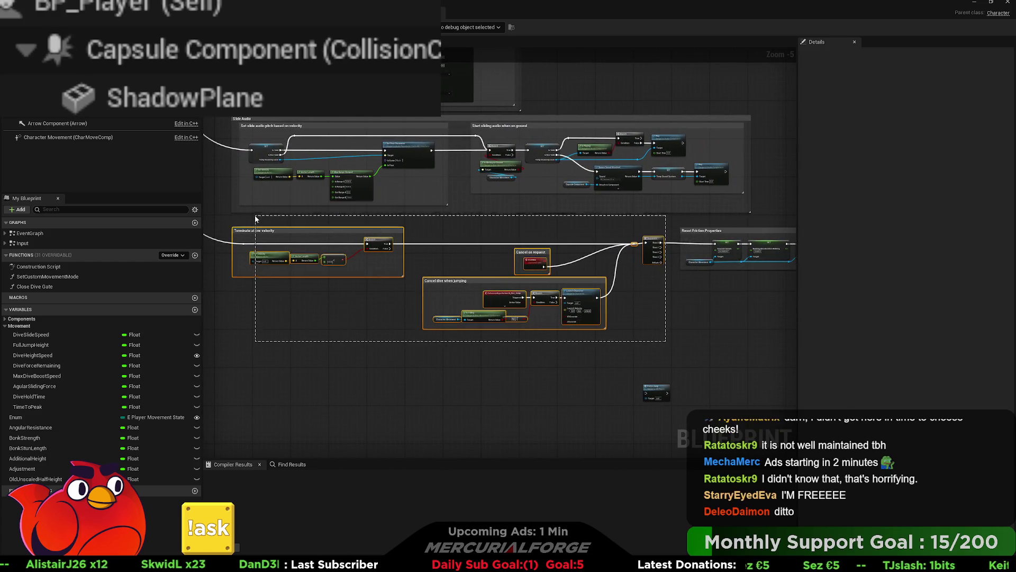
{"action": "left_click_drag", "start_coordinate": [583, 318], "coordinate": [583, 346]}
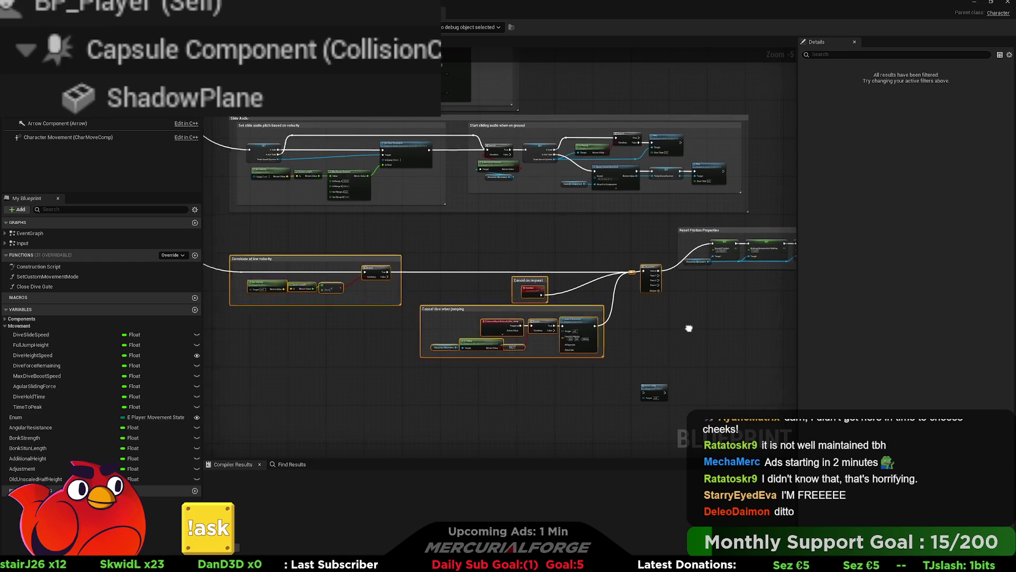
{"action": "scroll", "coordinate": [574, 287], "scroll_direction": "up", "scroll_amount": 2}
{"action": "left_click", "coordinate": [565, 223]}
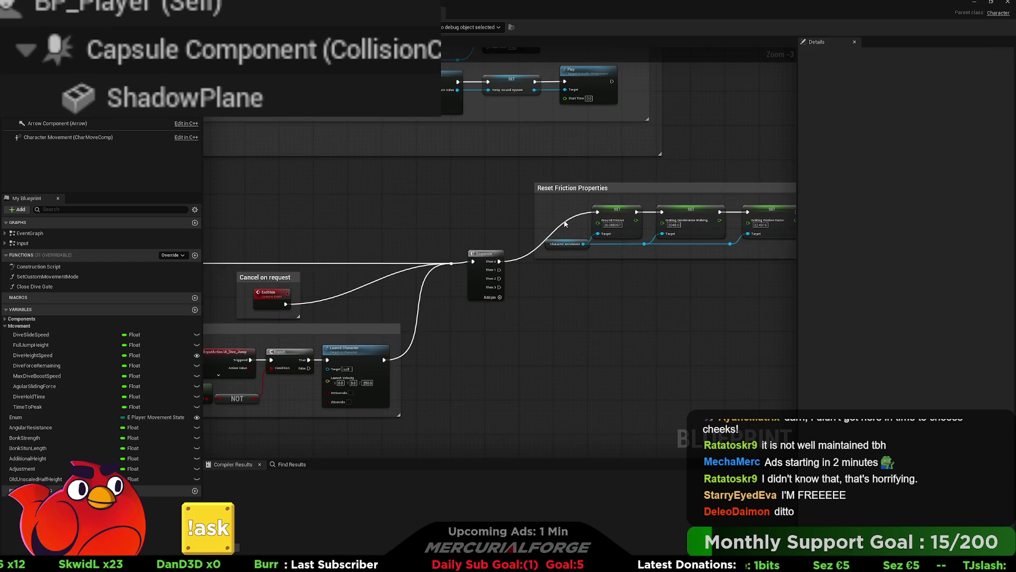
{"action": "double_click", "coordinate": [564, 215]}
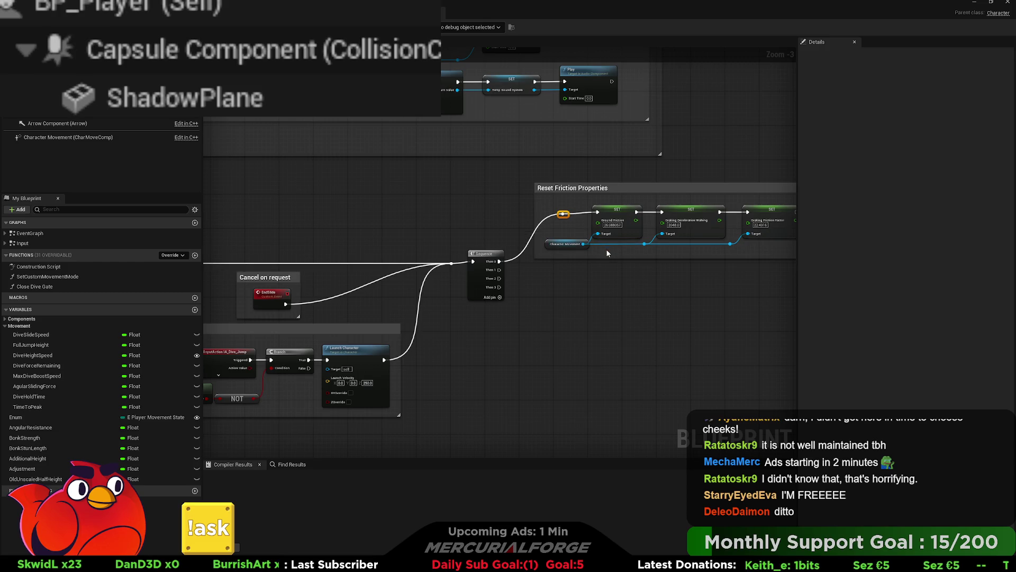
- Move the Remove Dive Context Mapping, Fade Out and particle nodes down and left
{"action": "left_click_drag", "start_coordinate": [564, 210], "coordinate": [554, 210]}
{"action": "mouse_move", "coordinate": [788, 208]}
{"action": "left_mouse_down"}
{"action": "mouse_move", "coordinate": [680, 204]}
{"action": "mouse_move", "coordinate": [503, 237]}
{"action": "left_mouse_up"}
{"action": "left_click", "coordinate": [586, 288]}
{"action": "mouse_move", "coordinate": [586, 288]}
{"action": "left_mouse_down"}
{"action": "mouse_move", "coordinate": [548, 234]}
{"action": "mouse_move", "coordinate": [583, 236]}
{"action": "left_mouse_up"}
{"action": "scroll", "coordinate": [584, 241], "scroll_direction": "down", "scroll_amount": 1}
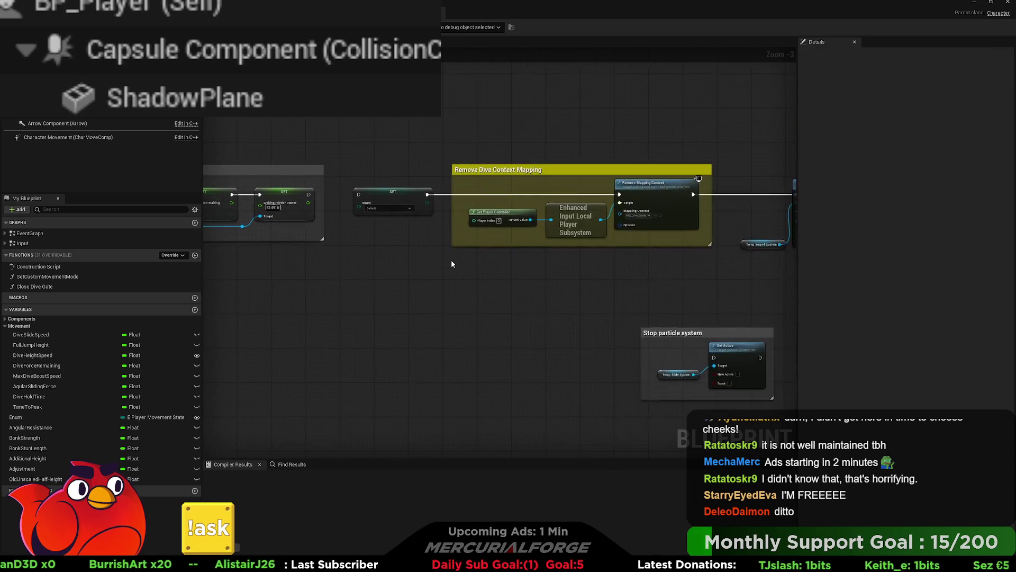
{"action": "scroll", "coordinate": [452, 259], "scroll_direction": "down", "scroll_amount": 1}
{"action": "mouse_move", "coordinate": [669, 345]}
{"action": "left_mouse_down"}
{"action": "mouse_move", "coordinate": [608, 265]}
{"action": "mouse_move", "coordinate": [426, 191]}
{"action": "left_mouse_up"}
{"action": "mouse_move", "coordinate": [485, 224]}
{"action": "left_mouse_down"}
{"action": "mouse_move", "coordinate": [599, 208]}
{"action": "mouse_move", "coordinate": [454, 251]}
{"action": "mouse_move", "coordinate": [479, 250]}
{"action": "mouse_move", "coordinate": [468, 247]}
{"action": "left_mouse_up"}
{"action": "scroll", "coordinate": [371, 258], "scroll_direction": "up", "scroll_amount": 3}
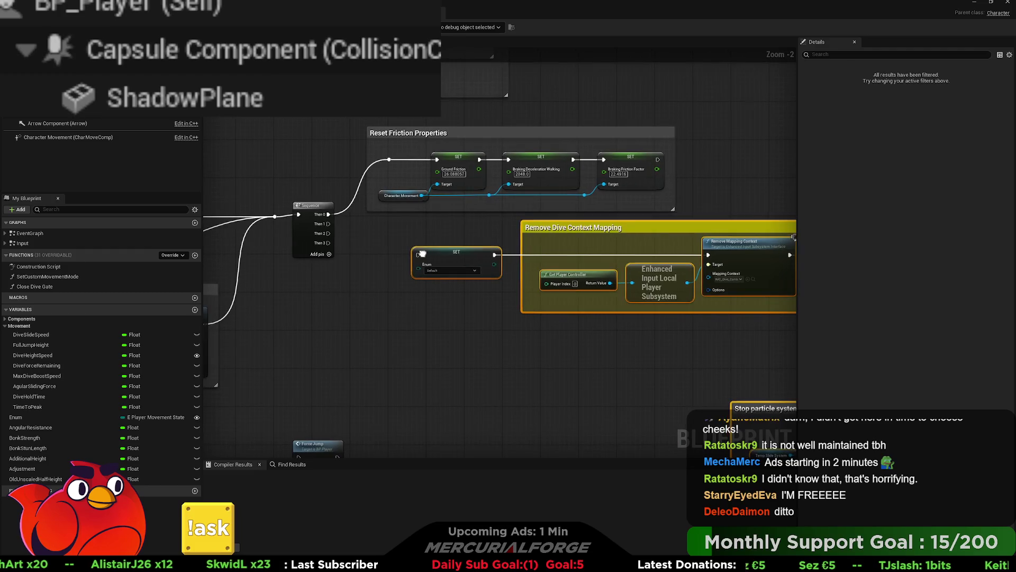
- Move the SET, mapping, Fade Out and particle nodes lower in the graph
{"action": "left_click_drag", "start_coordinate": [419, 255], "coordinate": [364, 240]}
{"action": "scroll", "coordinate": [360, 244], "scroll_direction": "down", "scroll_amount": 3}
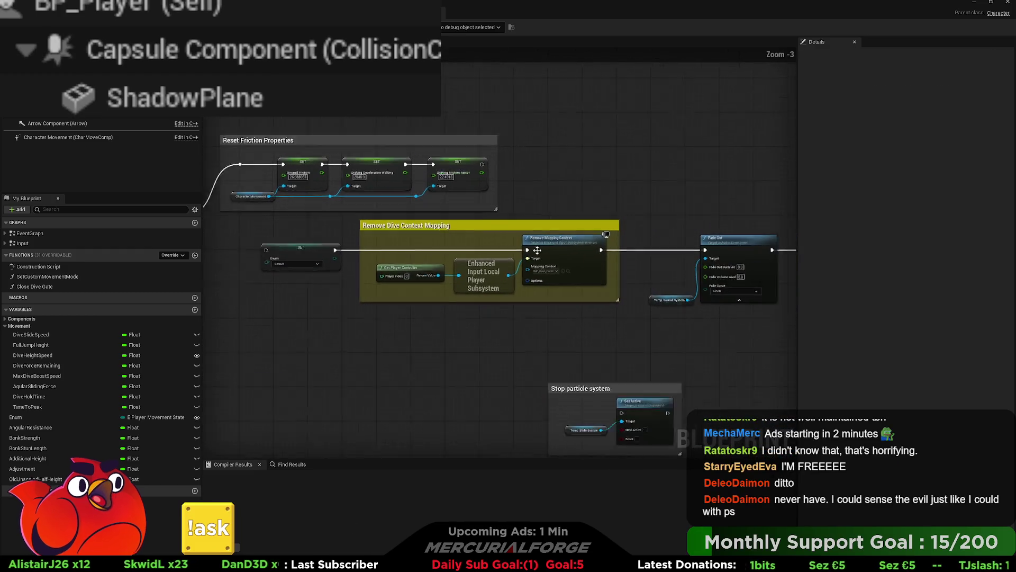
{"action": "mouse_move", "coordinate": [712, 356]}
{"action": "left_mouse_down"}
{"action": "mouse_move", "coordinate": [529, 265]}
{"action": "mouse_move", "coordinate": [383, 241]}
{"action": "left_mouse_up"}
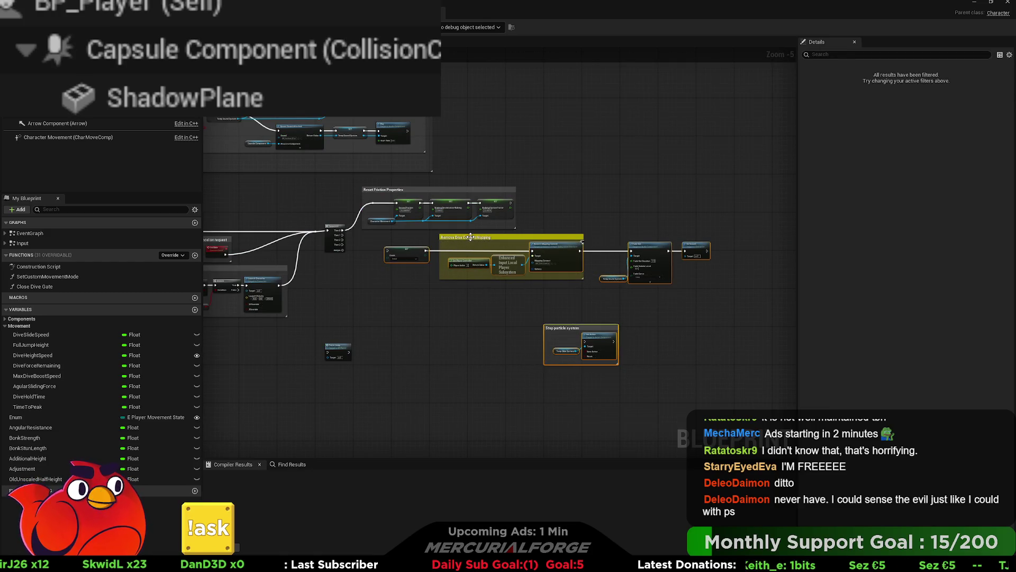
{"action": "left_click_drag", "start_coordinate": [470, 239], "coordinate": [471, 245]}
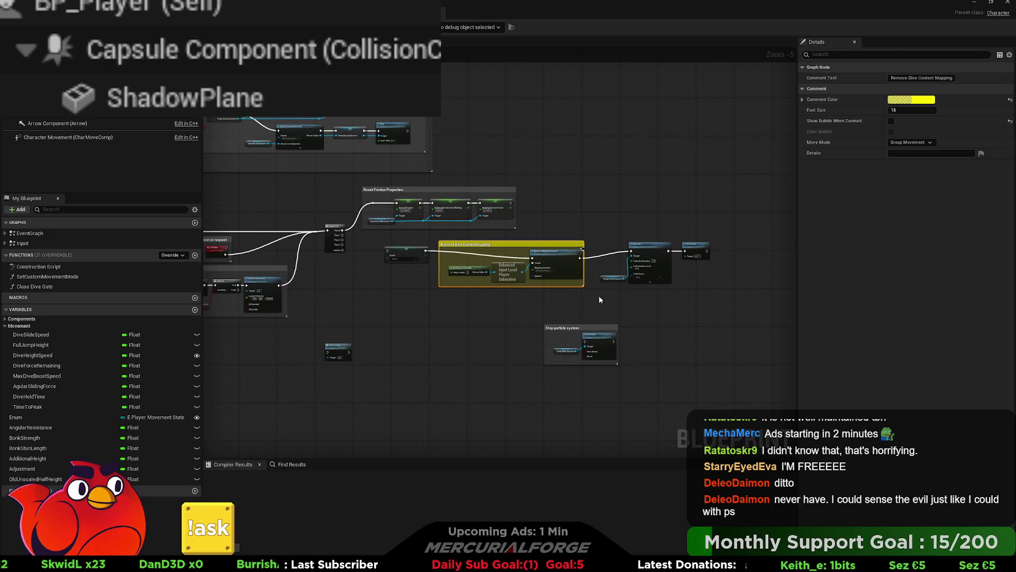
{"action": "key", "text": "ctrl+z"}
{"action": "left_click_drag", "start_coordinate": [710, 374], "coordinate": [371, 234]}
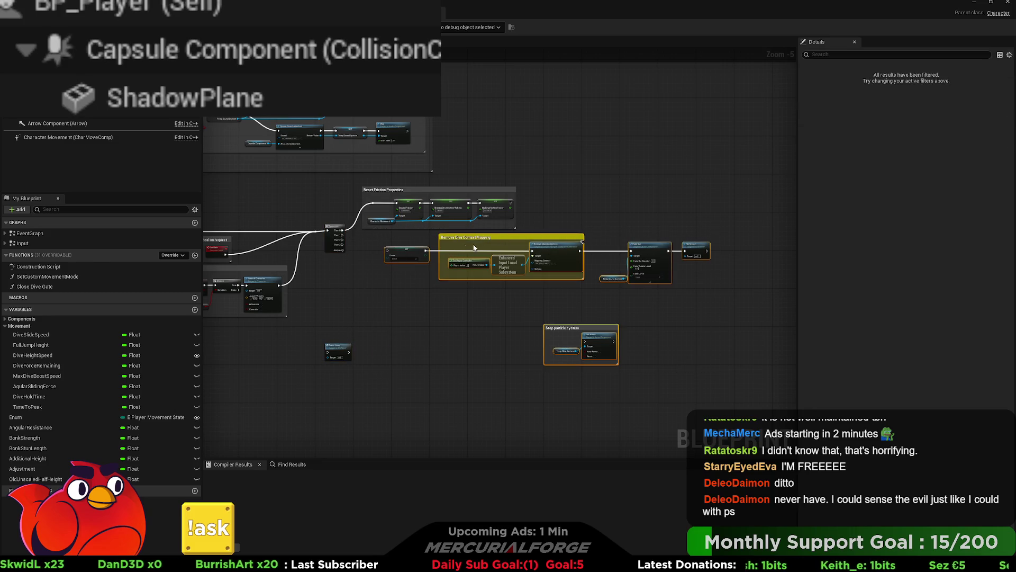
{"action": "left_click_drag", "start_coordinate": [490, 238], "coordinate": [490, 274]}
{"action": "scroll", "coordinate": [403, 264], "scroll_direction": "up", "scroll_amount": 4}
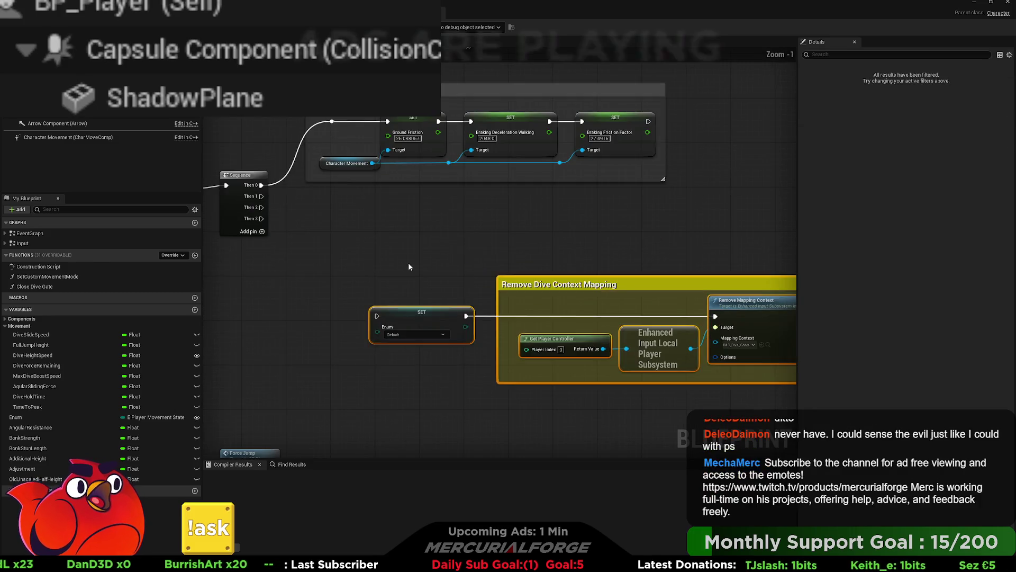
- Detach the Enum SET node, move it beside the Sequence and wire it to Then 1
{"action": "left_click", "coordinate": [465, 316], "text": "alt"}
{"action": "mouse_move", "coordinate": [422, 313]}
{"action": "left_mouse_down"}
{"action": "mouse_move", "coordinate": [366, 199]}
{"action": "mouse_move", "coordinate": [261, 196]}
{"action": "left_mouse_up"}
{"action": "left_click", "coordinate": [547, 241]}
{"action": "scroll", "coordinate": [547, 242], "scroll_direction": "down", "scroll_amount": 4}
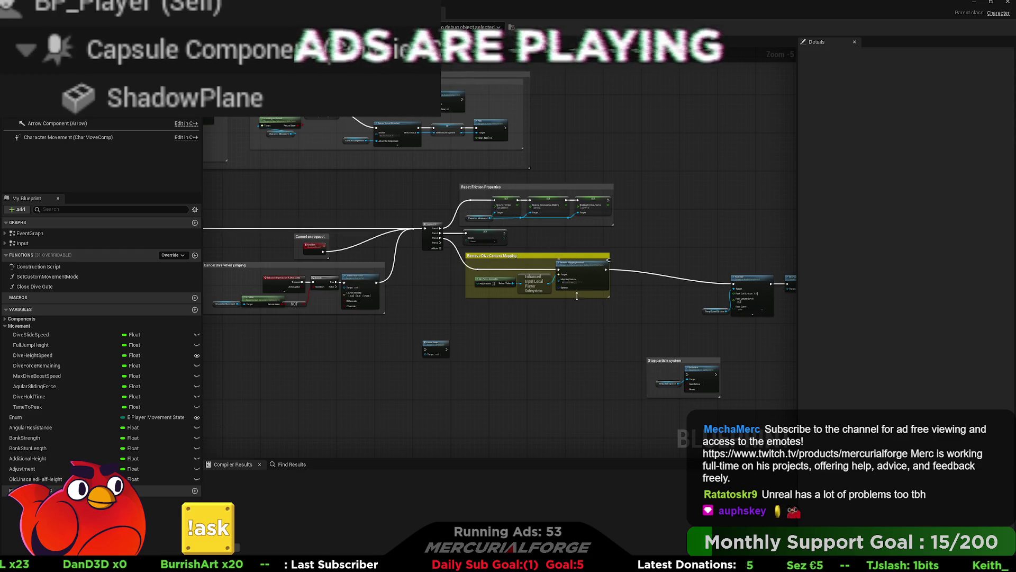
{"action": "scroll", "coordinate": [597, 332], "scroll_direction": "up", "scroll_amount": 1}
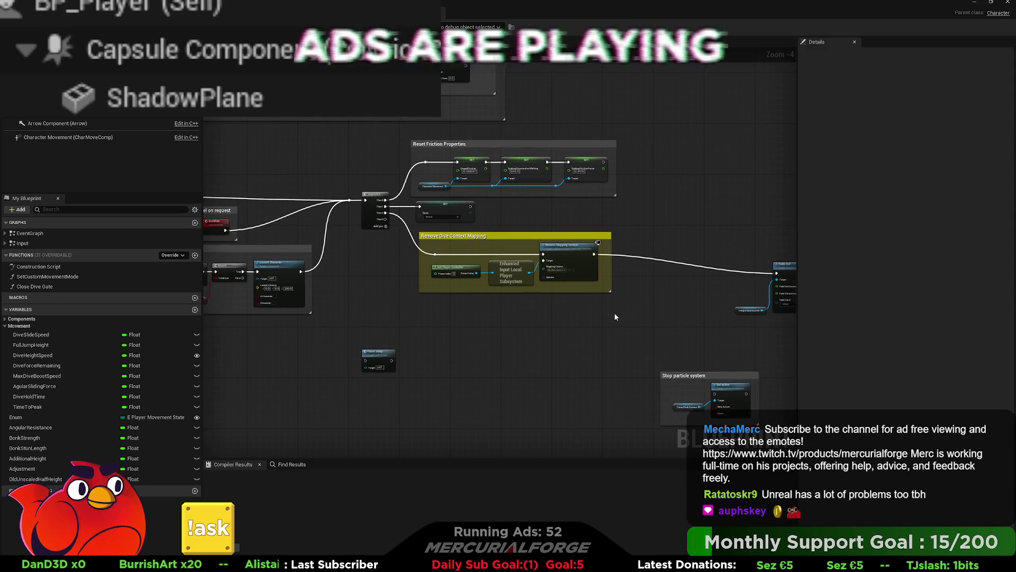
- Move the Force Jump node left and connect Sequence Then 3 to Fade Out
{"action": "left_click_drag", "start_coordinate": [623, 314], "coordinate": [415, 309]}
{"action": "left_click_drag", "start_coordinate": [627, 399], "coordinate": [682, 370]}
{"action": "mouse_move", "coordinate": [743, 326]}
{"action": "left_mouse_down"}
{"action": "mouse_move", "coordinate": [604, 231]}
{"action": "mouse_move", "coordinate": [674, 239]}
{"action": "mouse_move", "coordinate": [373, 287]}
{"action": "left_mouse_up"}
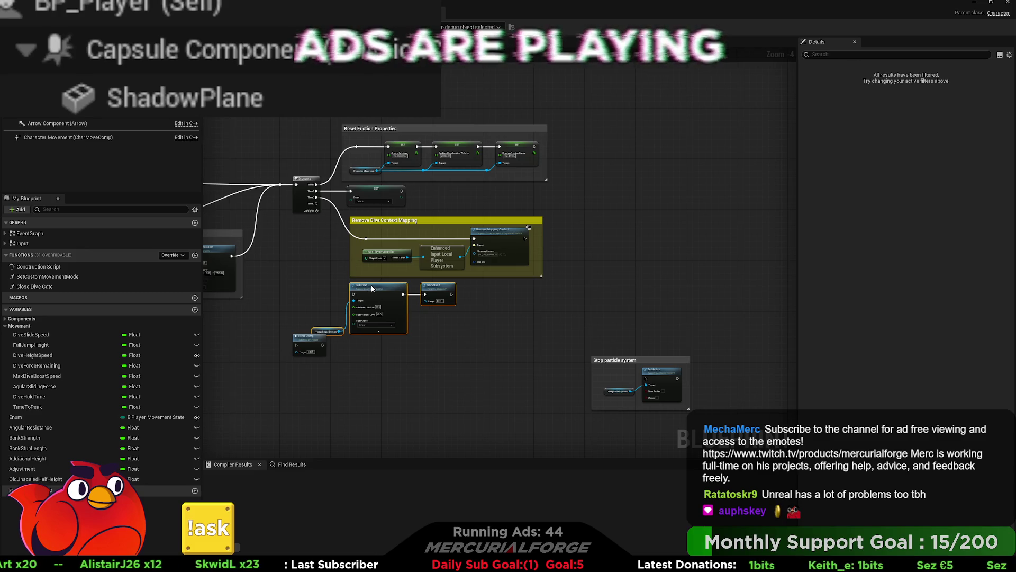
{"action": "left_click_drag", "start_coordinate": [420, 352], "coordinate": [297, 347]}
{"action": "scroll", "coordinate": [410, 227], "scroll_direction": "up", "scroll_amount": 2}
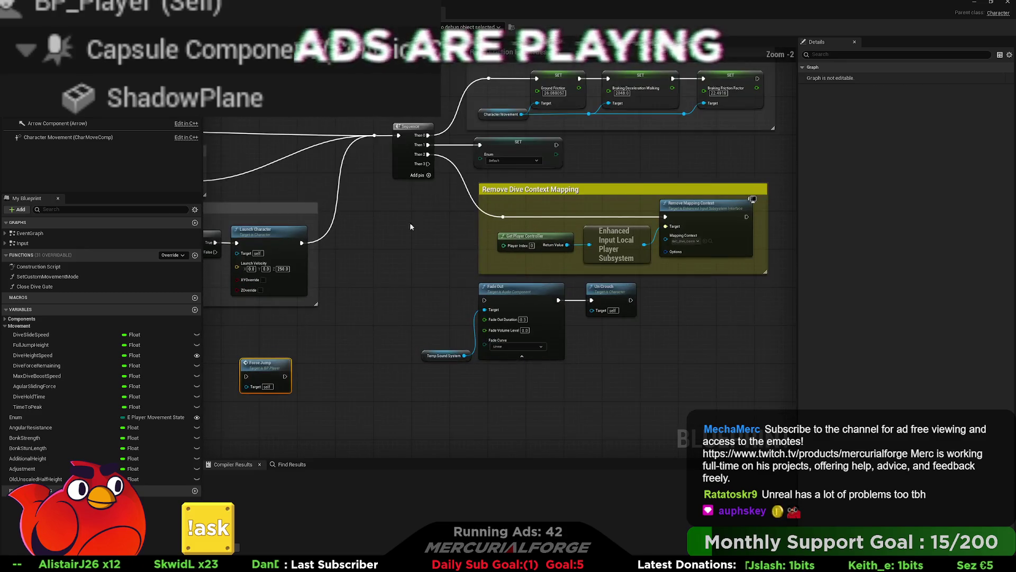
{"action": "mouse_move", "coordinate": [427, 164]}
{"action": "left_mouse_down"}
{"action": "mouse_move", "coordinate": [450, 293]}
{"action": "mouse_move", "coordinate": [479, 312]}
{"action": "mouse_move", "coordinate": [485, 300]}
{"action": "left_mouse_up"}
- Shift the lower block of nodes and the Reset Friction Properties group slightly right
{"action": "left_click_drag", "start_coordinate": [443, 262], "coordinate": [363, 246]}
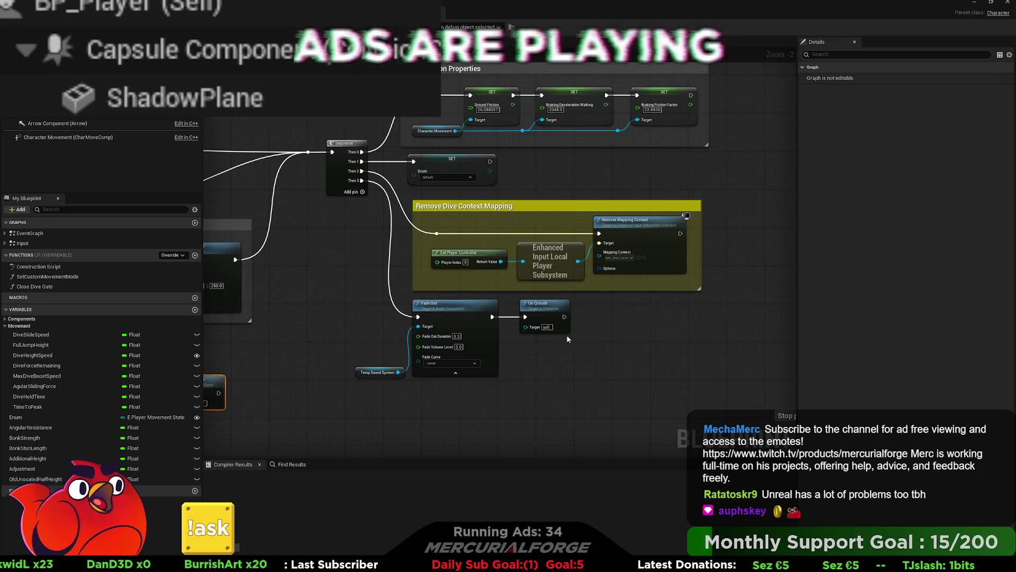
{"action": "scroll", "coordinate": [673, 371], "scroll_direction": "down", "scroll_amount": 1}
{"action": "mouse_move", "coordinate": [685, 401]}
{"action": "left_mouse_down"}
{"action": "mouse_move", "coordinate": [378, 185]}
{"action": "mouse_move", "coordinate": [377, 127]}
{"action": "left_mouse_up"}
{"action": "left_click_drag", "start_coordinate": [486, 183], "coordinate": [517, 183]}
{"action": "left_click", "coordinate": [529, 213]}
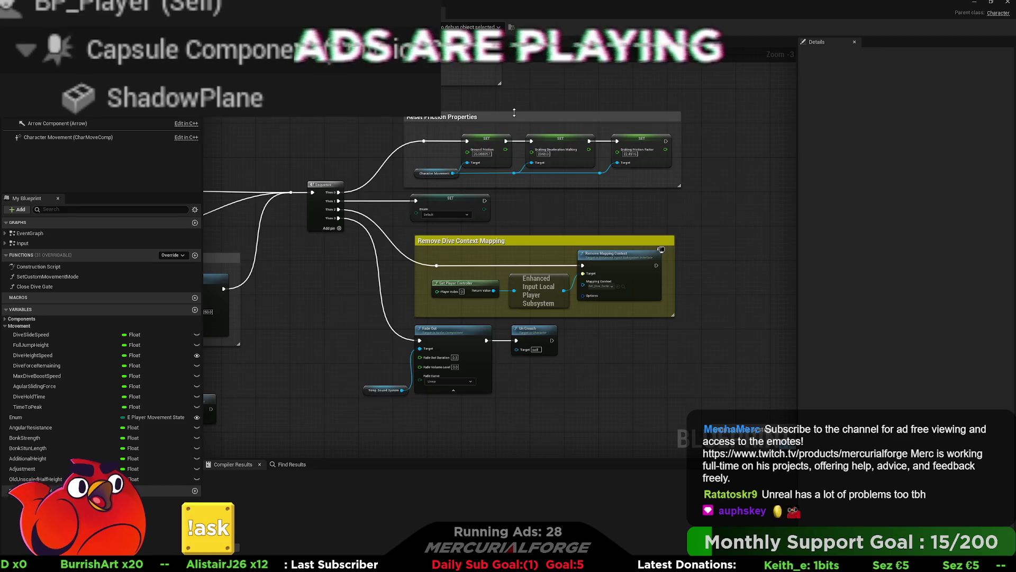
{"action": "left_click_drag", "start_coordinate": [516, 124], "coordinate": [525, 125]}
{"action": "left_click", "coordinate": [451, 198]}
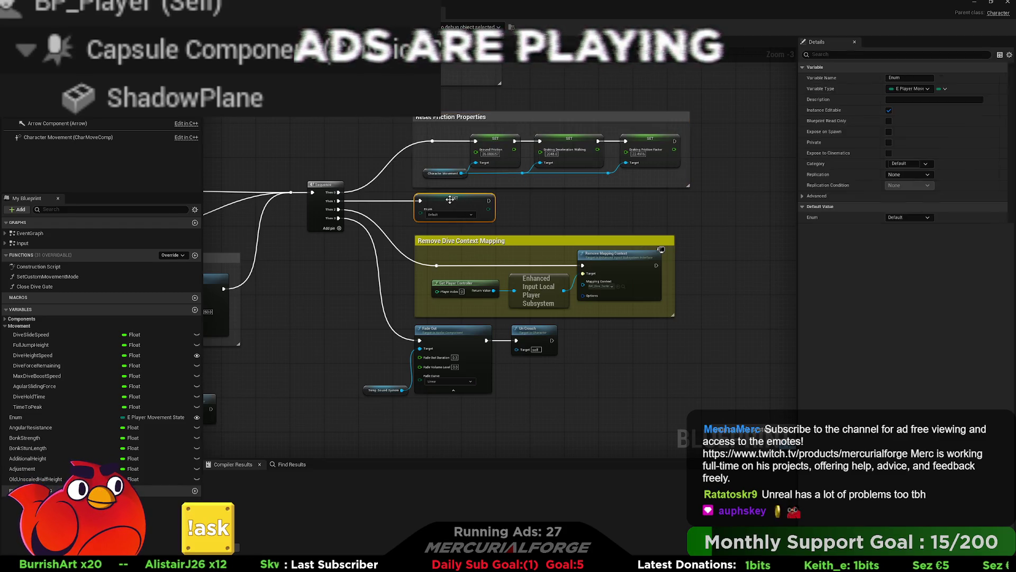
{"action": "left_click", "coordinate": [516, 220]}
- Move the Stop particle system group left and lower Fade Out, Un Crouch and Temp Sound System
{"action": "mouse_move", "coordinate": [684, 408]}
{"action": "left_mouse_down"}
{"action": "mouse_move", "coordinate": [555, 360]}
{"action": "mouse_move", "coordinate": [369, 259]}
{"action": "left_mouse_up"}
{"action": "left_click_drag", "start_coordinate": [545, 308], "coordinate": [545, 304]}
{"action": "left_click", "coordinate": [671, 371]}
{"action": "mouse_move", "coordinate": [658, 342]}
{"action": "left_mouse_down"}
{"action": "mouse_move", "coordinate": [529, 318]}
{"action": "mouse_move", "coordinate": [599, 310]}
{"action": "left_mouse_up"}
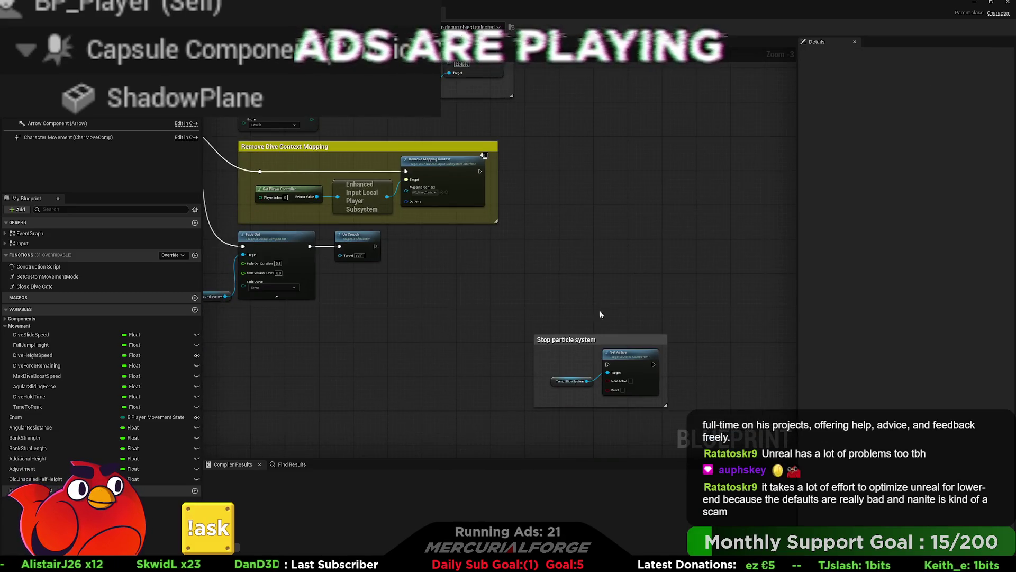
{"action": "mouse_move", "coordinate": [606, 353]}
{"action": "left_mouse_down"}
{"action": "mouse_move", "coordinate": [434, 318]}
{"action": "mouse_move", "coordinate": [607, 350]}
{"action": "mouse_move", "coordinate": [631, 275]}
{"action": "left_mouse_up"}
{"action": "left_click_drag", "start_coordinate": [557, 337], "coordinate": [358, 264]}
{"action": "left_click_drag", "start_coordinate": [479, 324], "coordinate": [478, 341]}
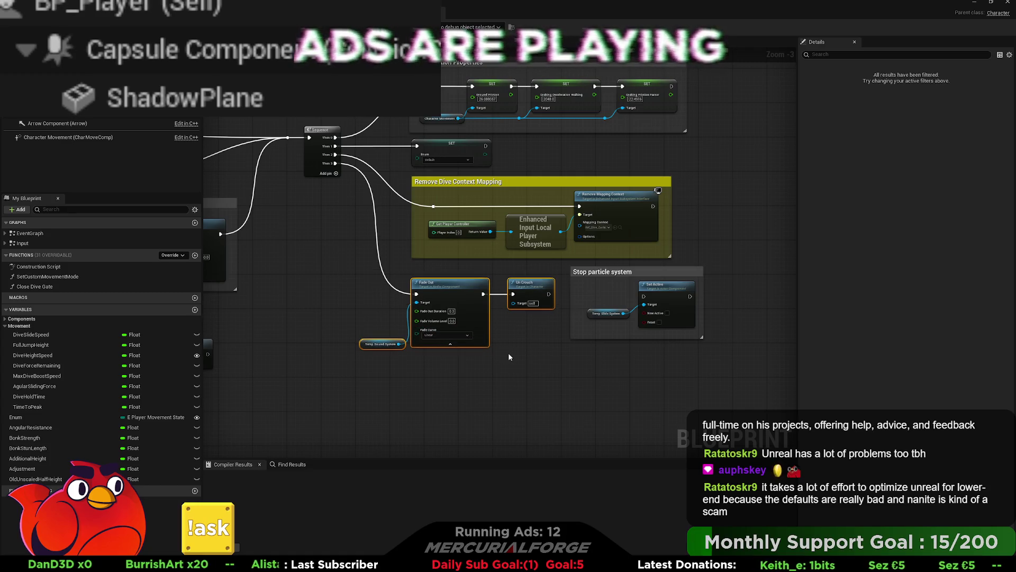
{"action": "mouse_move", "coordinate": [381, 343]}
{"action": "left_mouse_down"}
{"action": "mouse_move", "coordinate": [378, 318]}
{"action": "mouse_move", "coordinate": [377, 326]}
{"action": "left_mouse_up"}
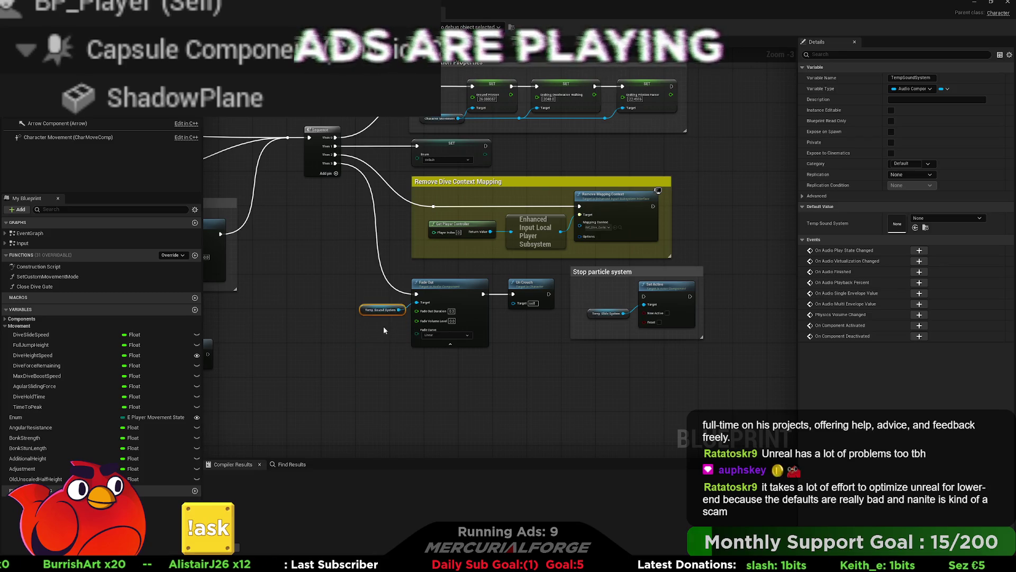
{"action": "left_click", "coordinate": [533, 327]}
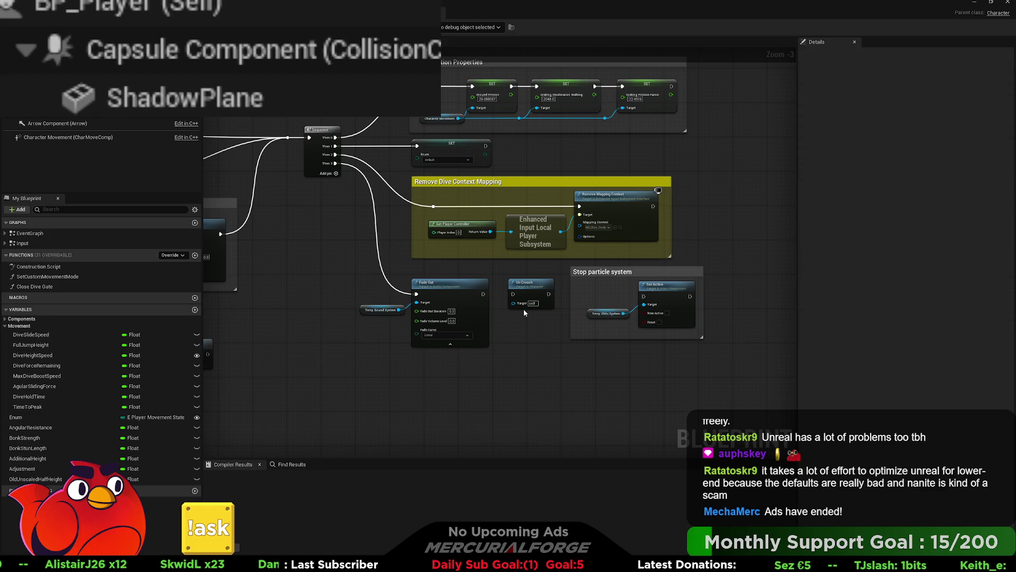
- Move Un Crouch and the Enum SET node below and unhook SET from the Sequence
{"action": "left_click_drag", "start_coordinate": [534, 292], "coordinate": [524, 403]}
{"action": "mouse_move", "coordinate": [455, 150]}
{"action": "left_mouse_down"}
{"action": "mouse_move", "coordinate": [381, 396]}
{"action": "mouse_move", "coordinate": [390, 396]}
{"action": "left_mouse_up"}
{"action": "left_click", "coordinate": [335, 147], "text": "alt"}
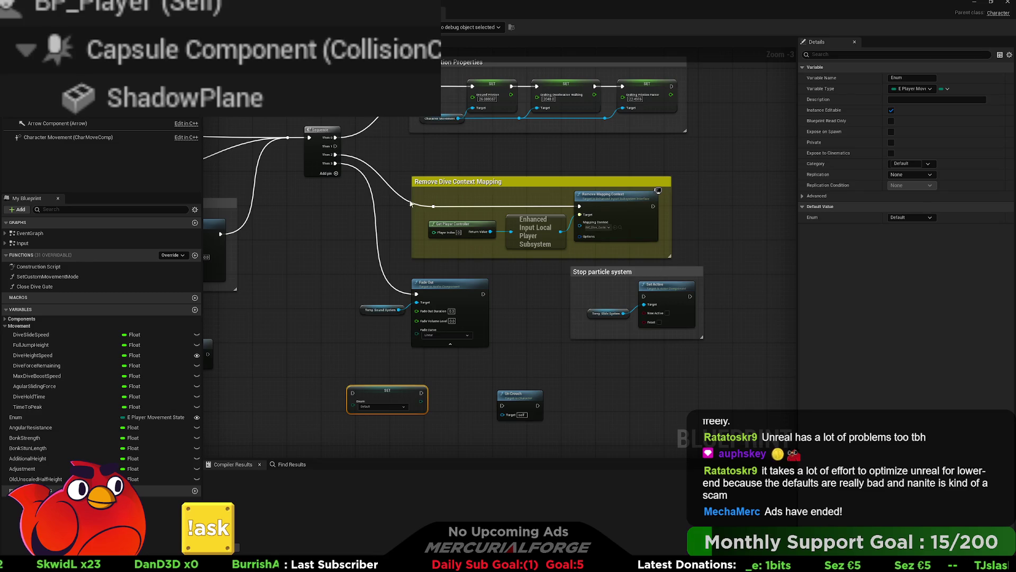
{"action": "left_click", "coordinate": [331, 150]}
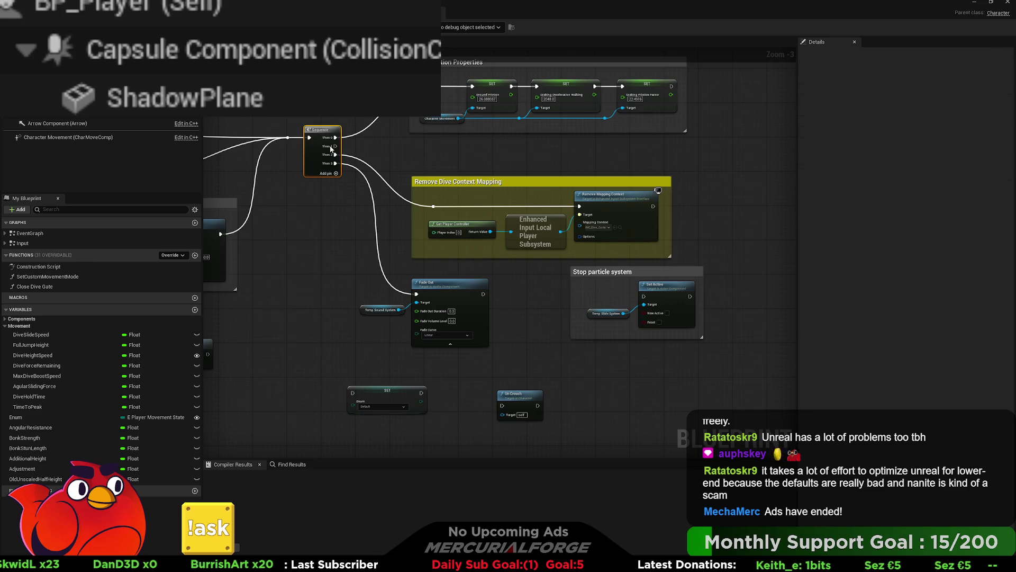
- Raise the comment groups with Fade Out and select the Stop particle system, Fade Out and Temp Sound nodes
{"action": "mouse_move", "coordinate": [662, 185]}
{"action": "left_mouse_down"}
{"action": "mouse_move", "coordinate": [530, 320]}
{"action": "mouse_move", "coordinate": [364, 349]}
{"action": "left_mouse_up"}
{"action": "mouse_move", "coordinate": [424, 339]}
{"action": "left_mouse_down"}
{"action": "mouse_move", "coordinate": [420, 309]}
{"action": "mouse_move", "coordinate": [421, 337]}
{"action": "left_mouse_up"}
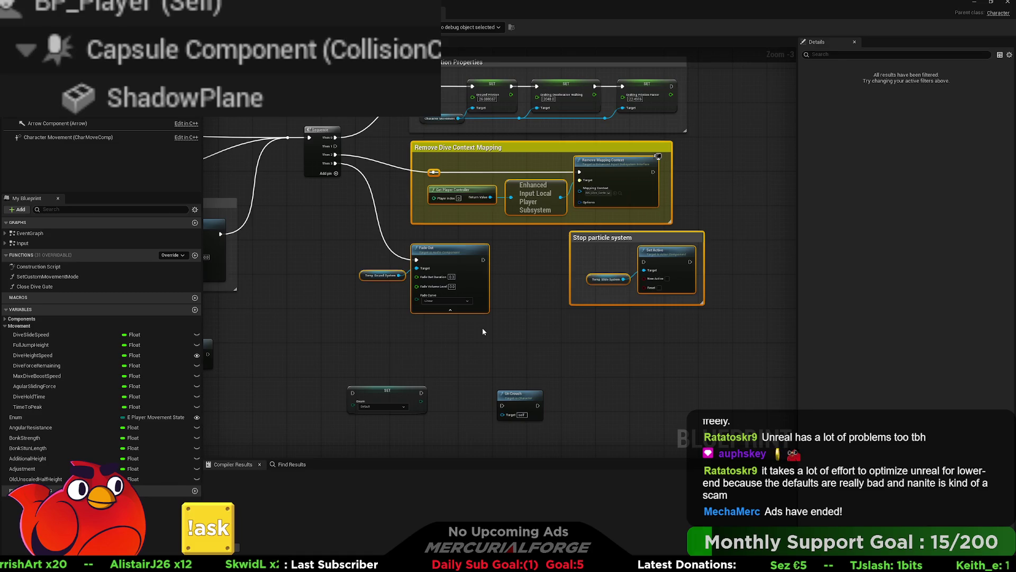
{"action": "left_click", "coordinate": [583, 256]}
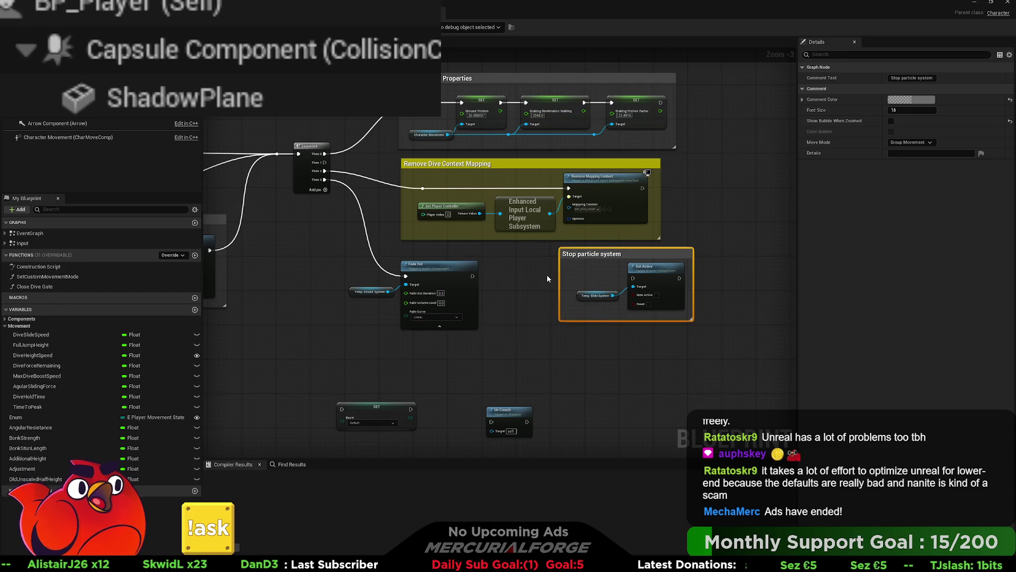
{"action": "left_click_drag", "start_coordinate": [444, 350], "coordinate": [362, 312]}
{"action": "scroll", "coordinate": [476, 293], "scroll_direction": "up", "scroll_amount": 1}
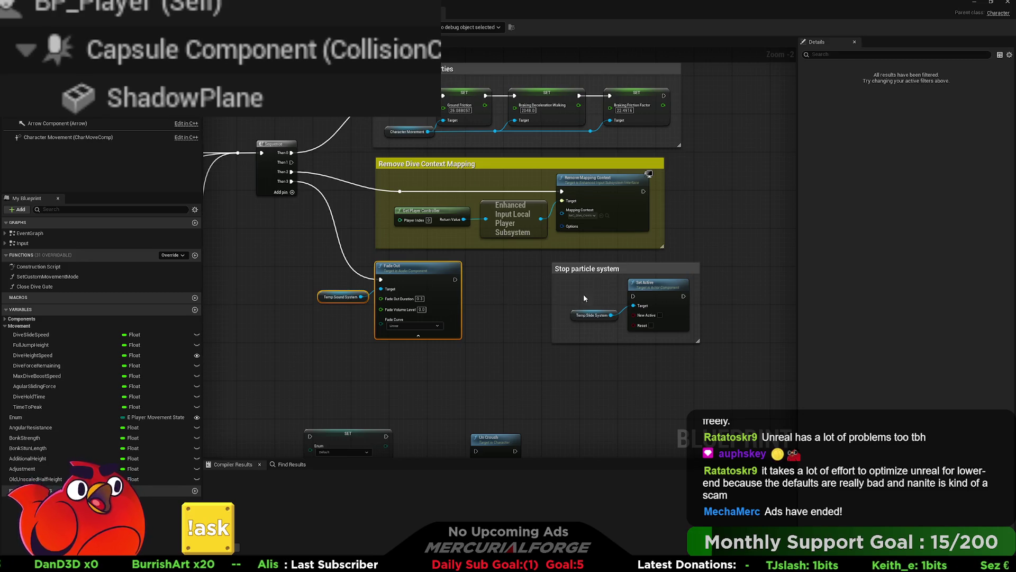
{"action": "mouse_move", "coordinate": [480, 293]}
{"action": "left_mouse_down"}
{"action": "mouse_move", "coordinate": [556, 340]}
{"action": "mouse_move", "coordinate": [551, 301]}
{"action": "mouse_move", "coordinate": [320, 165]}
{"action": "left_mouse_up"}
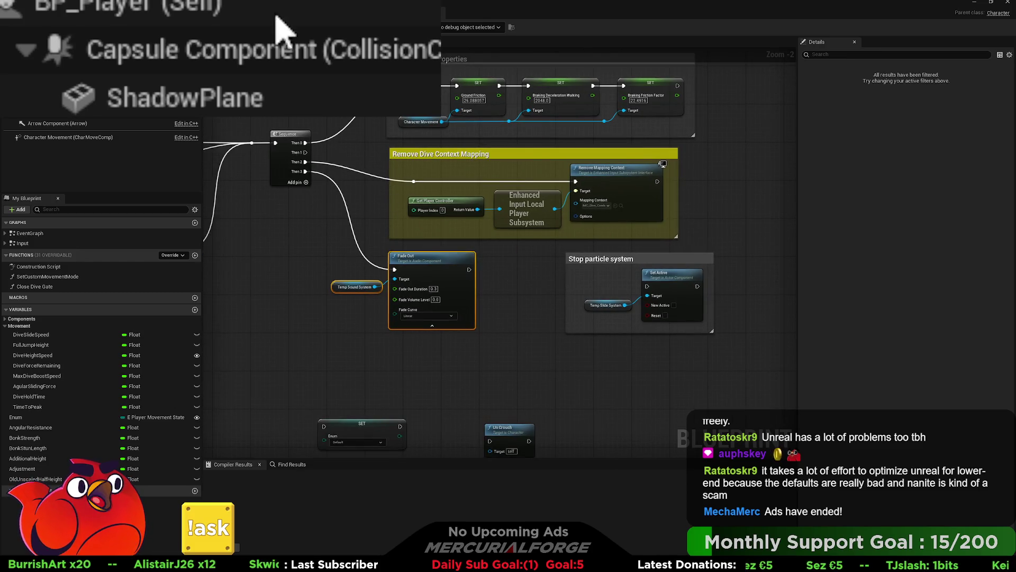
{"action": "left_click", "coordinate": [303, 280]}
- Move Fade Out and Temp Sound System right and bend the exec wire with a reroute point
{"action": "left_click_drag", "start_coordinate": [520, 308], "coordinate": [471, 307]}
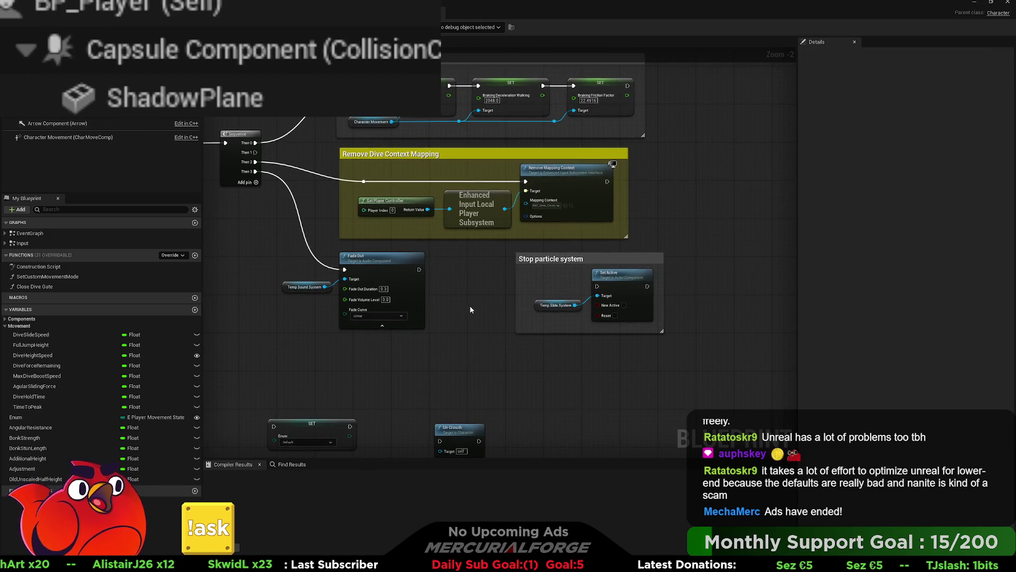
{"action": "left_click_drag", "start_coordinate": [419, 270], "coordinate": [492, 305]}
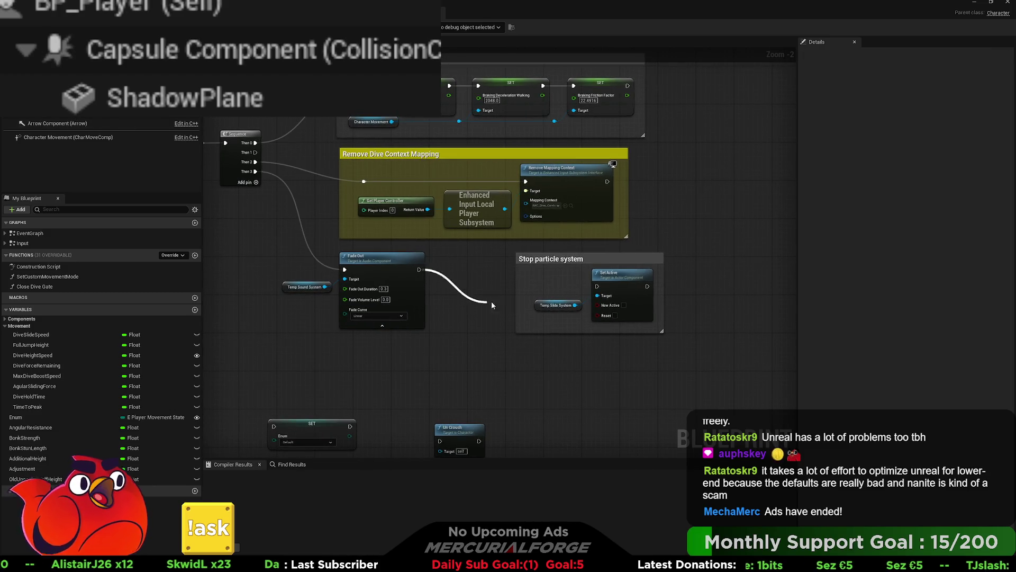
{"action": "mouse_move", "coordinate": [598, 288]}
{"action": "left_mouse_down"}
{"action": "mouse_move", "coordinate": [463, 283]}
{"action": "mouse_move", "coordinate": [462, 256]}
{"action": "left_mouse_up"}
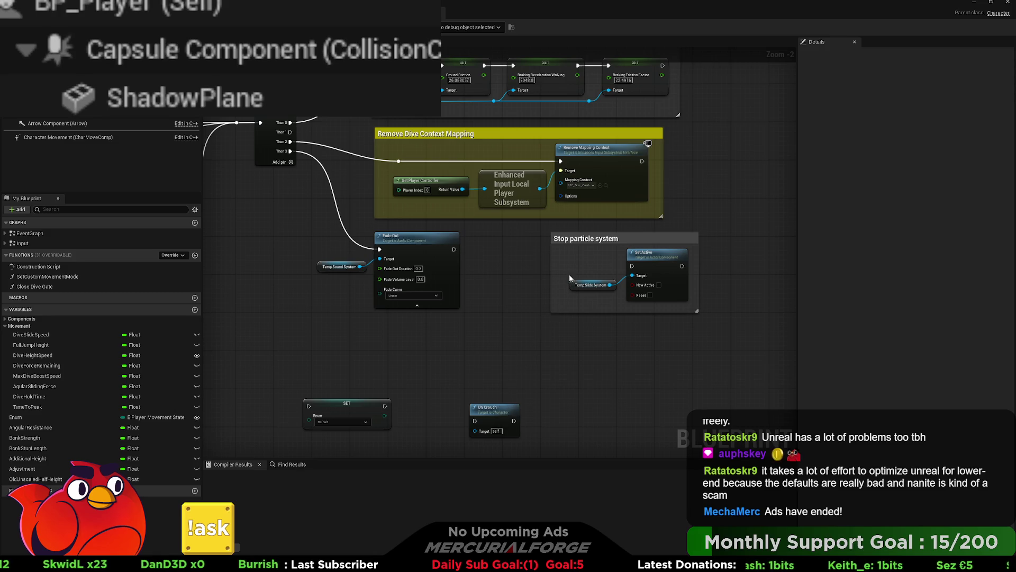
{"action": "left_click_drag", "start_coordinate": [505, 278], "coordinate": [318, 249]}
{"action": "left_click_drag", "start_coordinate": [411, 259], "coordinate": [498, 259]}
{"action": "double_click", "coordinate": [414, 235]}
{"action": "left_click_drag", "start_coordinate": [414, 236], "coordinate": [390, 248]}
{"action": "left_click_drag", "start_coordinate": [408, 284], "coordinate": [355, 286]}
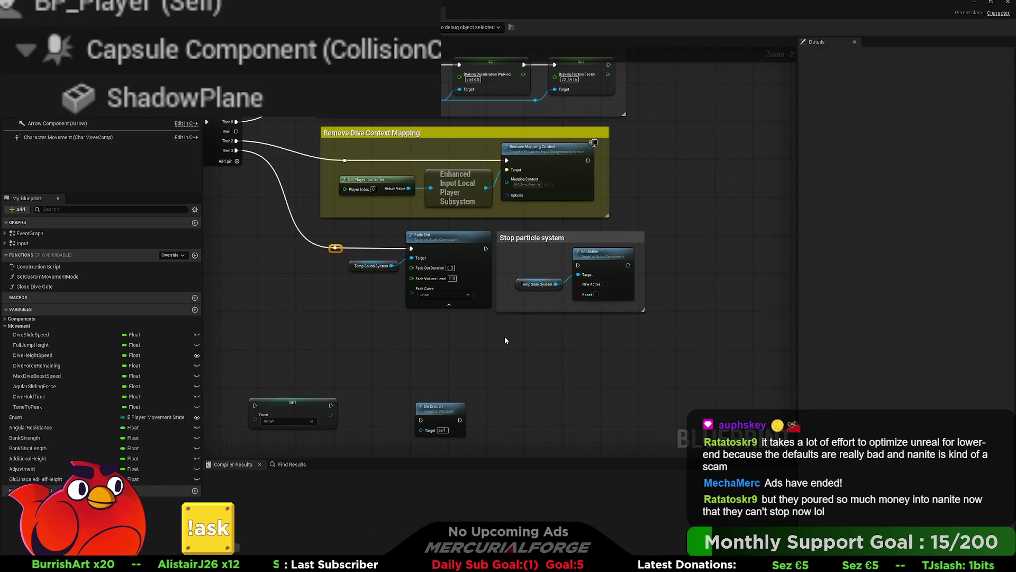
- Delete the Stop particle system comment and wrap Fade Out and Set Active in a new comment
{"action": "left_click", "coordinate": [555, 238]}
{"action": "key", "text": "Delete"}
{"action": "mouse_move", "coordinate": [675, 314]}
{"action": "left_mouse_down"}
{"action": "mouse_move", "coordinate": [312, 214]}
{"action": "mouse_move", "coordinate": [308, 234]}
{"action": "left_mouse_up"}
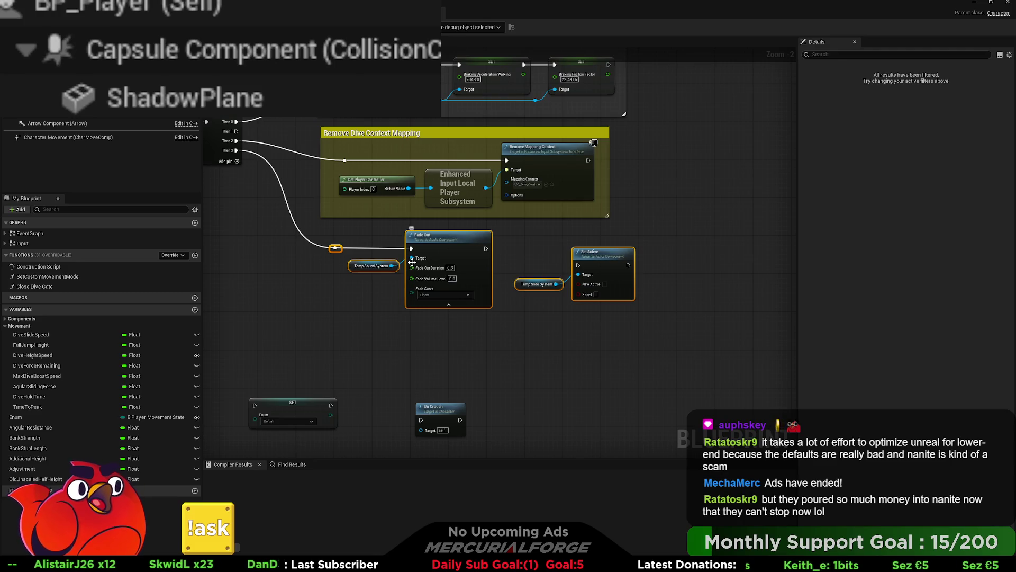
{"action": "key", "text": "c"}
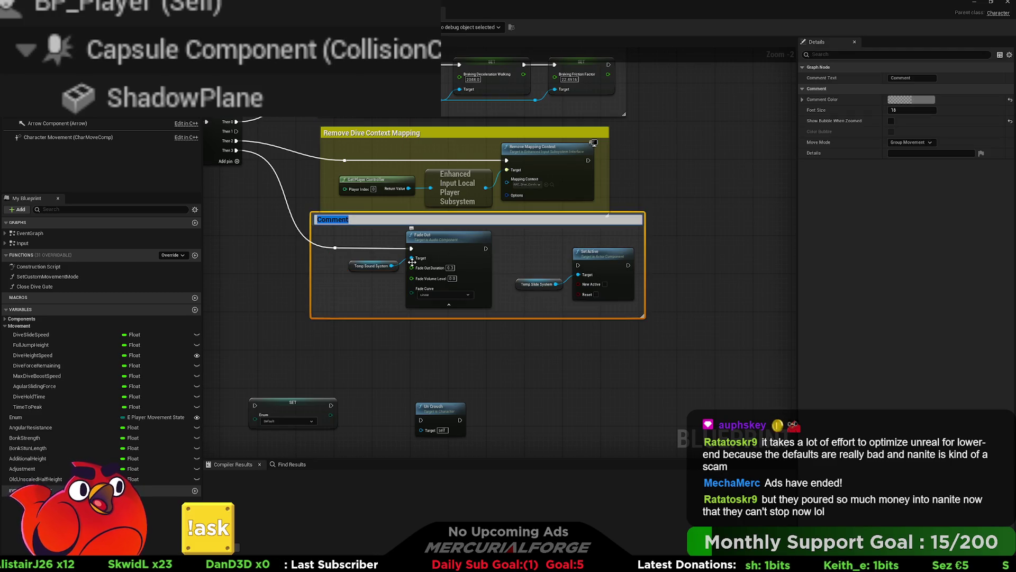
{"action": "left_click", "coordinate": [693, 221]}
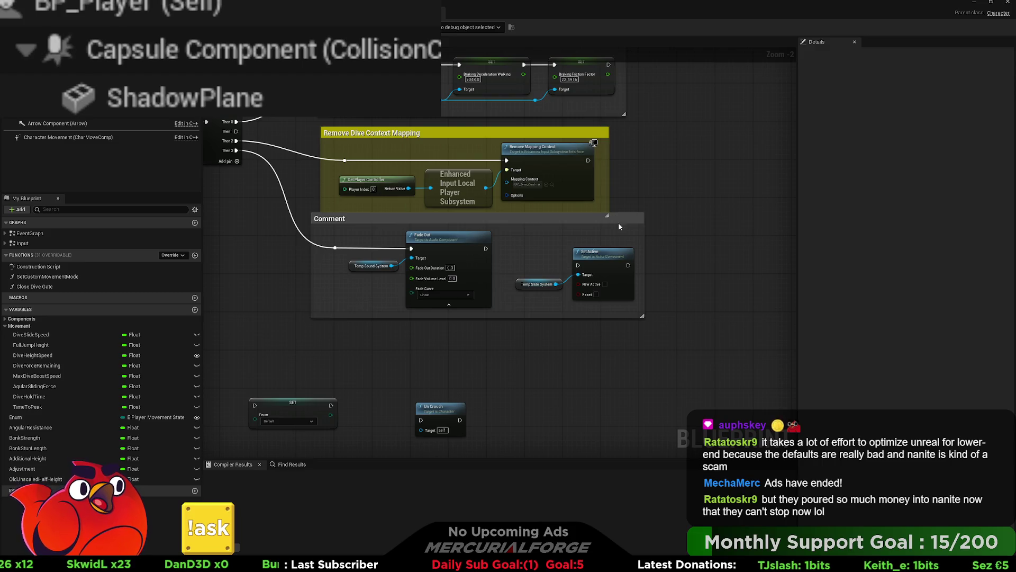
{"action": "left_click_drag", "start_coordinate": [619, 227], "coordinate": [629, 241]}
{"action": "left_click", "coordinate": [697, 239]}
{"action": "left_click", "coordinate": [499, 247]}
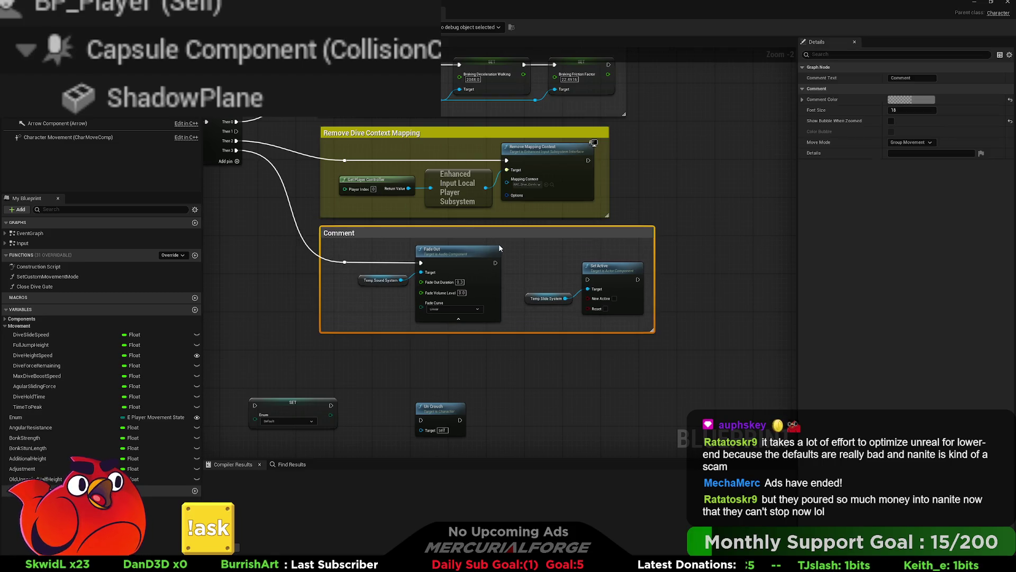
{"action": "key", "text": "F2"}
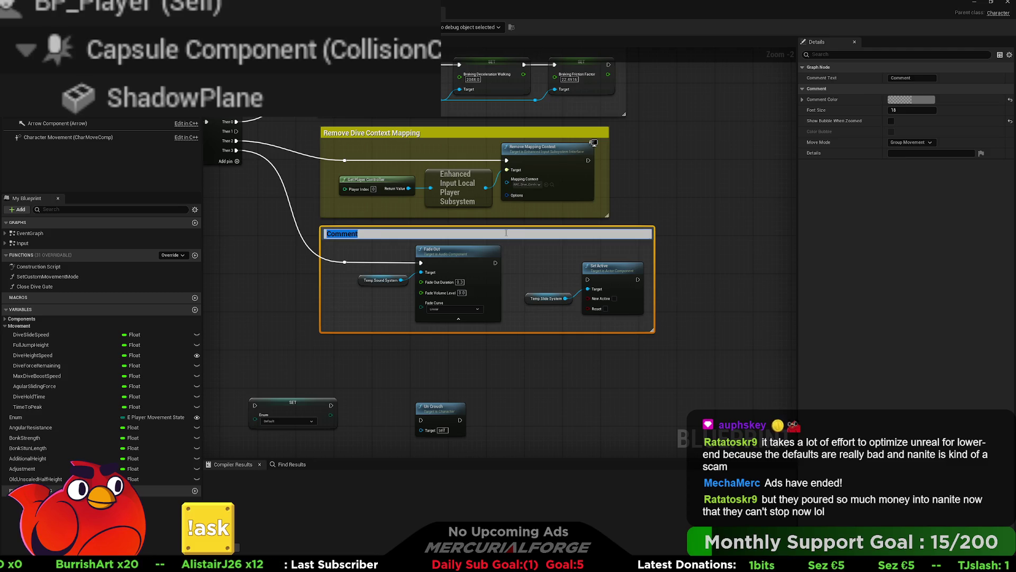
- Shift the three comment groups up and wire Fade Out's output into Set Active
{"action": "scroll", "coordinate": [499, 244], "scroll_direction": "down", "scroll_amount": 1}
{"action": "mouse_move", "coordinate": [745, 411]}
{"action": "left_mouse_down"}
{"action": "mouse_move", "coordinate": [363, 204]}
{"action": "mouse_move", "coordinate": [344, 116]}
{"action": "mouse_move", "coordinate": [445, 189]}
{"action": "mouse_move", "coordinate": [358, 196]}
{"action": "left_mouse_up"}
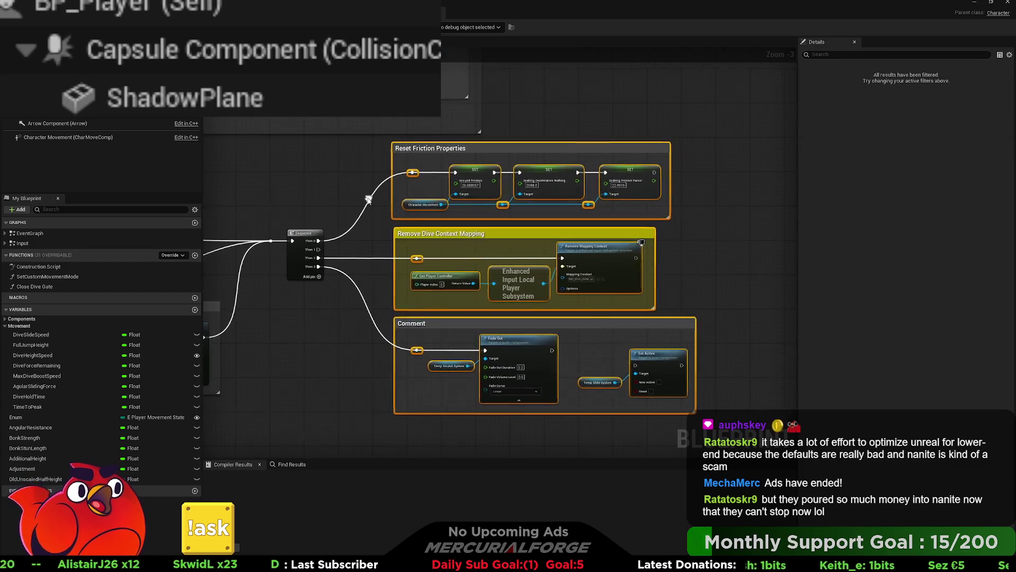
{"action": "left_click", "coordinate": [497, 159]}
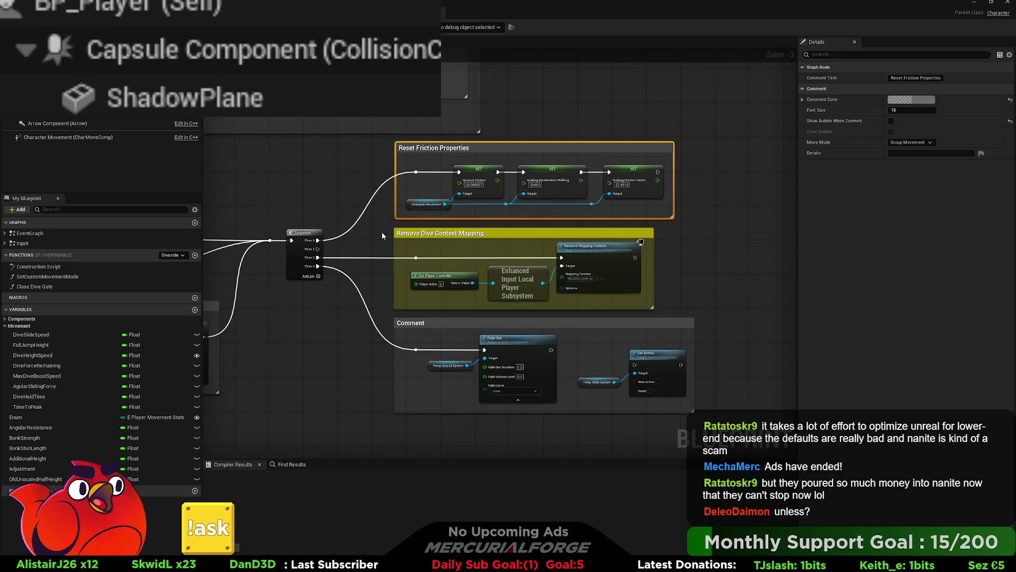
{"action": "left_click", "coordinate": [378, 240]}
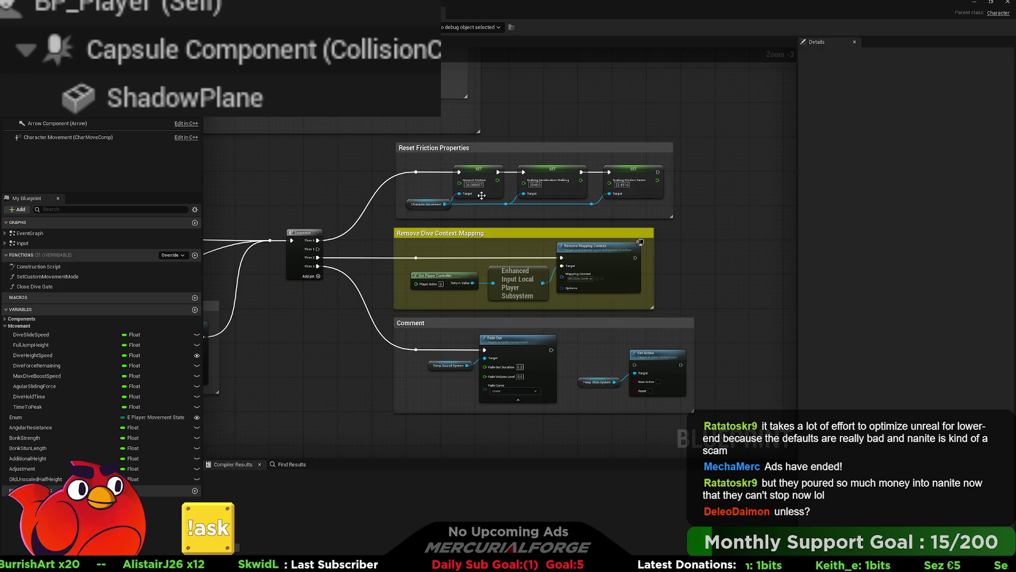
{"action": "left_click", "coordinate": [492, 234]}
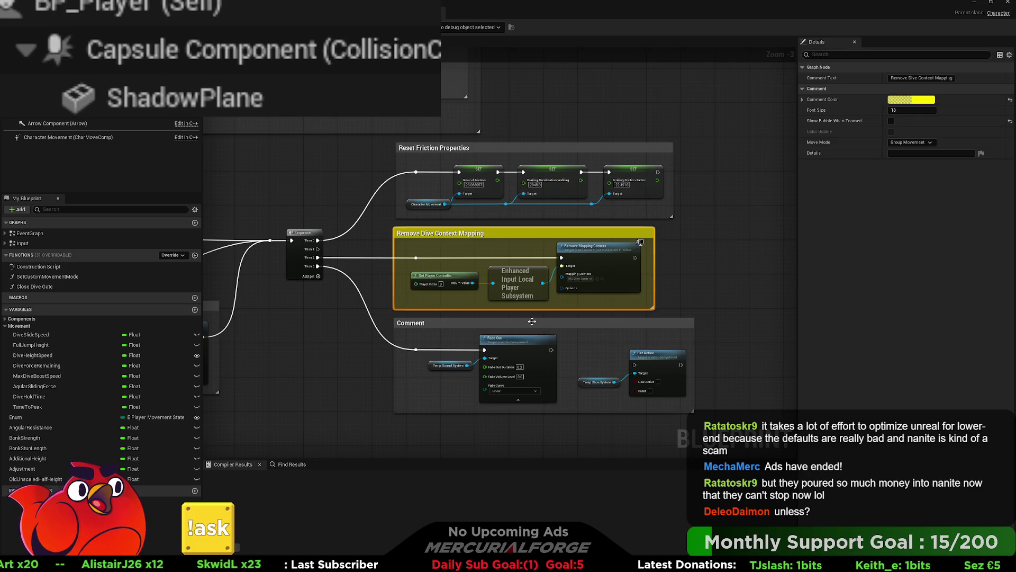
{"action": "left_click", "coordinate": [548, 327]}
{"action": "scroll", "coordinate": [552, 328], "scroll_direction": "down", "scroll_amount": 2}
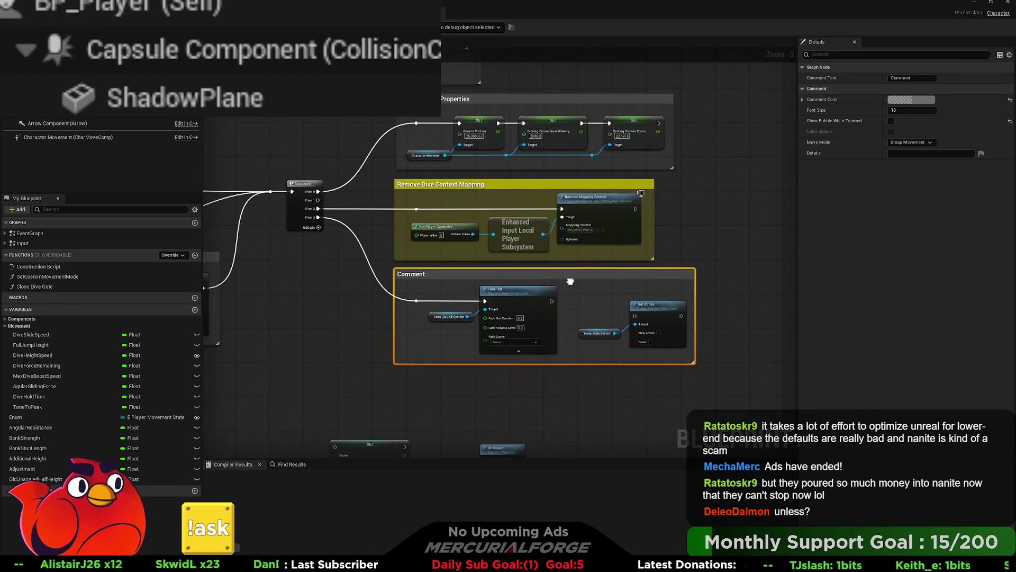
{"action": "scroll", "coordinate": [609, 316], "scroll_direction": "up", "scroll_amount": 2}
{"action": "mouse_move", "coordinate": [643, 287]}
{"action": "left_mouse_down"}
{"action": "mouse_move", "coordinate": [588, 348]}
{"action": "mouse_move", "coordinate": [612, 341]}
{"action": "mouse_move", "coordinate": [628, 313]}
{"action": "mouse_move", "coordinate": [534, 294]}
{"action": "left_mouse_up"}
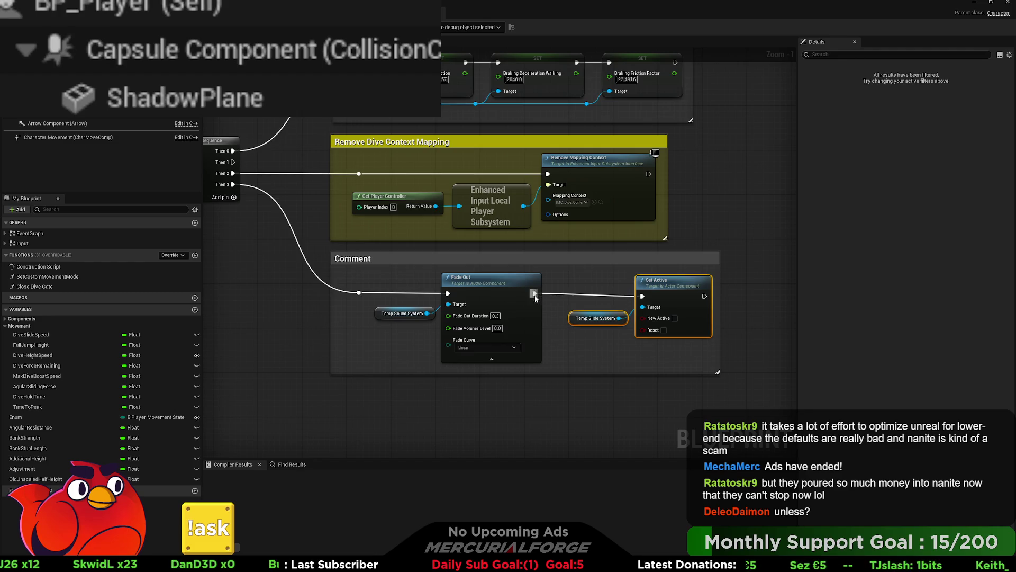
- Replace the default 'Comment' title with 'Fade Sound / Disable Particles' and deselect it
{"action": "double_click", "coordinate": [386, 259]}
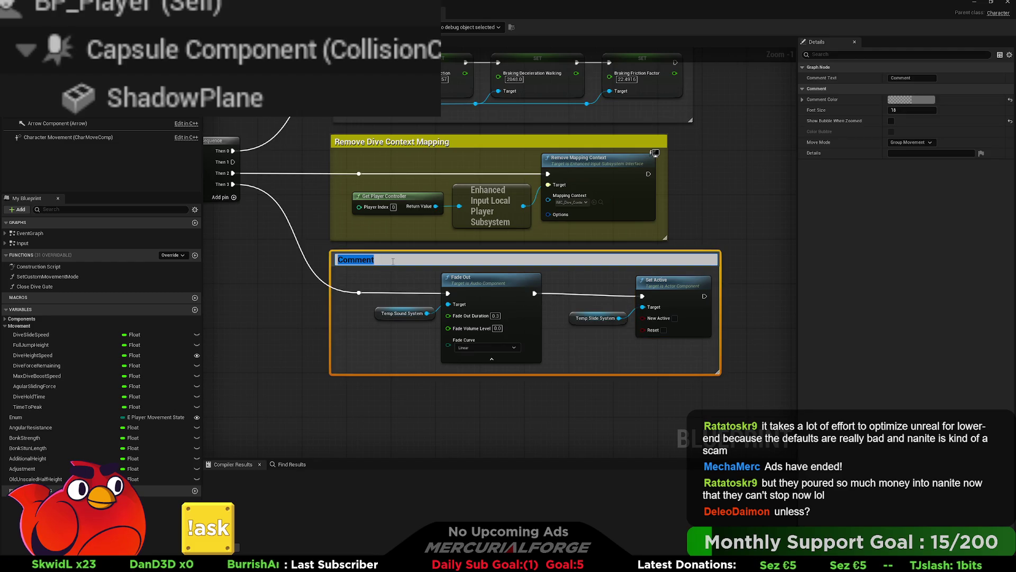
{"action": "key", "text": "BackSpace"}
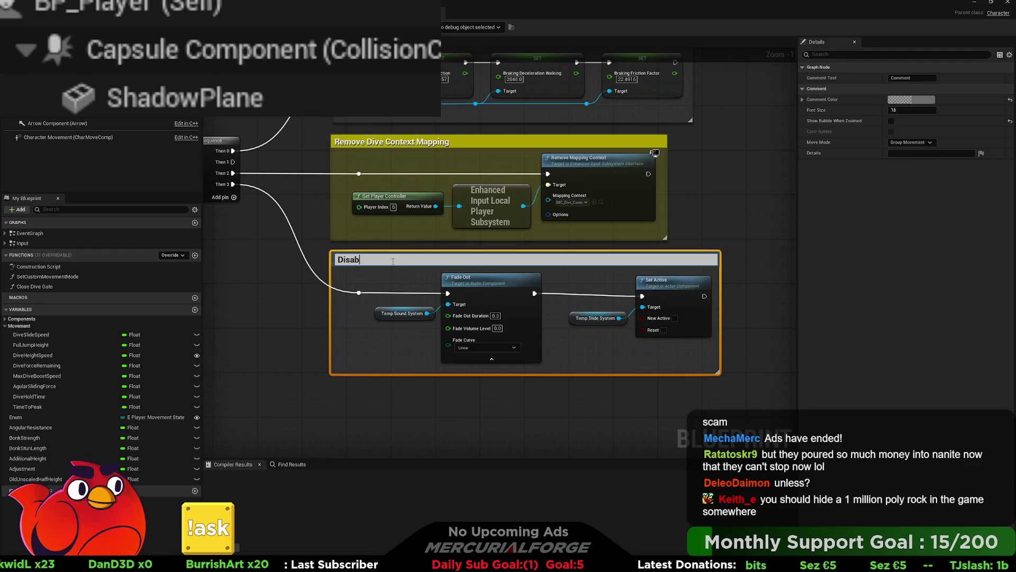
{"action": "type", "text": "Fade"}
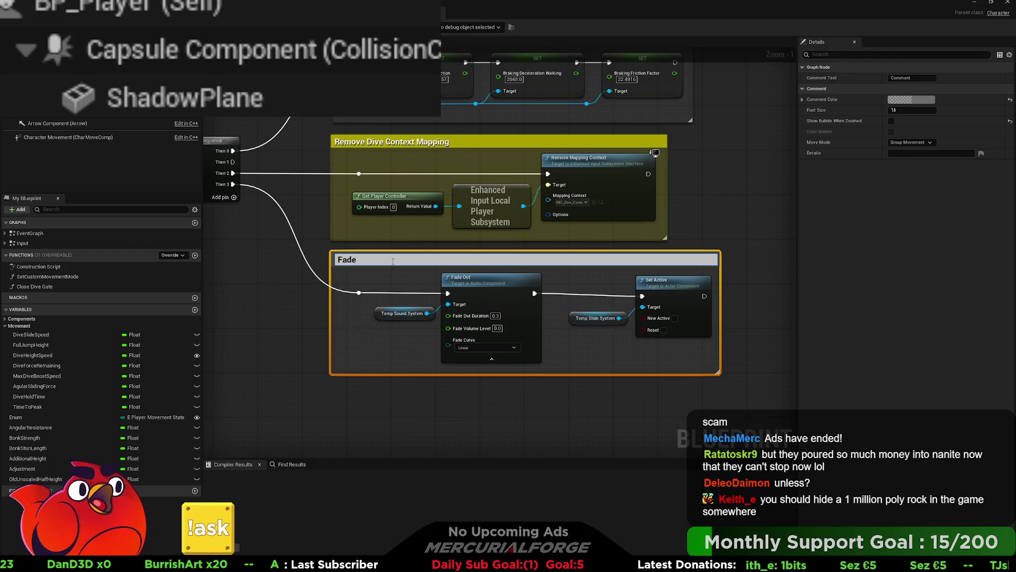
{"action": "type", "text": " Sond"}
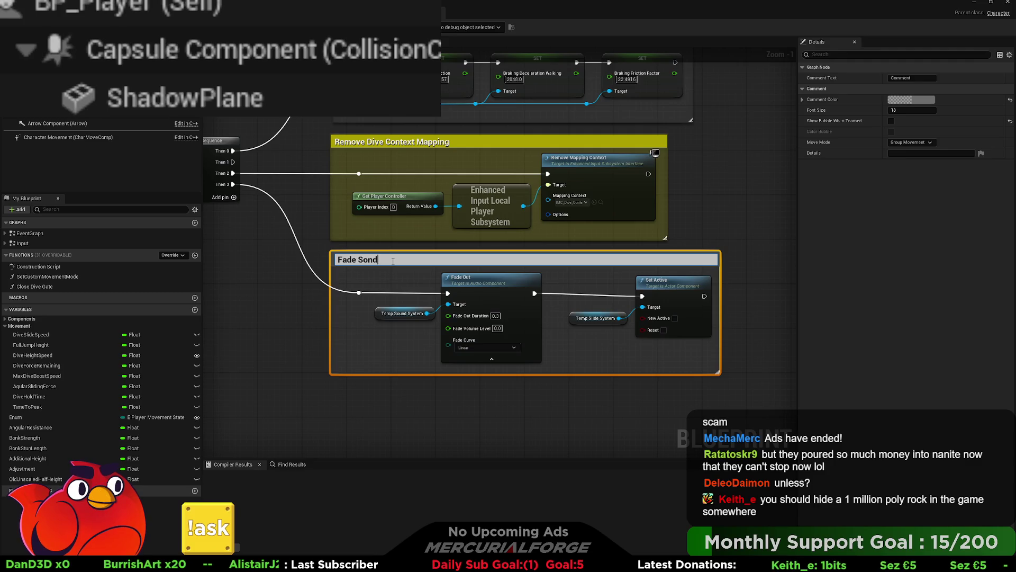
{"action": "key", "text": "BackSpace"}
{"action": "key", "text": "BackSpace"}
{"action": "type", "text": "und"}
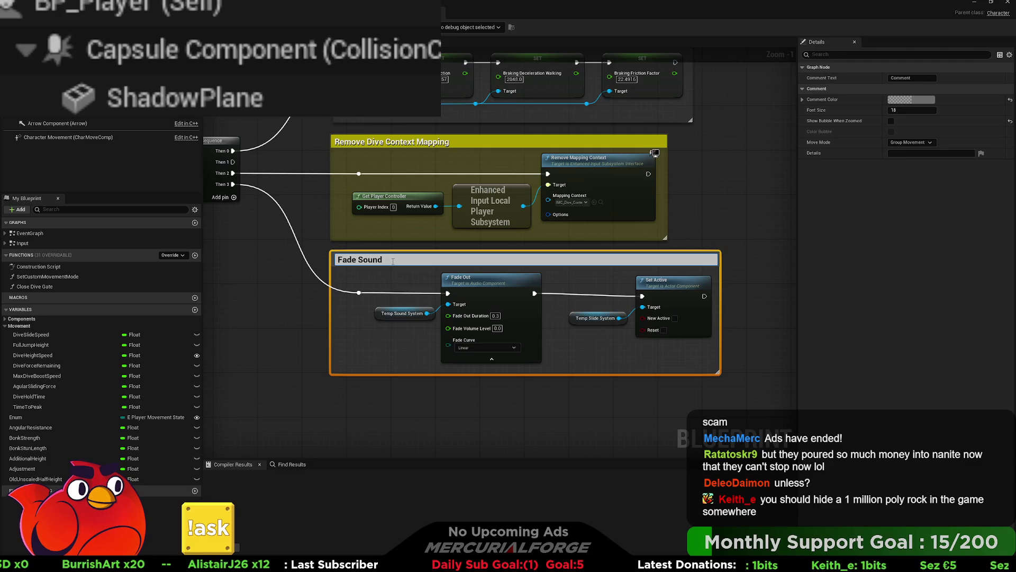
{"action": "type", "text": " / Disab"}
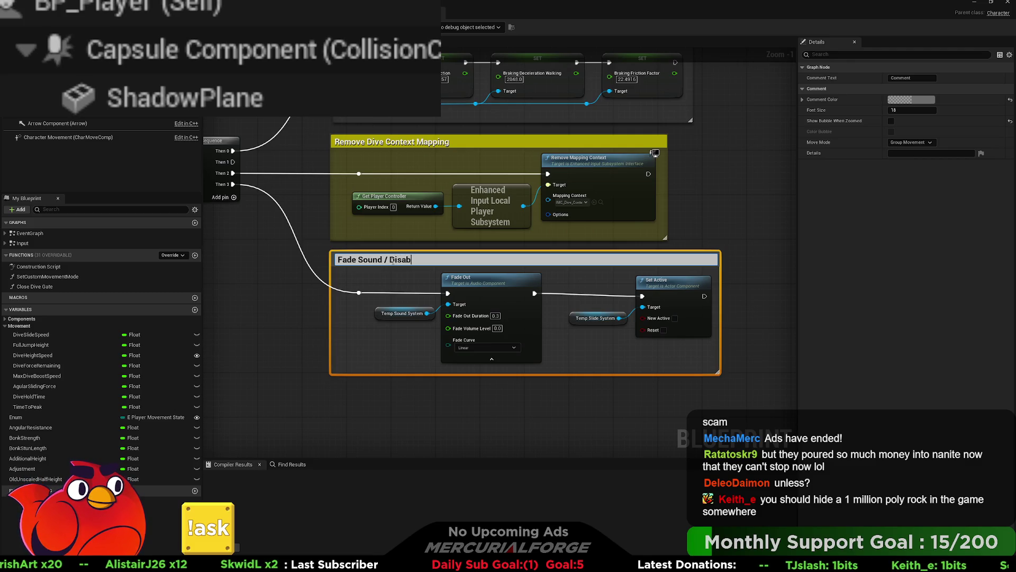
{"action": "type", "text": "le Particles"}
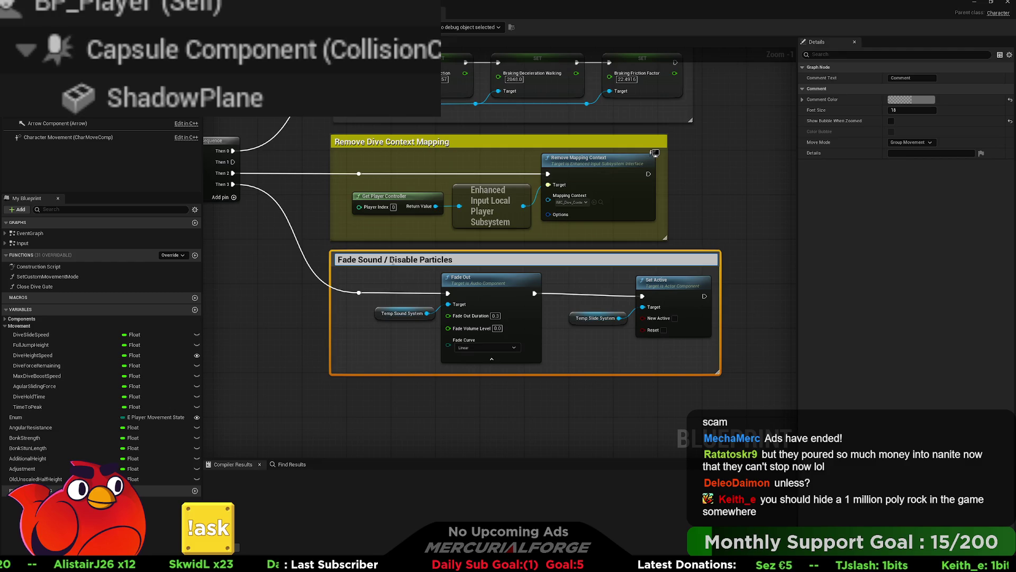
{"action": "key", "text": "Return"}
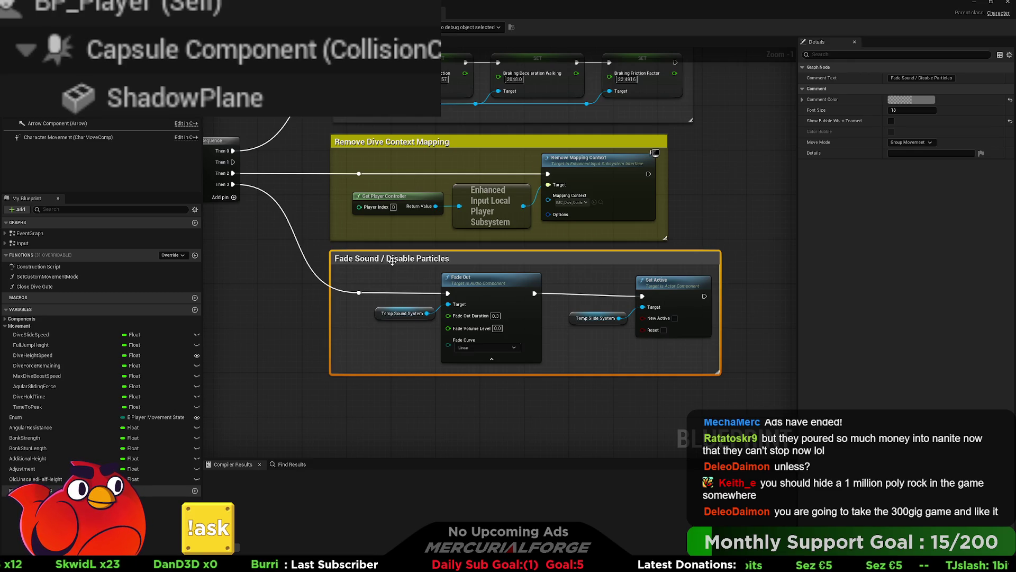
{"action": "left_click", "coordinate": [703, 173]}
{"action": "scroll", "coordinate": [694, 194], "scroll_direction": "down", "scroll_amount": 3}
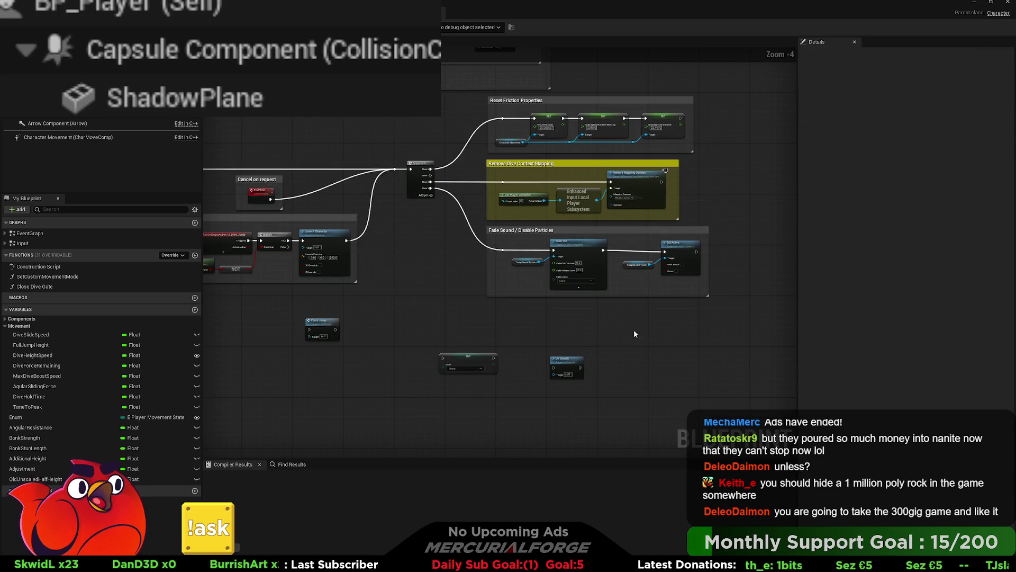
- Remove the Sequence node's unused Then 1 output and add a fresh output pin
{"action": "left_click_drag", "start_coordinate": [493, 347], "coordinate": [463, 348]}
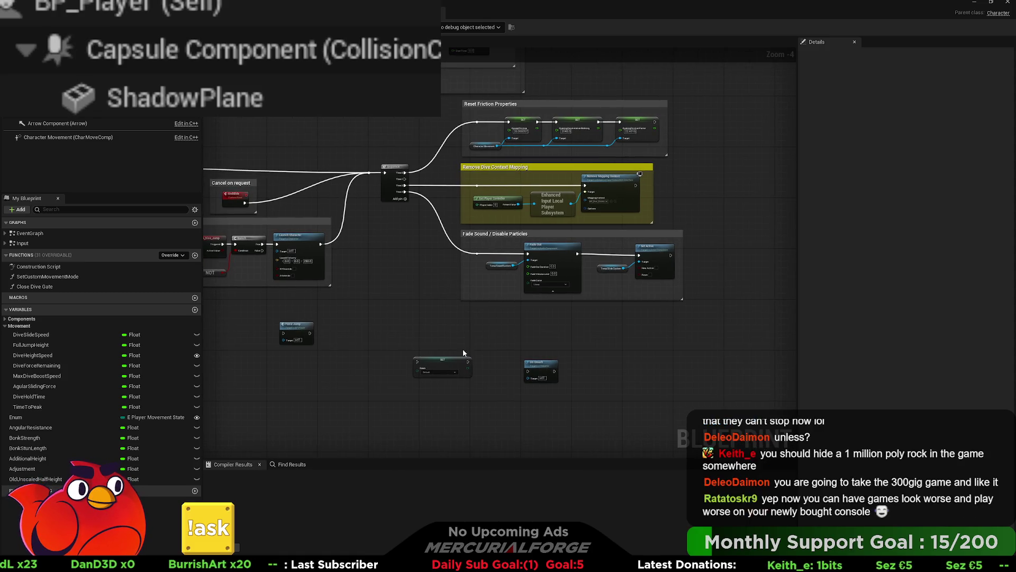
{"action": "scroll", "coordinate": [406, 207], "scroll_direction": "up", "scroll_amount": 4}
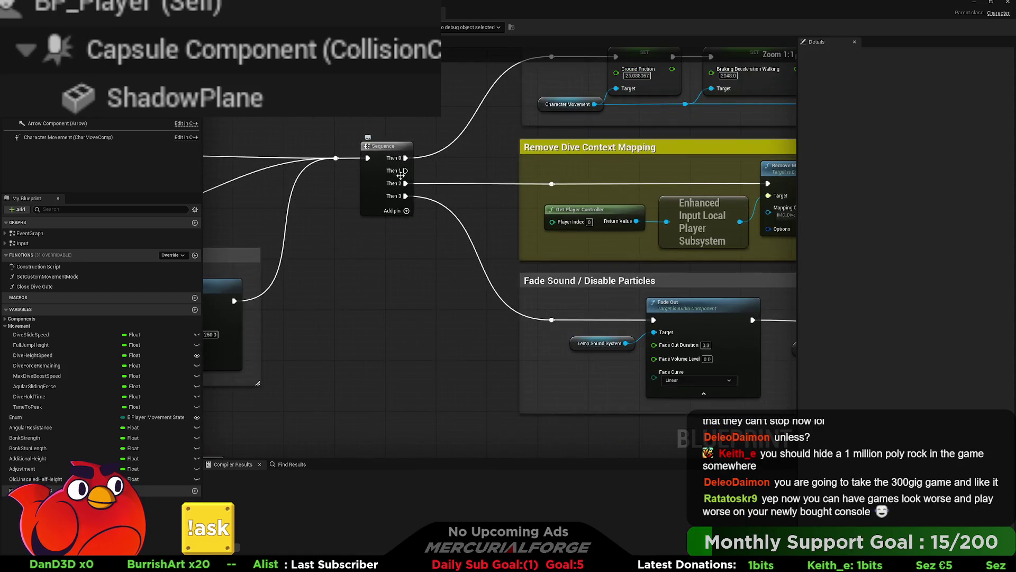
{"action": "left_click", "coordinate": [401, 172]}
{"action": "right_click", "coordinate": [405, 171]}
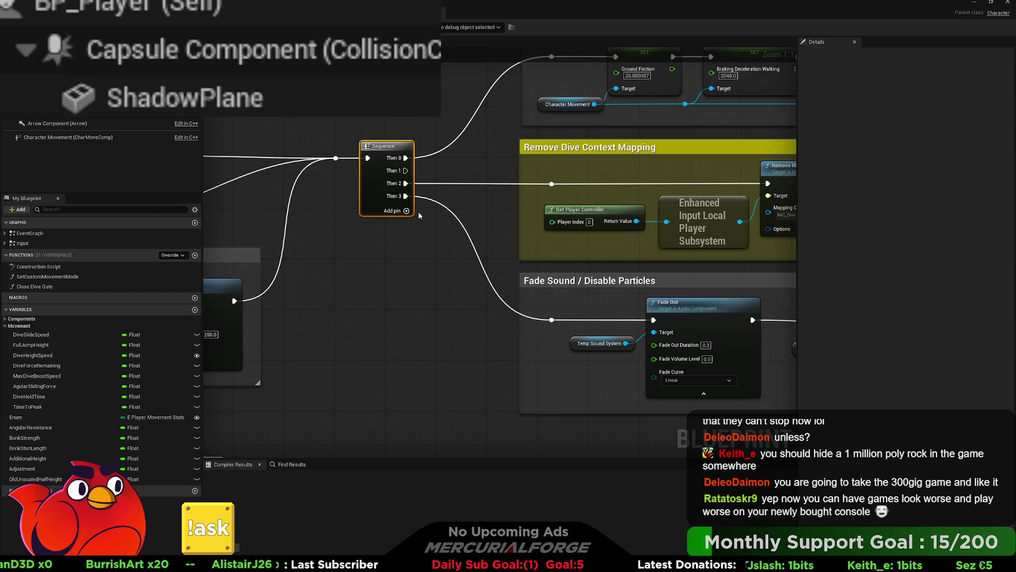
{"action": "left_click", "coordinate": [419, 211]}
{"action": "left_click", "coordinate": [407, 198]}
{"action": "scroll", "coordinate": [345, 260], "scroll_direction": "down", "scroll_amount": 4}
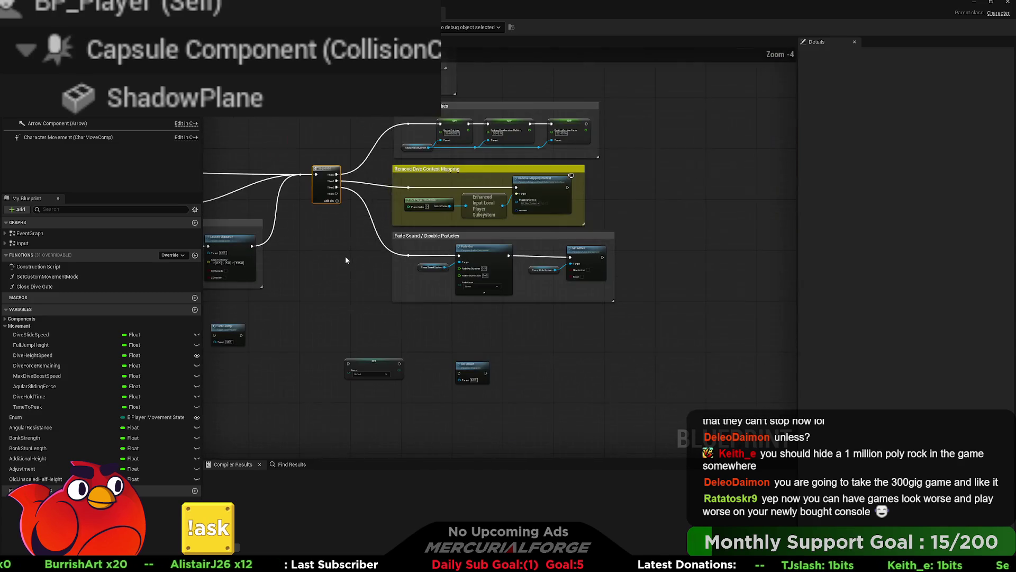
- Shift the three comment boxes right and place the Un Crouch node beside the Set node
{"action": "left_click_drag", "start_coordinate": [671, 336], "coordinate": [392, 101]}
{"action": "mouse_move", "coordinate": [424, 235]}
{"action": "left_mouse_down"}
{"action": "mouse_move", "coordinate": [441, 235]}
{"action": "mouse_move", "coordinate": [482, 319]}
{"action": "left_mouse_up"}
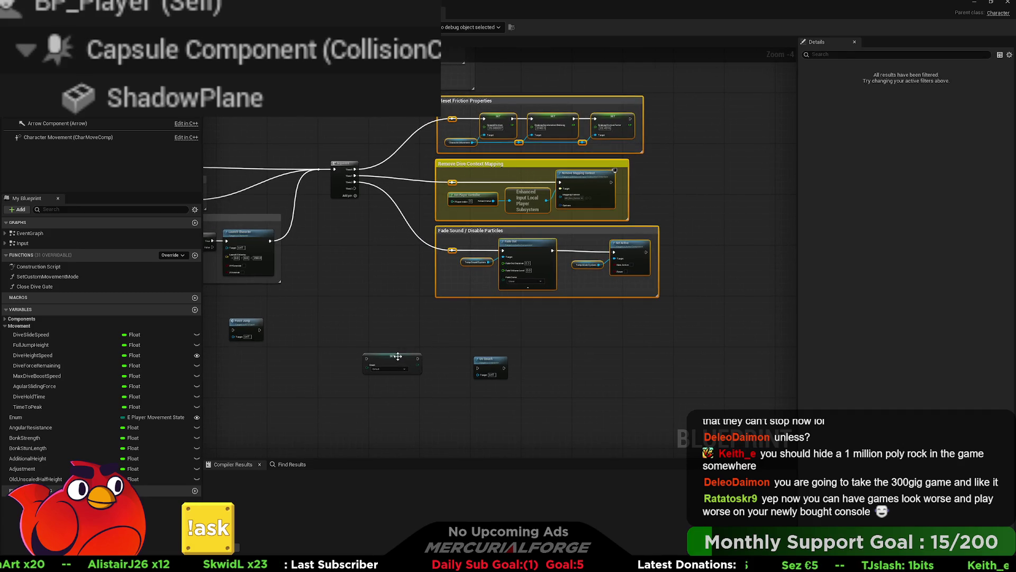
{"action": "left_click_drag", "start_coordinate": [397, 356], "coordinate": [431, 350]}
{"action": "left_click_drag", "start_coordinate": [467, 321], "coordinate": [470, 317]}
{"action": "mouse_move", "coordinate": [490, 371]}
{"action": "left_mouse_down"}
{"action": "mouse_move", "coordinate": [520, 320]}
{"action": "mouse_move", "coordinate": [436, 317]}
{"action": "mouse_move", "coordinate": [355, 190]}
{"action": "left_mouse_up"}
{"action": "left_click_drag", "start_coordinate": [556, 356], "coordinate": [440, 312]}
{"action": "left_click_drag", "start_coordinate": [517, 324], "coordinate": [523, 351]}
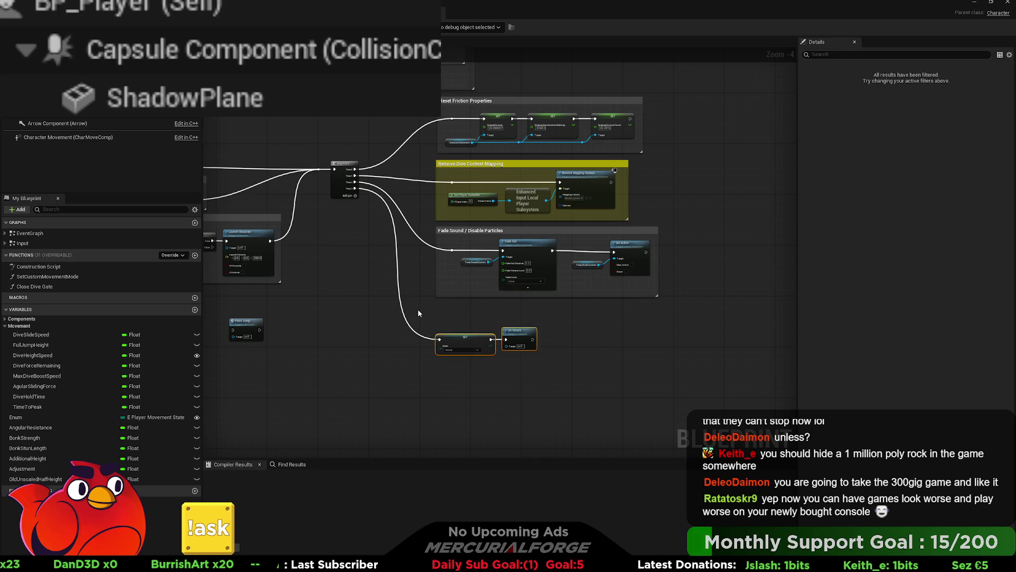
- Wrap Set and Un Crouch in a red 'Set PLAYER Movement State & UNCROUCH' comment
{"action": "key", "text": "c"}
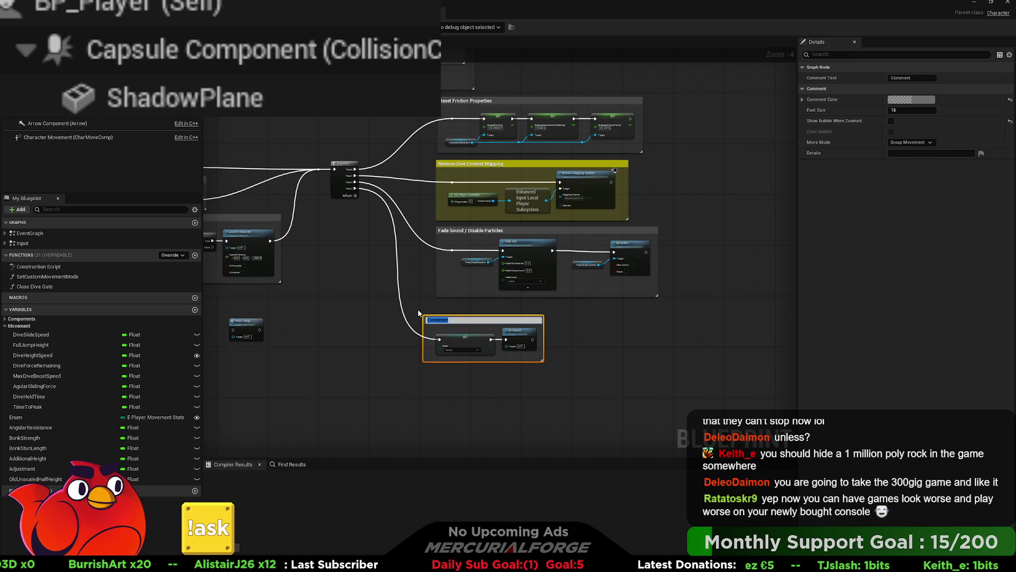
{"action": "type", "text": "Set"}
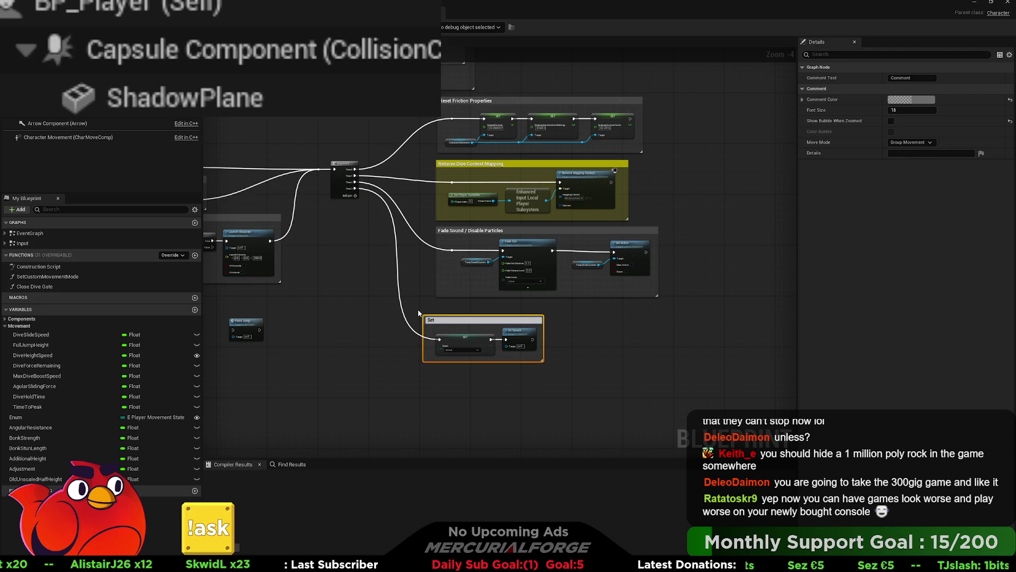
{"action": "type", "text": " Movement State"}
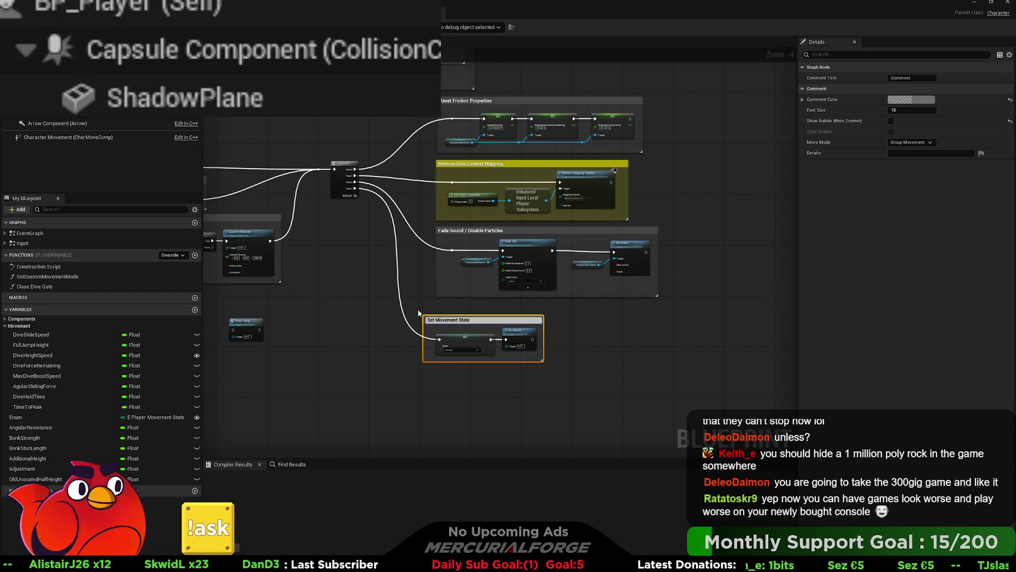
{"action": "type", "text": "PLAUE"}
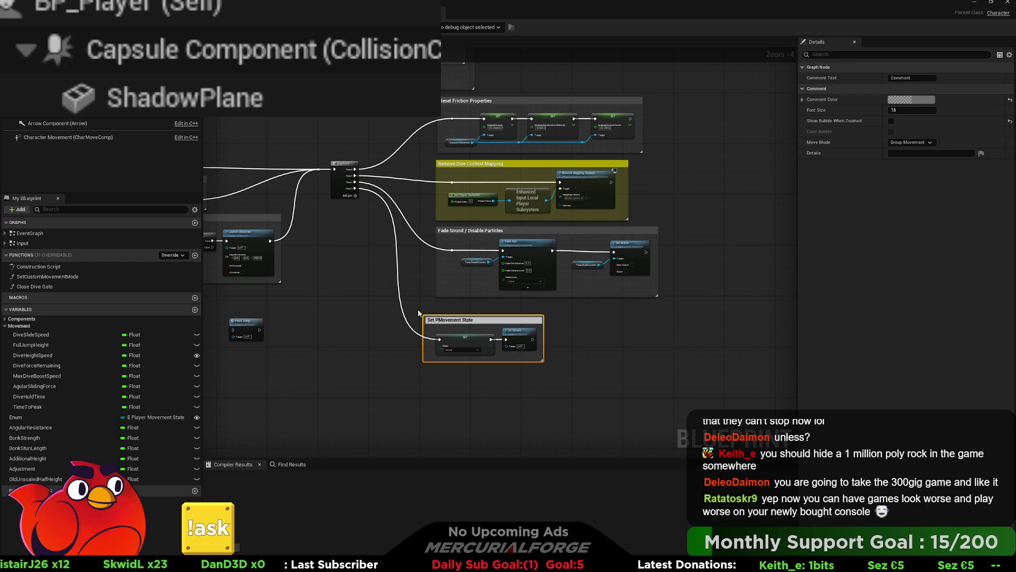
{"action": "type", "text": "R"}
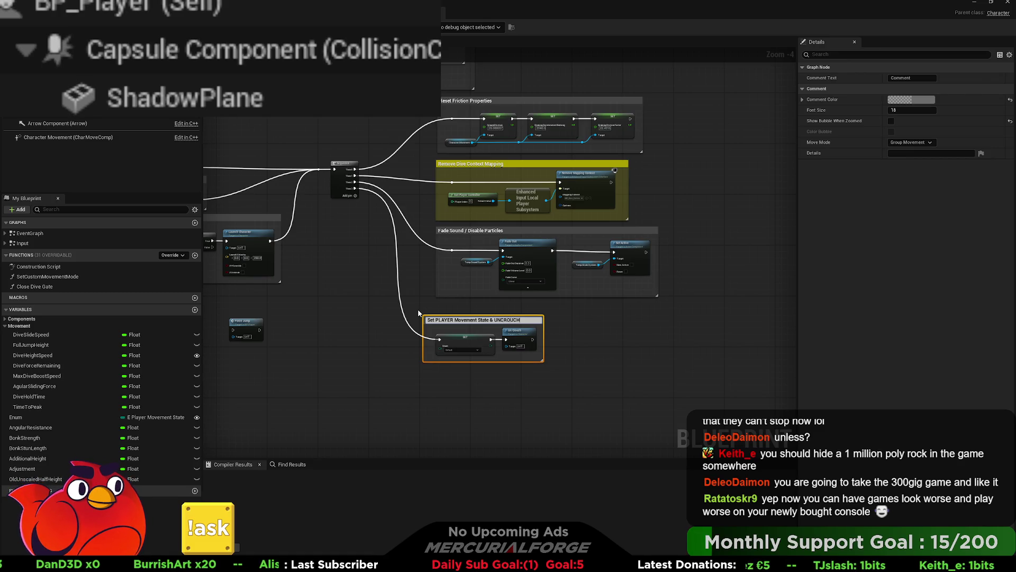
{"action": "type", "text": "CROUCH"}
{"action": "key", "text": "Return"}
{"action": "left_click_drag", "start_coordinate": [519, 322], "coordinate": [545, 309]}
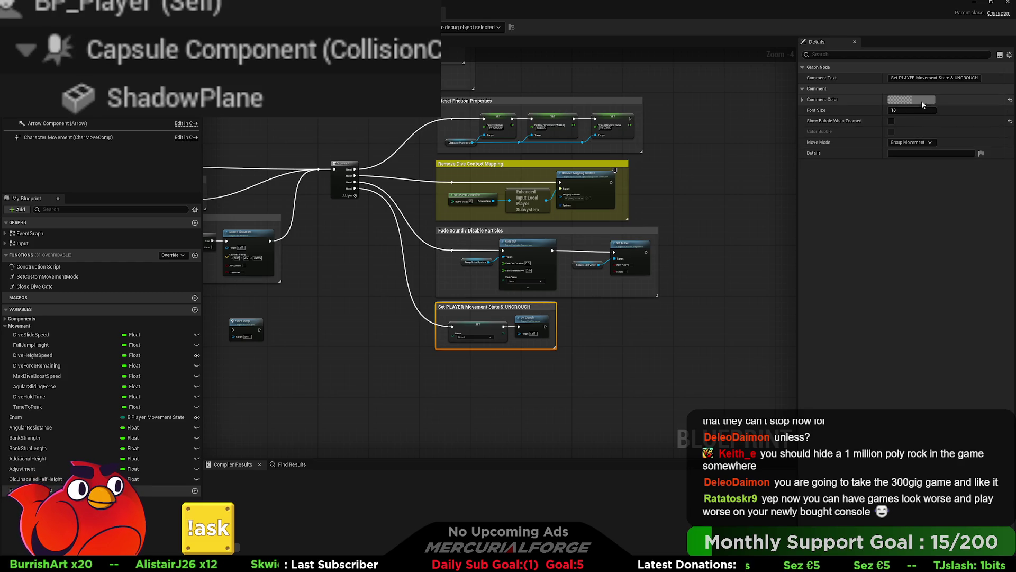
{"action": "left_click", "coordinate": [842, 99], "text": "shift"}
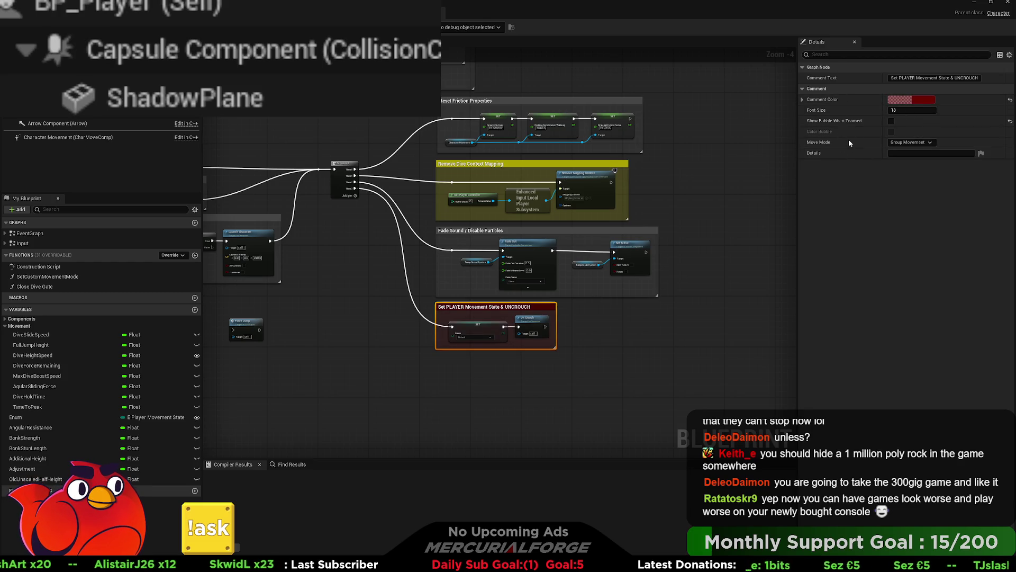
{"action": "left_click", "coordinate": [847, 99], "text": "shift"}
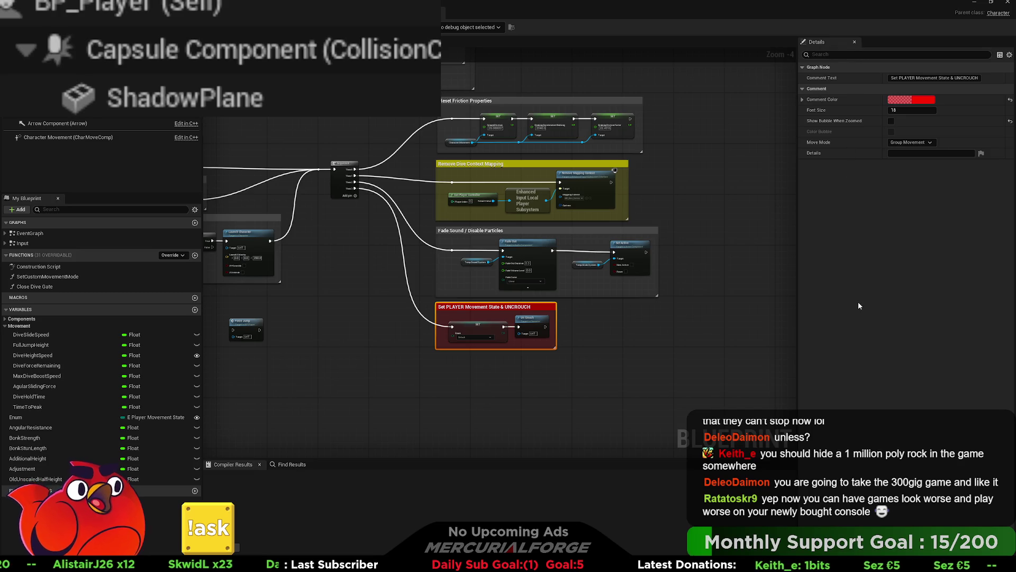
{"action": "left_click", "coordinate": [725, 269]}
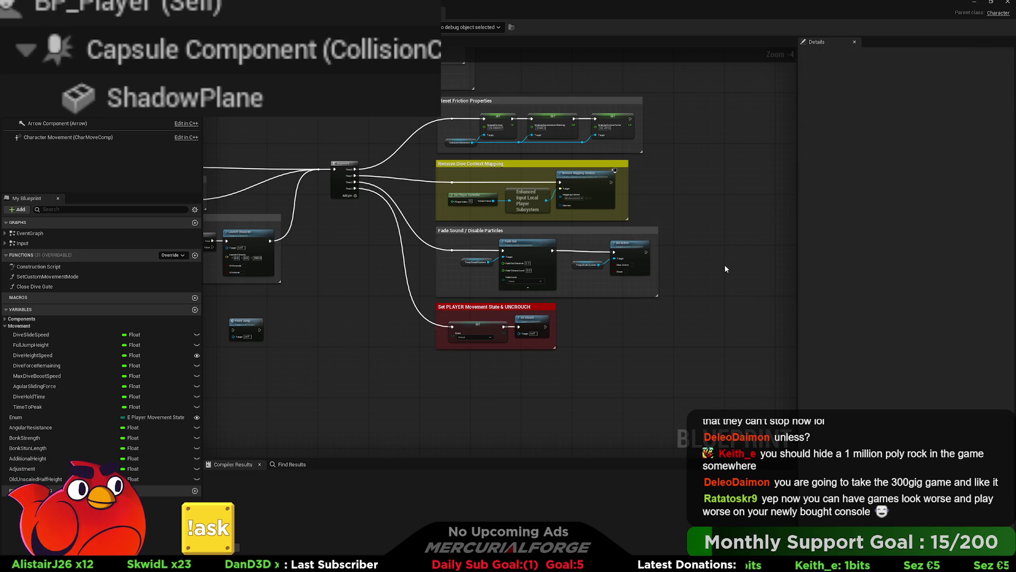
{"action": "left_click_drag", "start_coordinate": [609, 243], "coordinate": [530, 250]}
{"action": "left_click", "coordinate": [726, 236]}
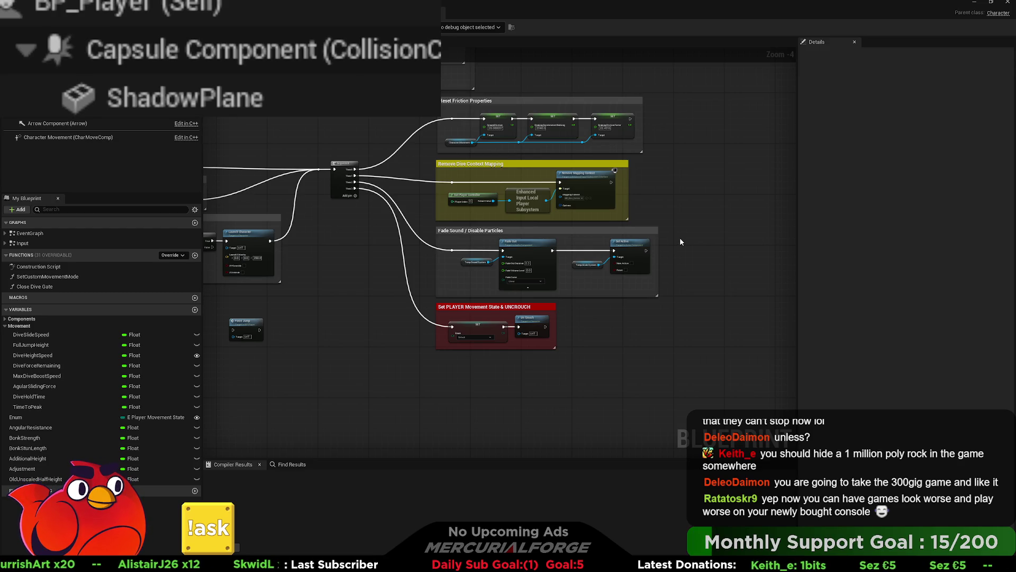
{"action": "left_click_drag", "start_coordinate": [658, 217], "coordinate": [685, 233]}
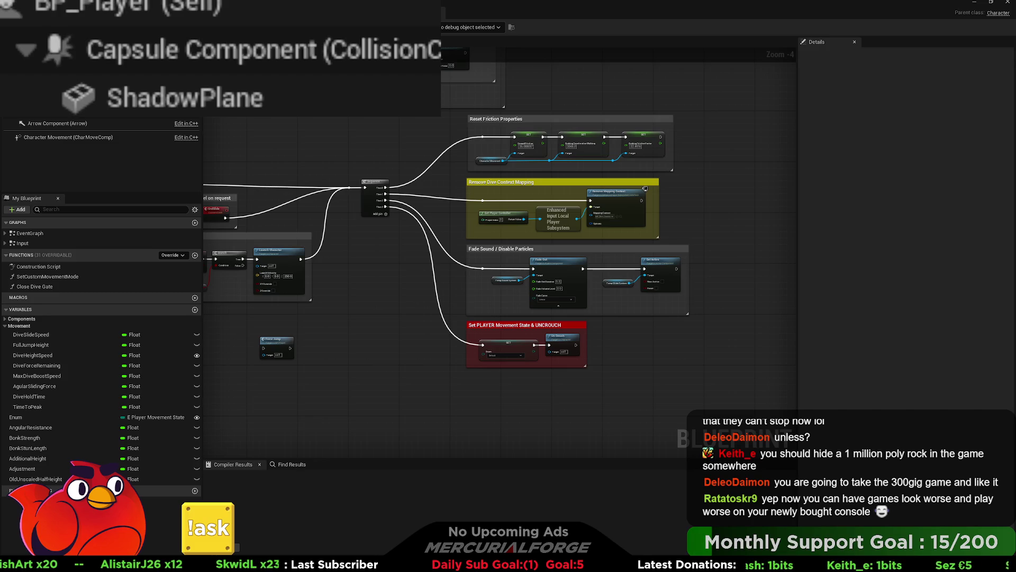
- Zoom out and marquee-select the Sequence node and all four slide-cancel comment groups
{"action": "left_click_drag", "start_coordinate": [675, 261], "coordinate": [726, 292]}
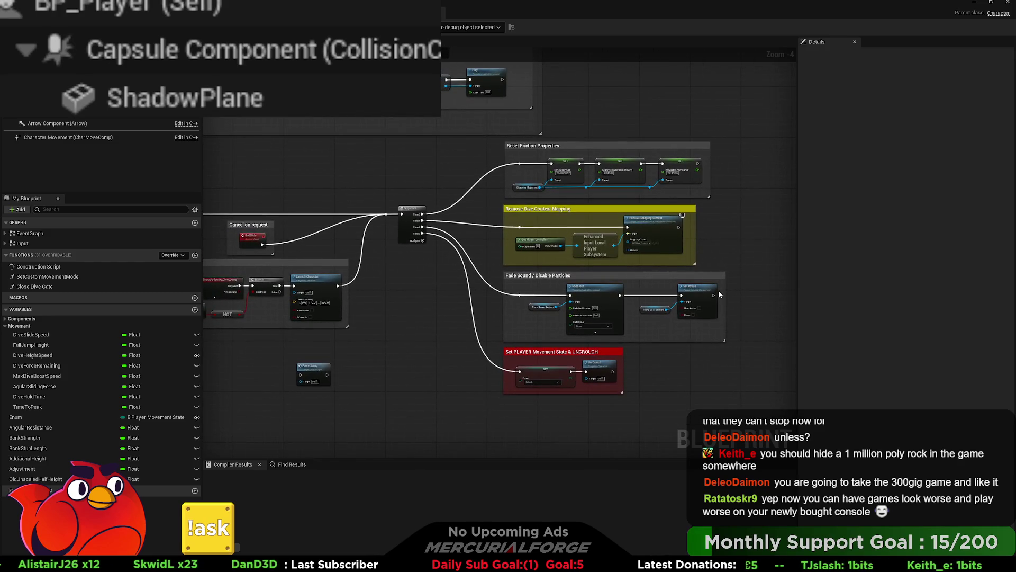
{"action": "left_click_drag", "start_coordinate": [750, 366], "coordinate": [695, 385]}
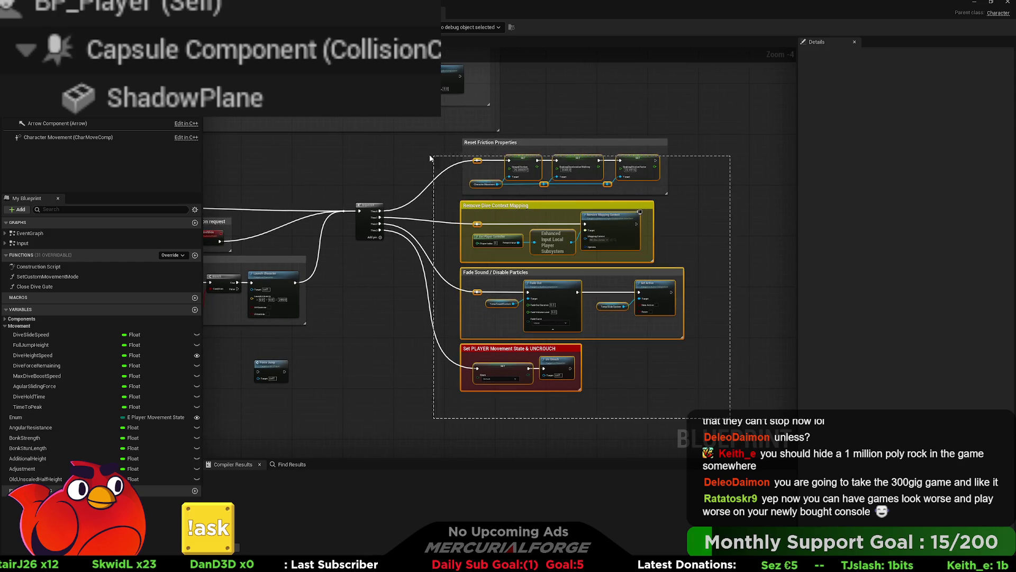
{"action": "scroll", "coordinate": [417, 155], "scroll_direction": "down", "scroll_amount": 3}
{"action": "mouse_move", "coordinate": [417, 154]}
{"action": "left_mouse_down"}
{"action": "mouse_move", "coordinate": [624, 222]}
{"action": "mouse_move", "coordinate": [619, 234]}
{"action": "left_mouse_up"}
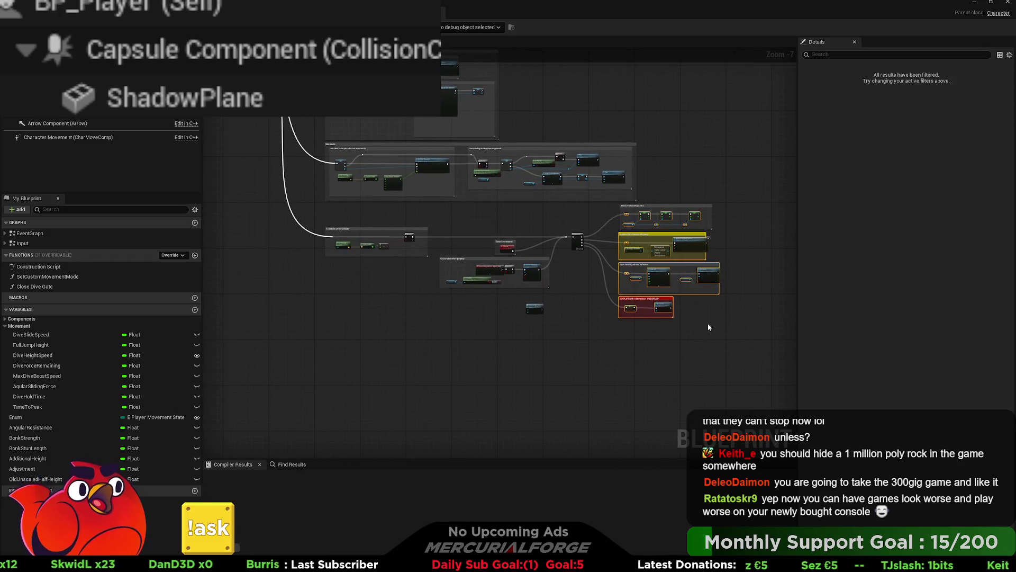
{"action": "mouse_move", "coordinate": [740, 341]}
{"action": "left_mouse_down"}
{"action": "mouse_move", "coordinate": [300, 219]}
{"action": "mouse_move", "coordinate": [302, 203]}
{"action": "left_mouse_up"}
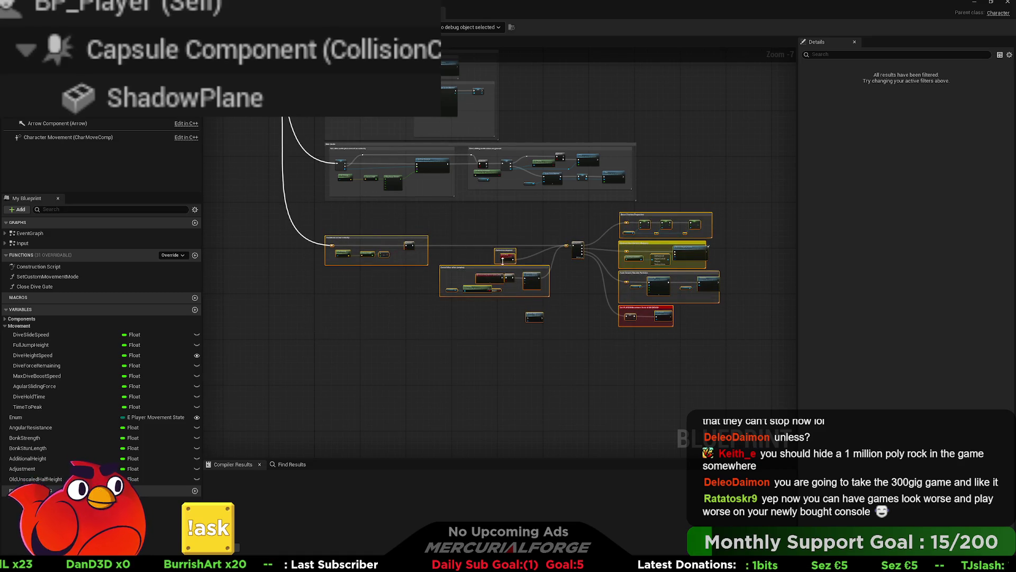
{"action": "left_click_drag", "start_coordinate": [569, 279], "coordinate": [555, 328]}
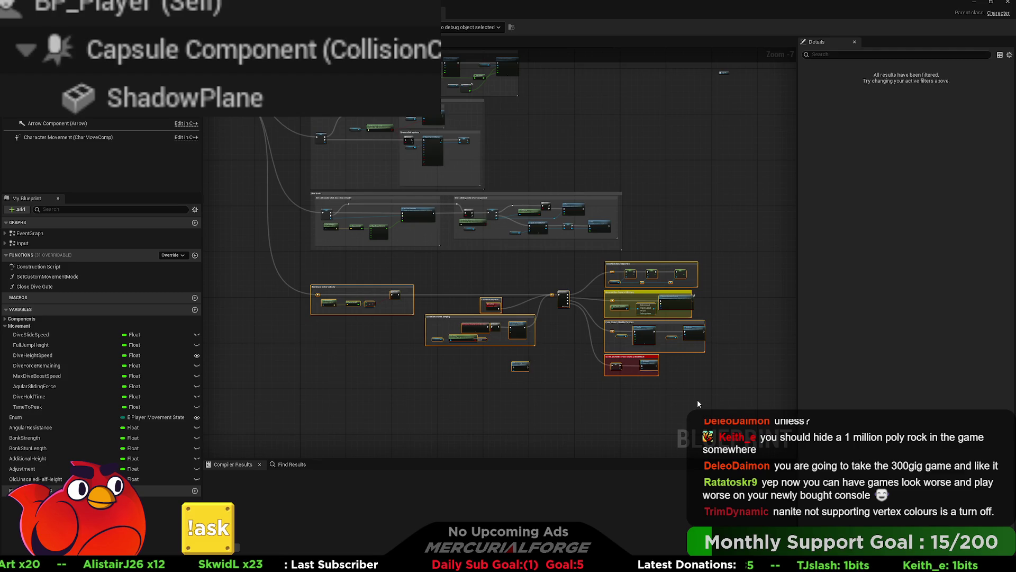
- Wrap the selected slide-cancel logic in a comment titled 'Cancel Slide' and nudge it right
{"action": "key", "text": "c"}
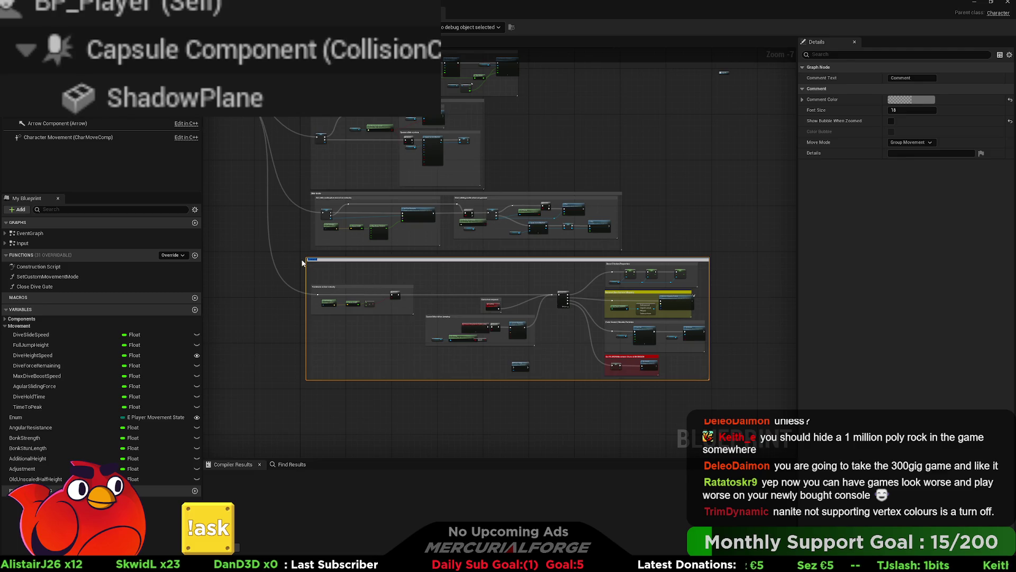
{"action": "scroll", "coordinate": [303, 264], "scroll_direction": "up", "scroll_amount": 5}
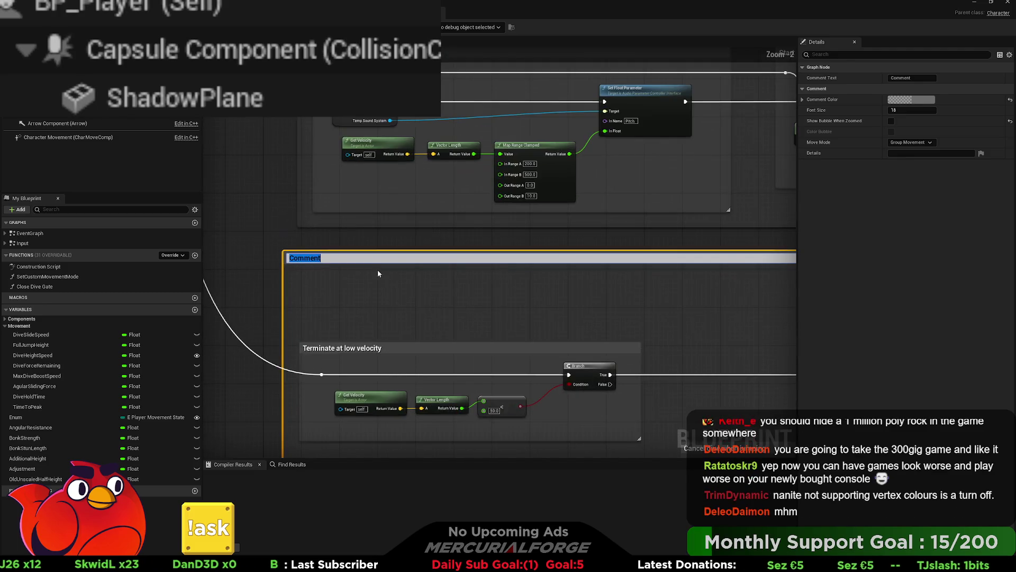
{"action": "type", "text": "Cancel"}
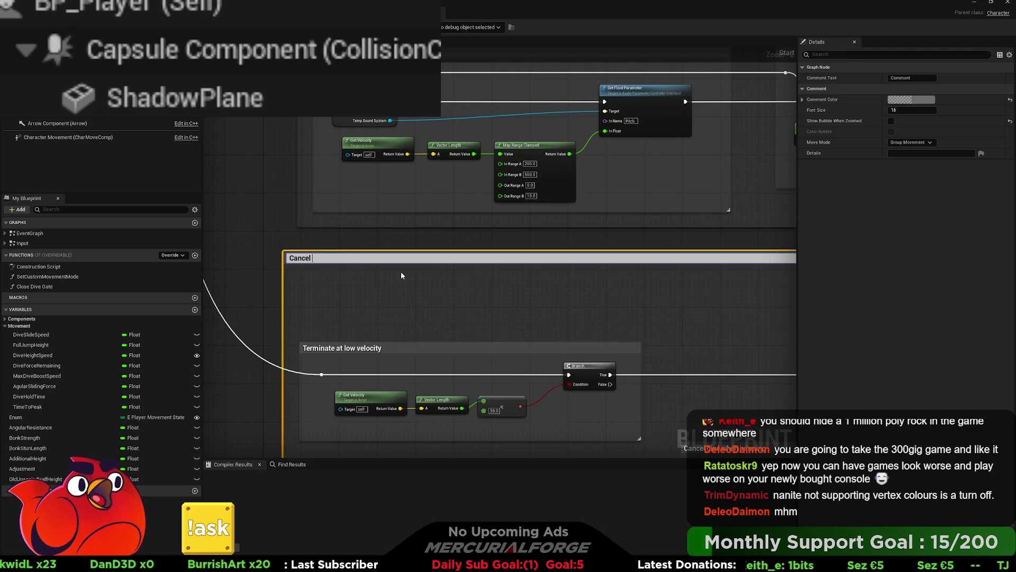
{"action": "type", "text": " Slide"}
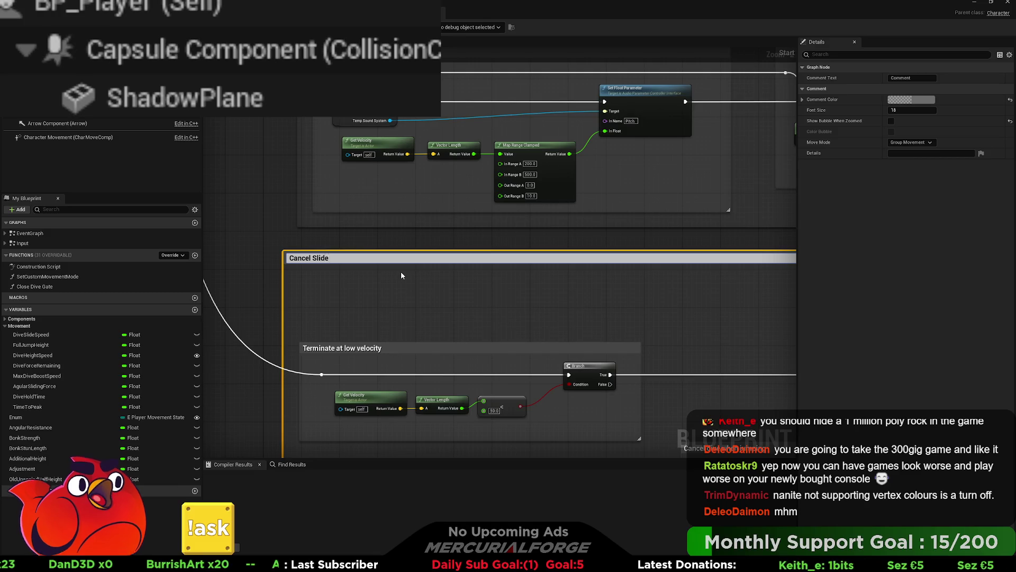
{"action": "key", "text": "Return"}
{"action": "left_click_drag", "start_coordinate": [415, 257], "coordinate": [429, 257]}
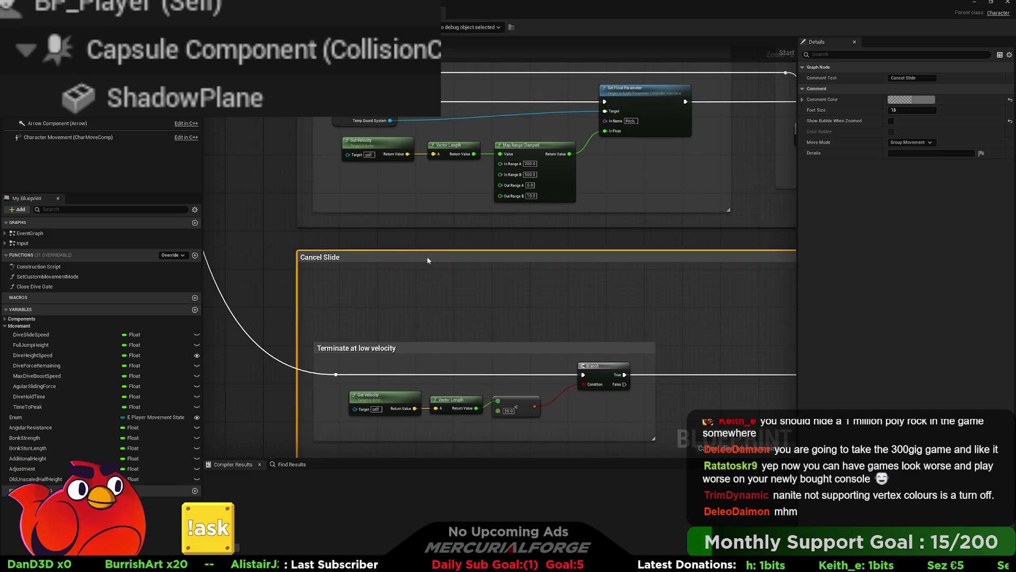
{"action": "scroll", "coordinate": [428, 257], "scroll_direction": "down", "scroll_amount": 8}
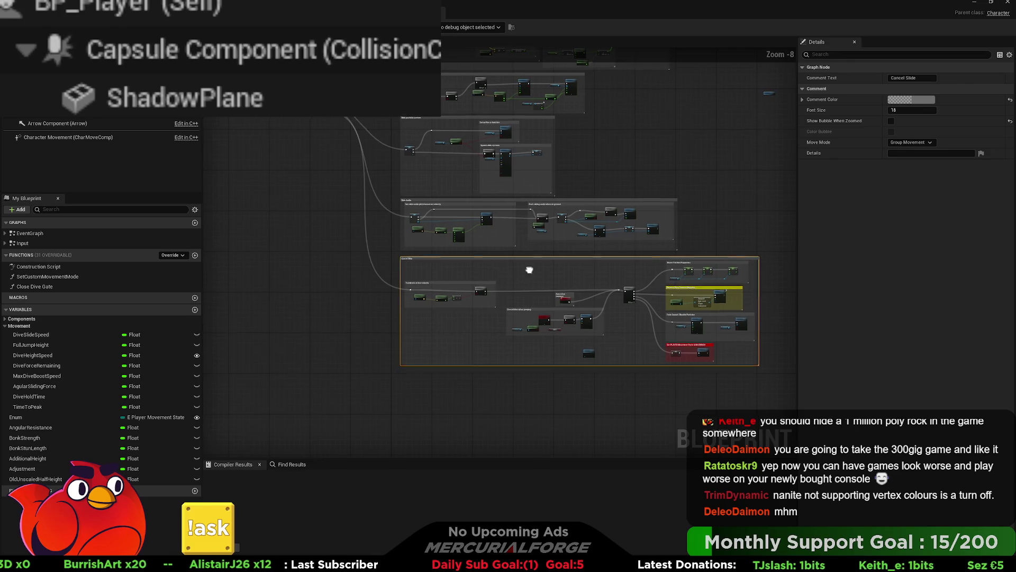
{"action": "scroll", "coordinate": [444, 263], "scroll_direction": "up", "scroll_amount": 3}
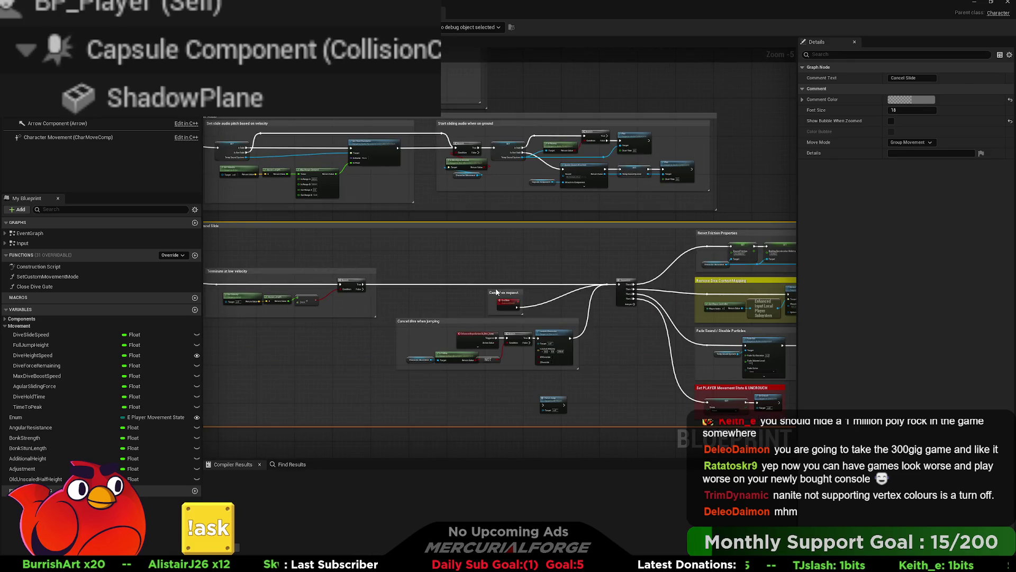
- Marquee-select the Sequence node and its four output groups and wrap them in a new comment
{"action": "left_click_drag", "start_coordinate": [496, 292], "coordinate": [432, 248]}
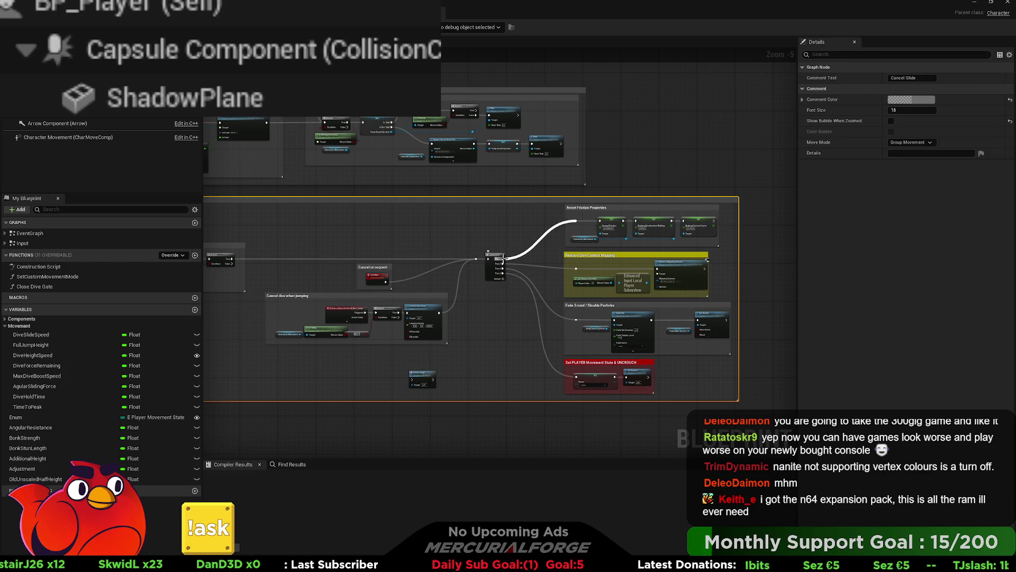
{"action": "left_click_drag", "start_coordinate": [444, 279], "coordinate": [619, 271]}
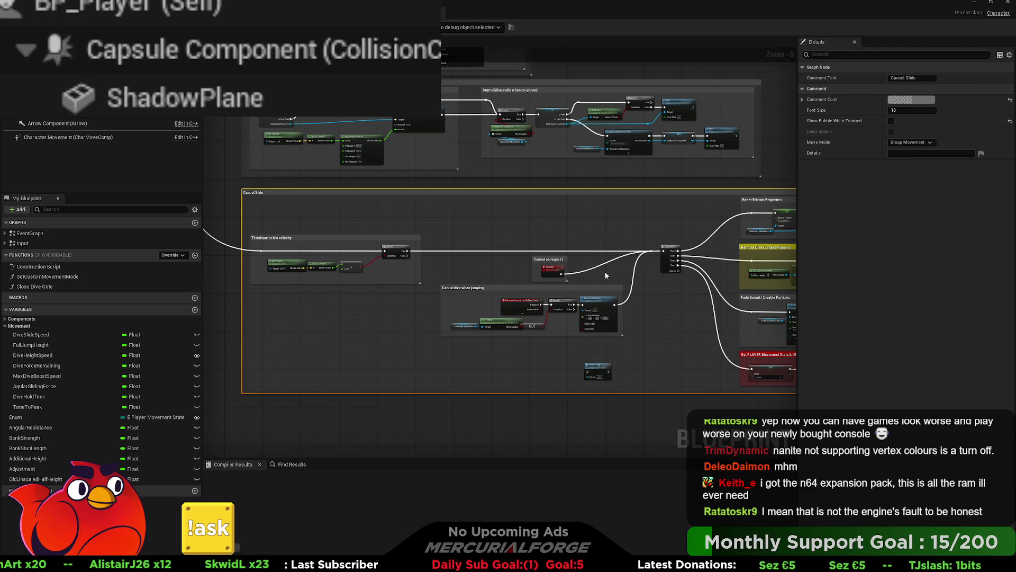
{"action": "mouse_move", "coordinate": [605, 272]}
{"action": "left_mouse_down"}
{"action": "mouse_move", "coordinate": [397, 254]}
{"action": "mouse_move", "coordinate": [490, 247]}
{"action": "left_mouse_up"}
{"action": "scroll", "coordinate": [491, 246], "scroll_direction": "down", "scroll_amount": 2}
{"action": "left_click_drag", "start_coordinate": [598, 227], "coordinate": [430, 350]}
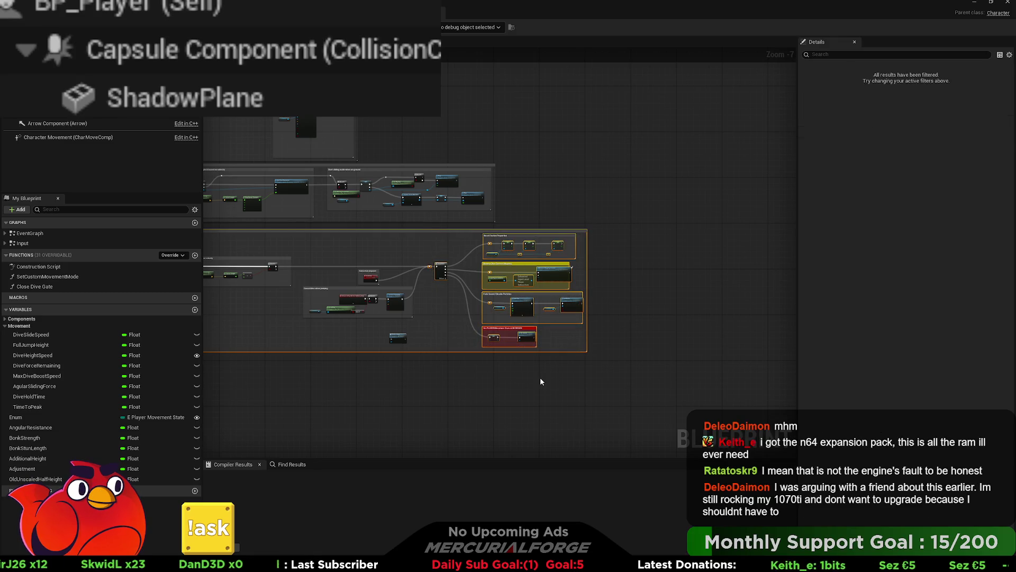
{"action": "key", "text": "c"}
{"action": "left_click_drag", "start_coordinate": [207, 293], "coordinate": [553, 288]}
{"action": "scroll", "coordinate": [568, 240], "scroll_direction": "up", "scroll_amount": 4}
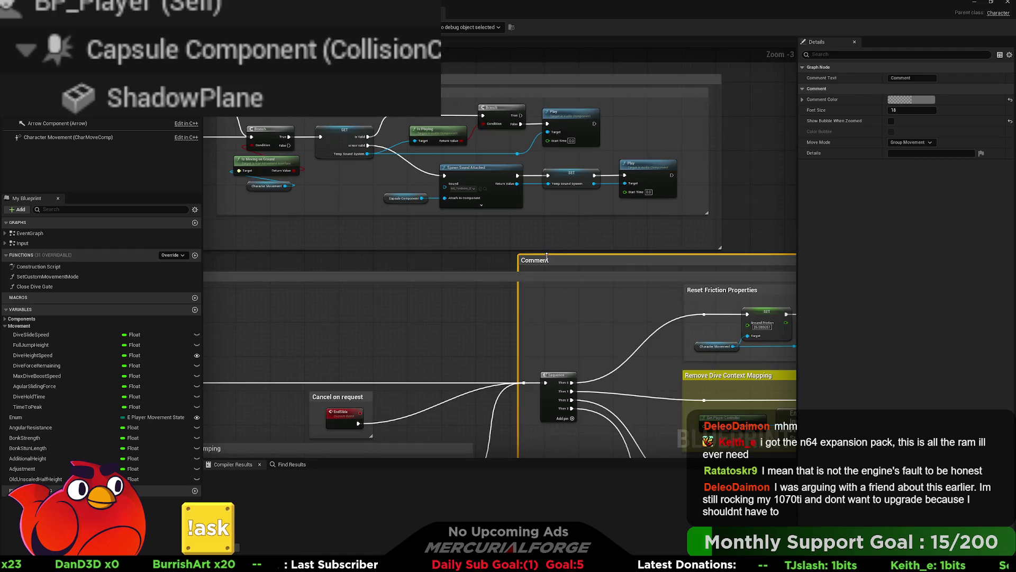
- Select the new inner comment and frame it alongside the cancel groups on its left
{"action": "key", "text": "shift+1"}
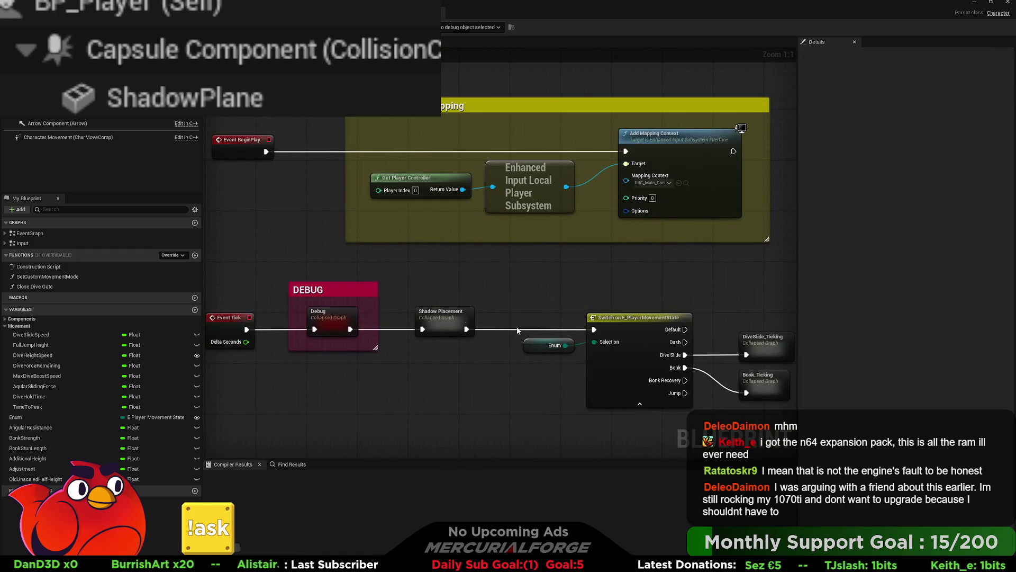
{"action": "scroll", "coordinate": [534, 275], "scroll_direction": "down", "scroll_amount": 9}
{"action": "scroll", "coordinate": [616, 316], "scroll_direction": "up", "scroll_amount": 3}
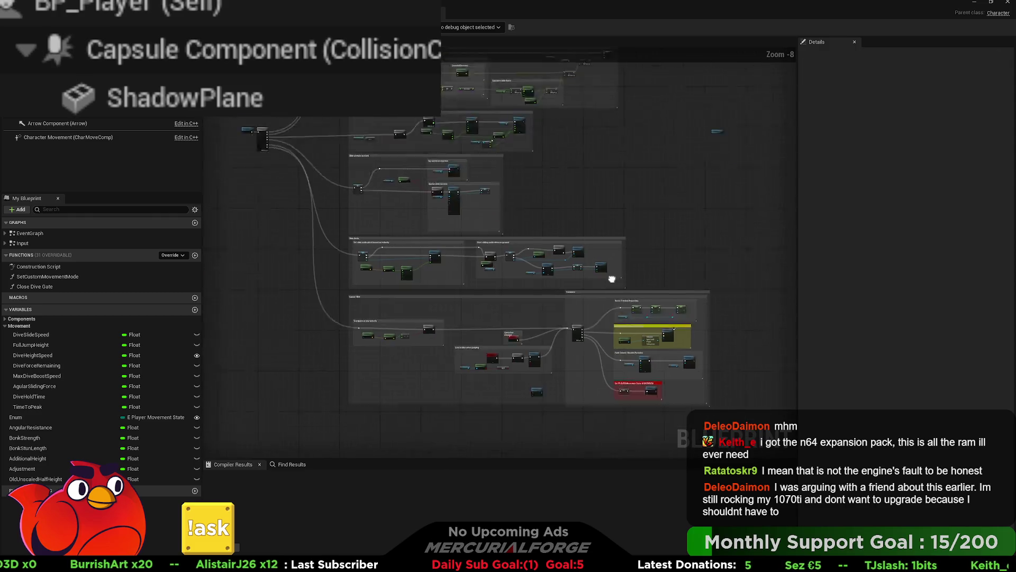
{"action": "left_click", "coordinate": [482, 194]}
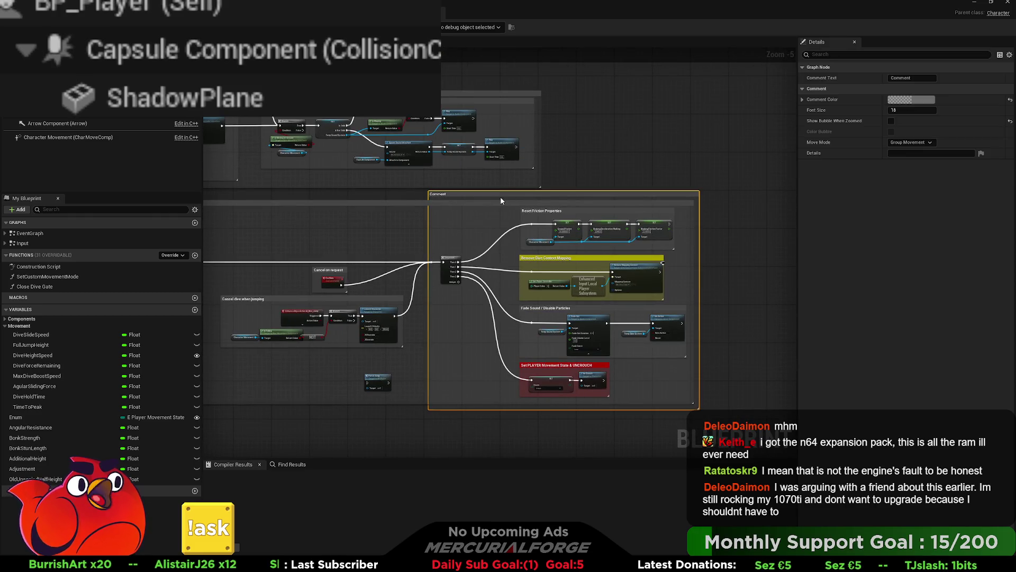
{"action": "left_click", "coordinate": [921, 78]}
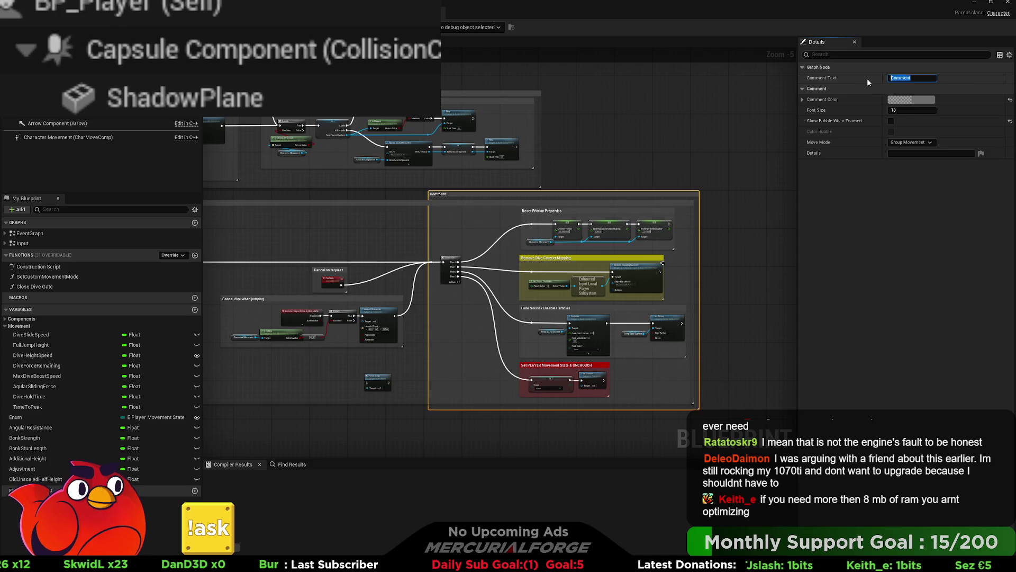
{"action": "left_click_drag", "start_coordinate": [311, 227], "coordinate": [556, 227]}
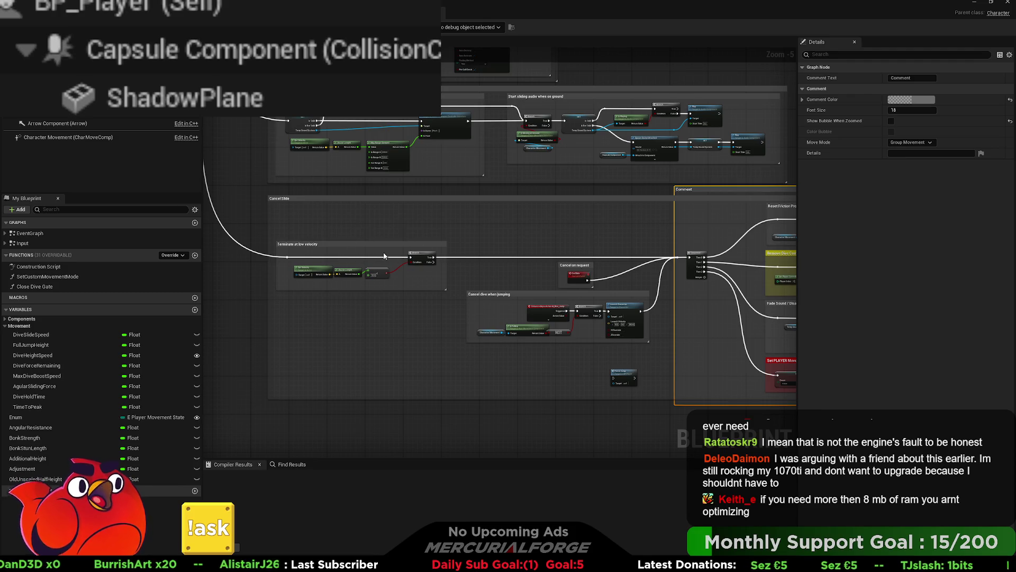
{"action": "left_click_drag", "start_coordinate": [384, 257], "coordinate": [295, 245]}
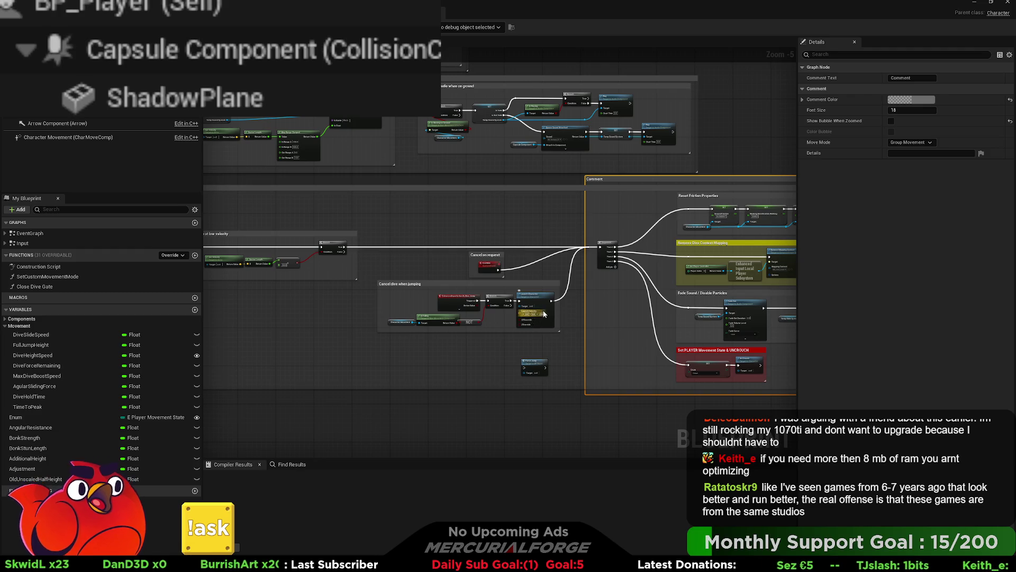
{"action": "mouse_move", "coordinate": [538, 326]}
{"action": "left_mouse_down"}
{"action": "mouse_move", "coordinate": [486, 291]}
{"action": "mouse_move", "coordinate": [422, 295]}
{"action": "mouse_move", "coordinate": [436, 299]}
{"action": "left_mouse_up"}
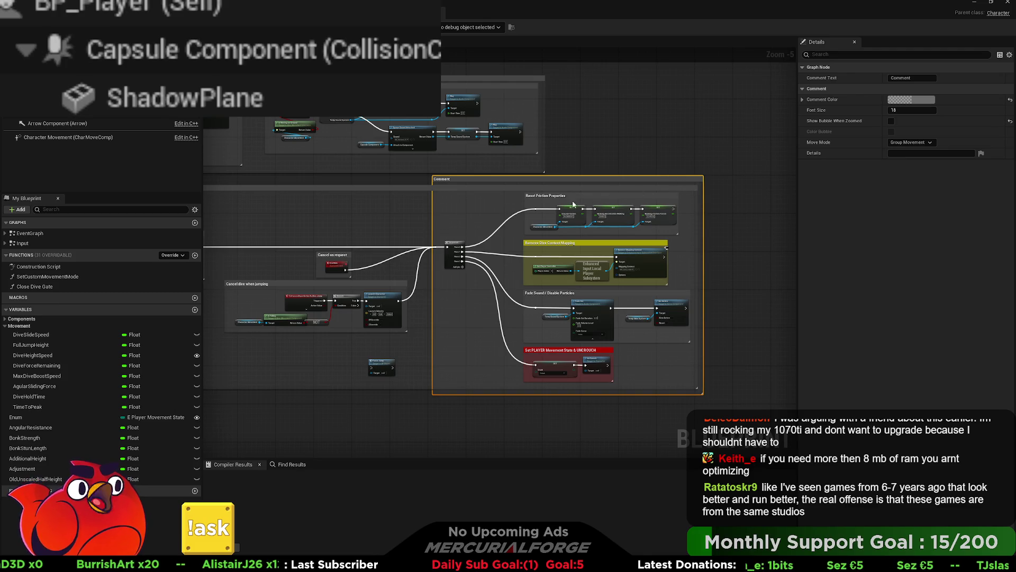
{"action": "mouse_move", "coordinate": [416, 254]}
{"action": "left_mouse_down"}
{"action": "mouse_move", "coordinate": [566, 261]}
{"action": "mouse_move", "coordinate": [564, 274]}
{"action": "left_mouse_up"}
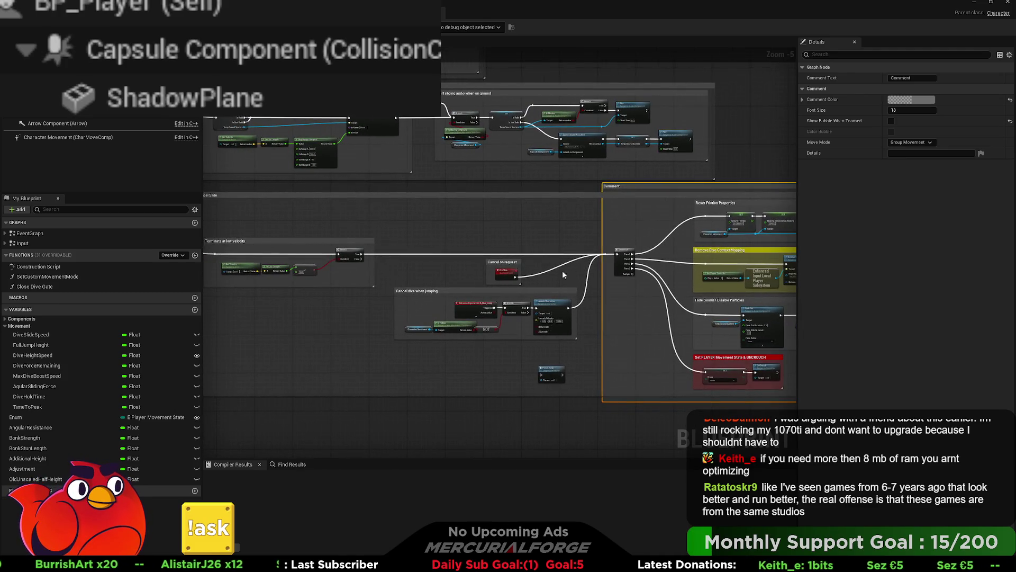
{"action": "scroll", "coordinate": [572, 288], "scroll_direction": "up", "scroll_amount": 1}
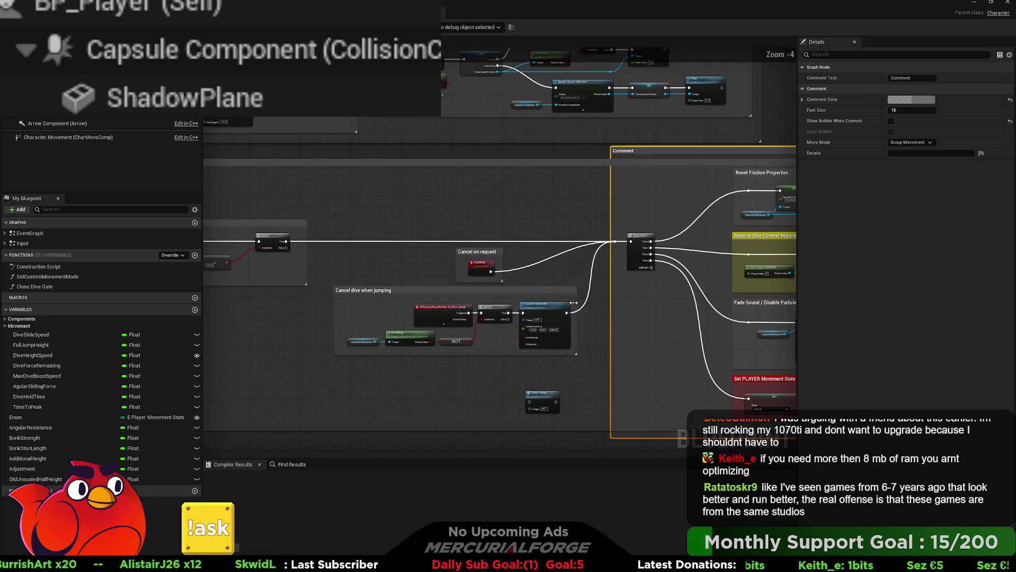
- Stretch the inner comment's left edge over the Cancel on request and Cancel dive when jumping groups
{"action": "left_click", "coordinate": [617, 322]}
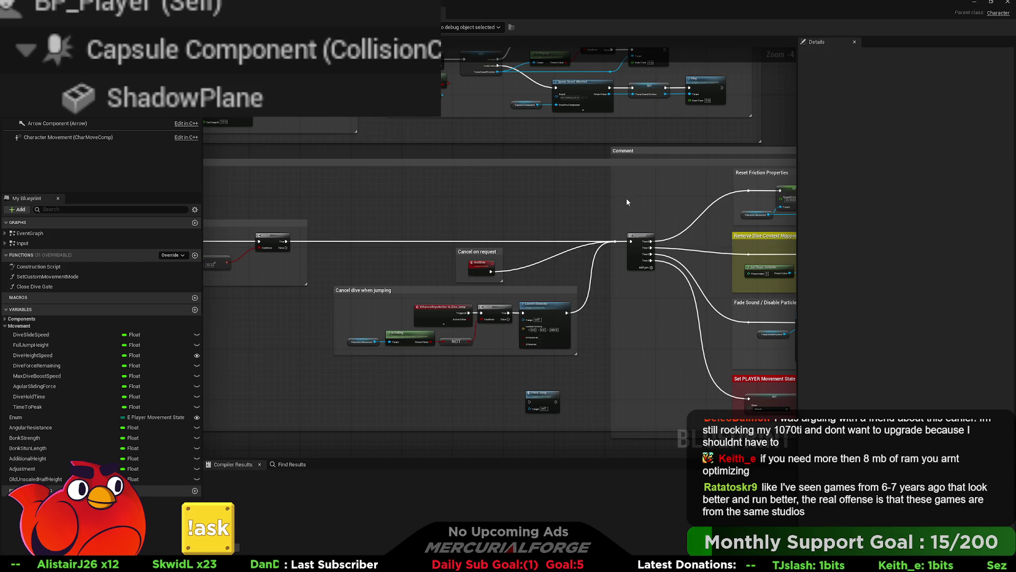
{"action": "left_click", "coordinate": [610, 151]}
{"action": "left_click_drag", "start_coordinate": [609, 152], "coordinate": [321, 146]}
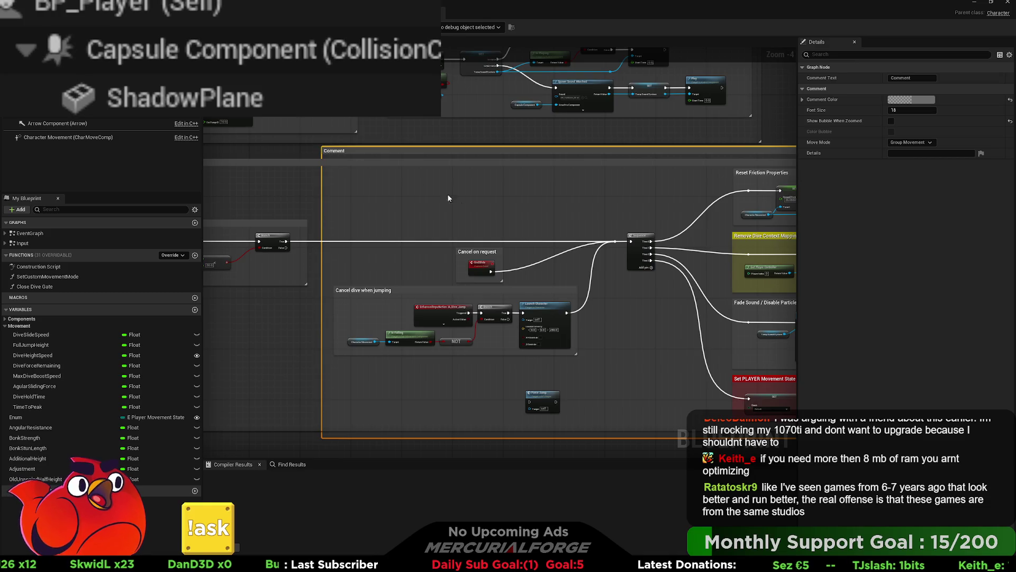
{"action": "scroll", "coordinate": [480, 242], "scroll_direction": "down", "scroll_amount": 2}
{"action": "scroll", "coordinate": [541, 247], "scroll_direction": "up", "scroll_amount": 1}
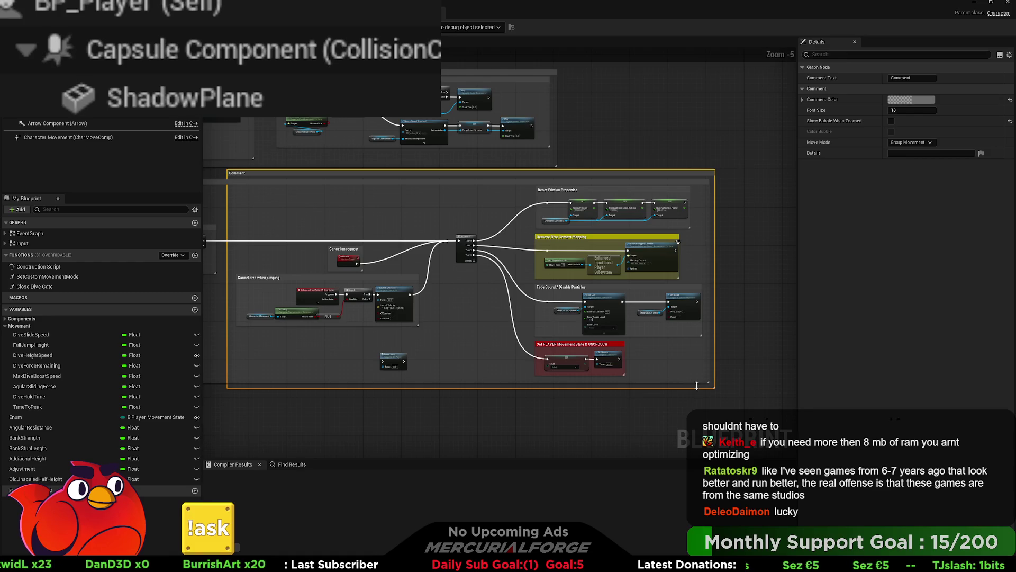
{"action": "mouse_move", "coordinate": [702, 378]}
{"action": "left_mouse_down"}
{"action": "mouse_move", "coordinate": [372, 229]}
{"action": "mouse_move", "coordinate": [275, 225]}
{"action": "mouse_move", "coordinate": [262, 185]}
{"action": "left_mouse_up"}
{"action": "left_click", "coordinate": [521, 278]}
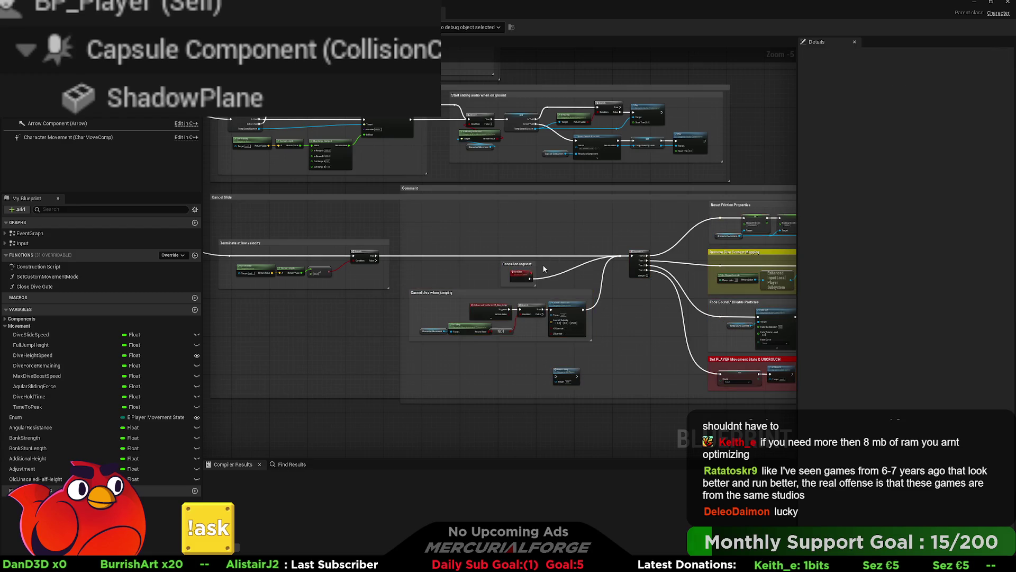
- Move the EndSlide event out of the Cancel on request group, leaving that group empty
{"action": "mouse_move", "coordinate": [521, 278]}
{"action": "left_mouse_down"}
{"action": "mouse_move", "coordinate": [366, 222]}
{"action": "mouse_move", "coordinate": [241, 209]}
{"action": "left_mouse_up"}
{"action": "mouse_move", "coordinate": [302, 189]}
{"action": "left_mouse_down"}
{"action": "mouse_move", "coordinate": [676, 324]}
{"action": "mouse_move", "coordinate": [758, 382]}
{"action": "left_mouse_up"}
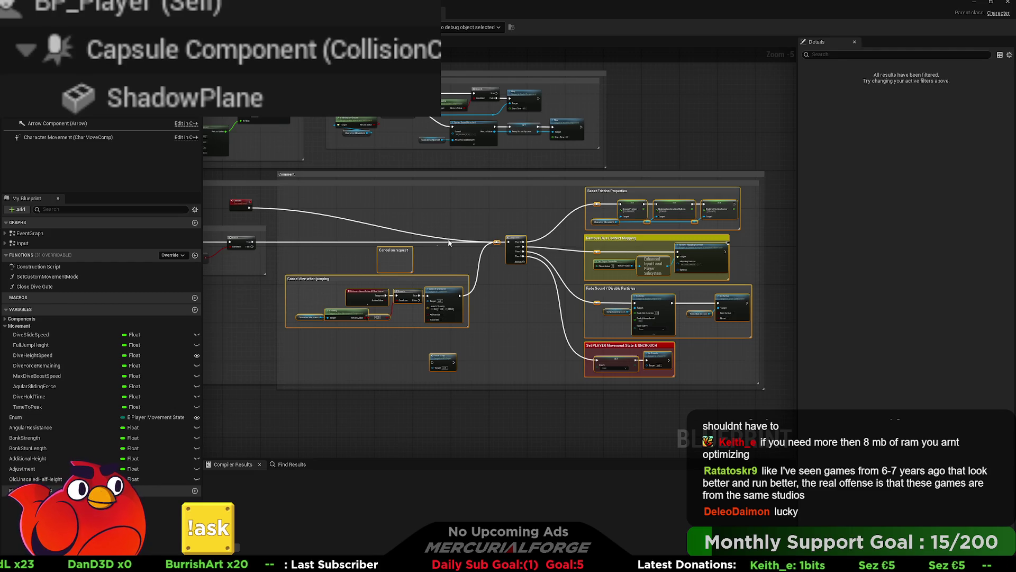
{"action": "left_click", "coordinate": [490, 307]}
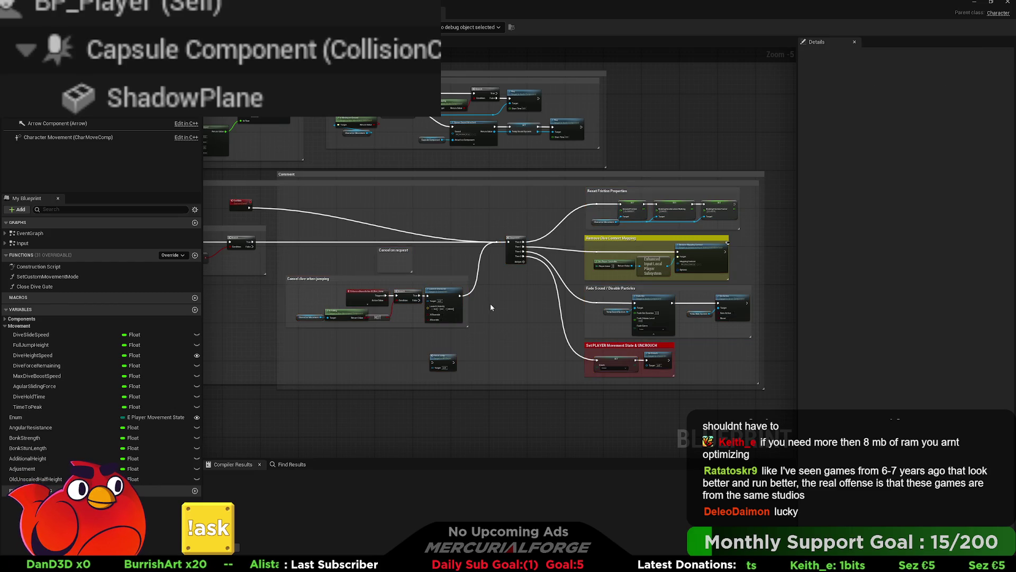
{"action": "mouse_move", "coordinate": [490, 307]}
{"action": "left_mouse_down"}
{"action": "mouse_move", "coordinate": [520, 274]}
{"action": "mouse_move", "coordinate": [336, 287]}
{"action": "left_mouse_up"}
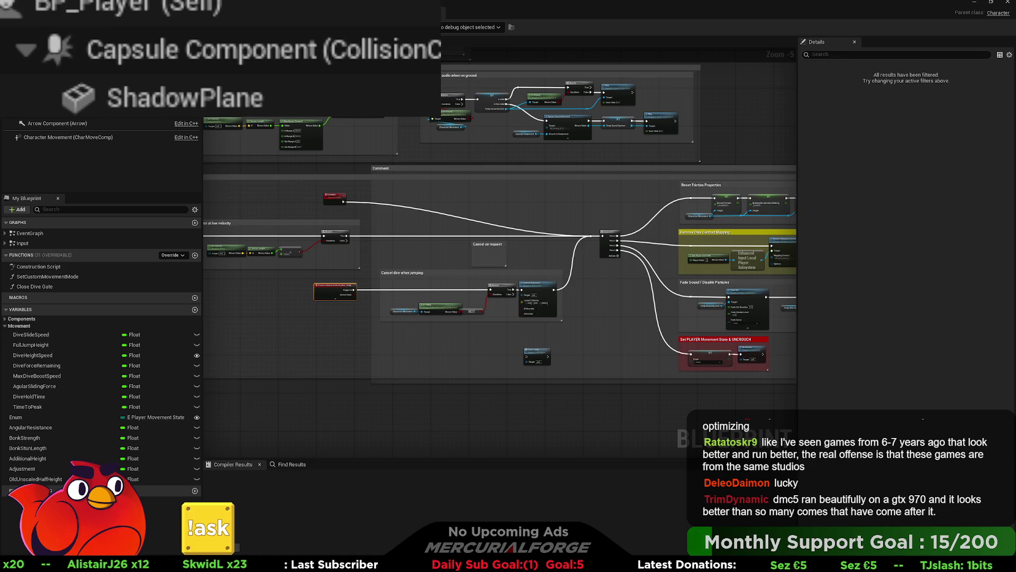
{"action": "left_click_drag", "start_coordinate": [723, 320], "coordinate": [622, 314]}
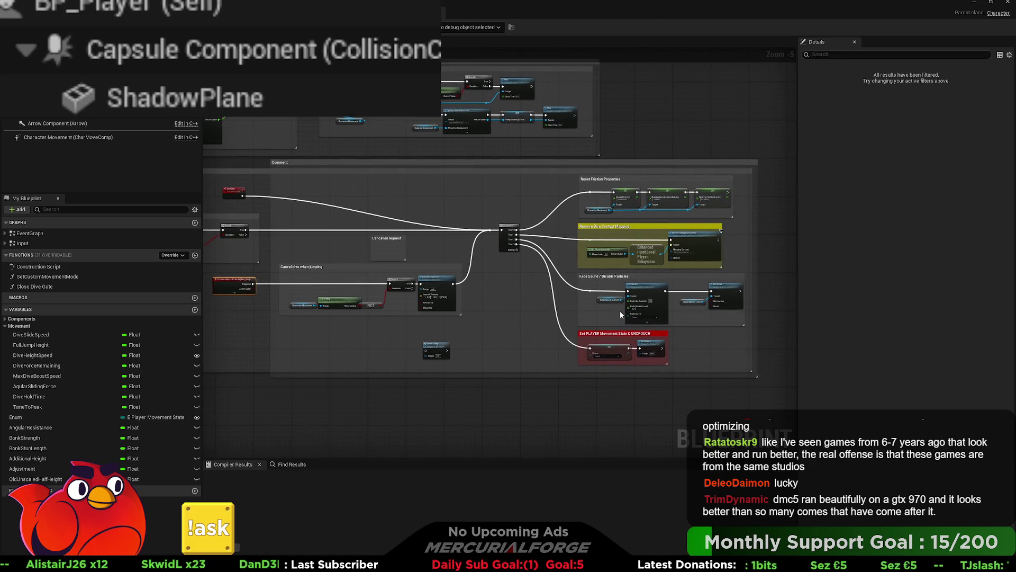
- Shrink the large comment and delete the inner comment, keeping its nodes
{"action": "mouse_move", "coordinate": [748, 376]}
{"action": "left_mouse_down"}
{"action": "mouse_move", "coordinate": [553, 377]}
{"action": "mouse_move", "coordinate": [720, 377]}
{"action": "mouse_move", "coordinate": [592, 377]}
{"action": "left_mouse_up"}
{"action": "key", "text": "Delete"}
{"action": "mouse_move", "coordinate": [765, 387]}
{"action": "left_mouse_down"}
{"action": "mouse_move", "coordinate": [712, 352]}
{"action": "mouse_move", "coordinate": [297, 211]}
{"action": "mouse_move", "coordinate": [277, 166]}
{"action": "mouse_move", "coordinate": [280, 178]}
{"action": "left_mouse_up"}
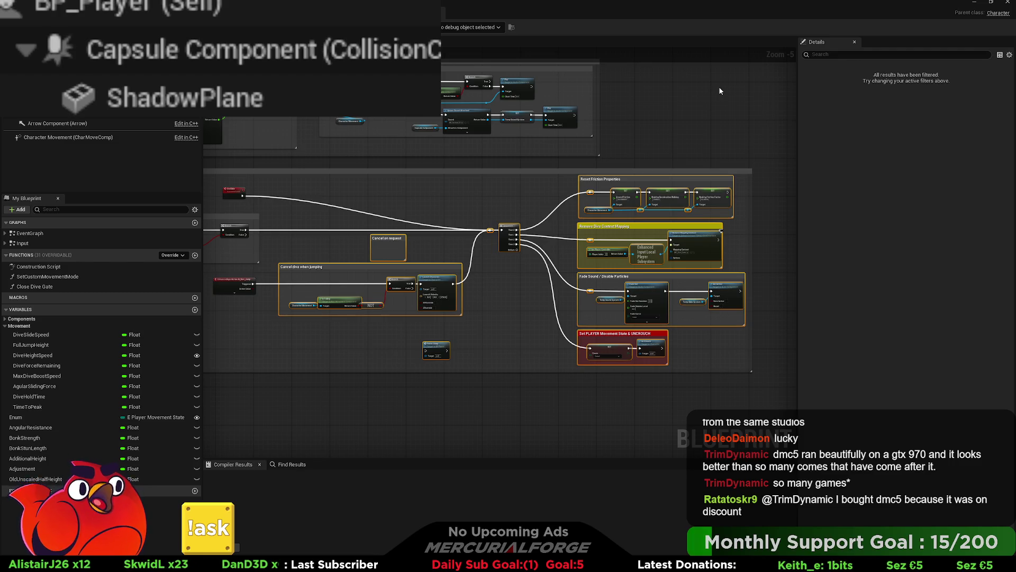
{"action": "left_click_drag", "start_coordinate": [658, 395], "coordinate": [764, 395]}
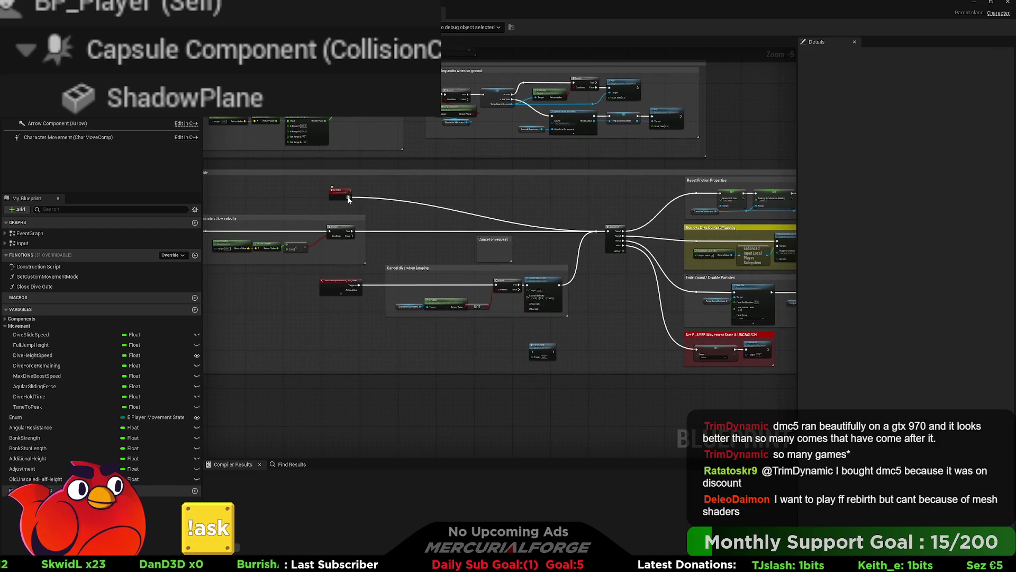
{"action": "left_click_drag", "start_coordinate": [493, 241], "coordinate": [358, 223]}
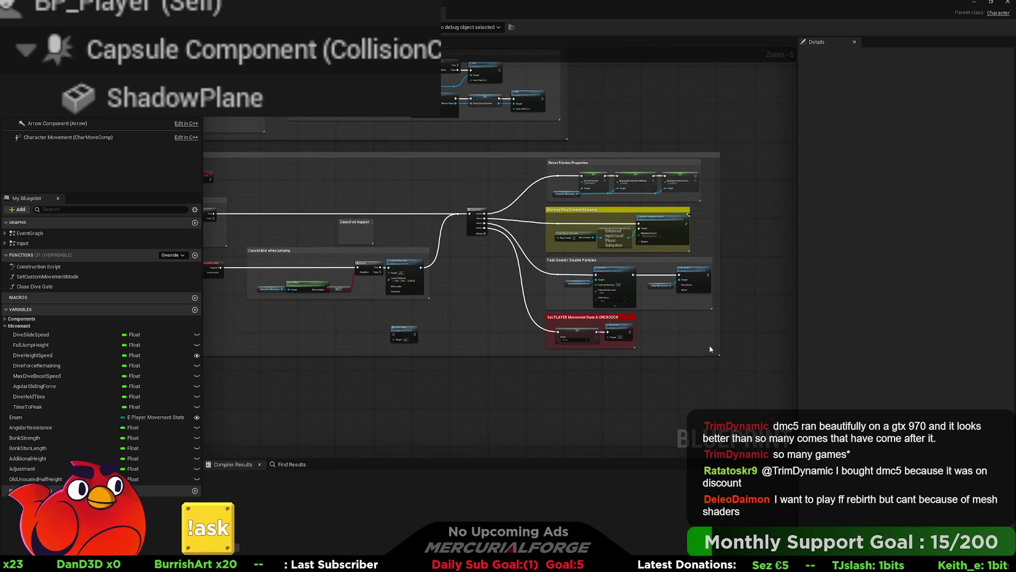
{"action": "left_click_drag", "start_coordinate": [737, 369], "coordinate": [243, 160]}
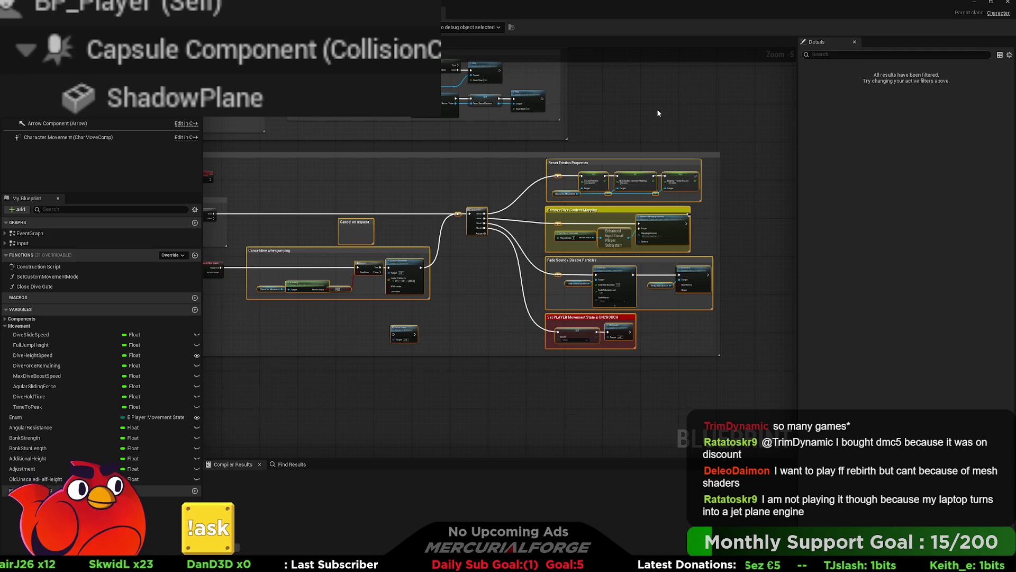
- Select the whole dive-cancel node chain, excluding its comment box, and collapse it into a function
{"action": "left_click_drag", "start_coordinate": [575, 152], "coordinate": [677, 146]}
{"action": "scroll", "coordinate": [376, 212], "scroll_direction": "up", "scroll_amount": 1}
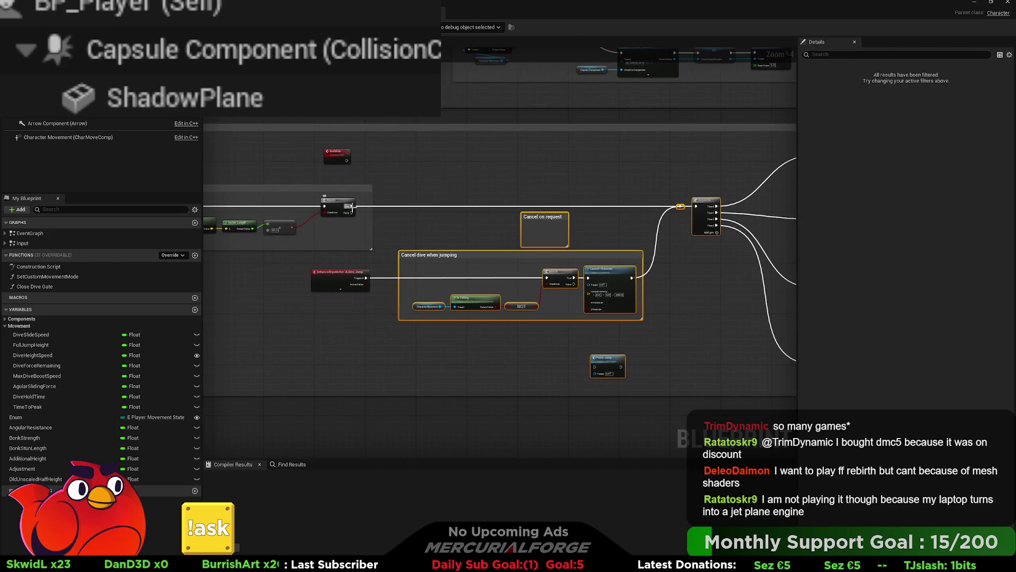
{"action": "scroll", "coordinate": [376, 212], "scroll_direction": "down", "scroll_amount": 3}
{"action": "left_click_drag", "start_coordinate": [377, 240], "coordinate": [405, 243]}
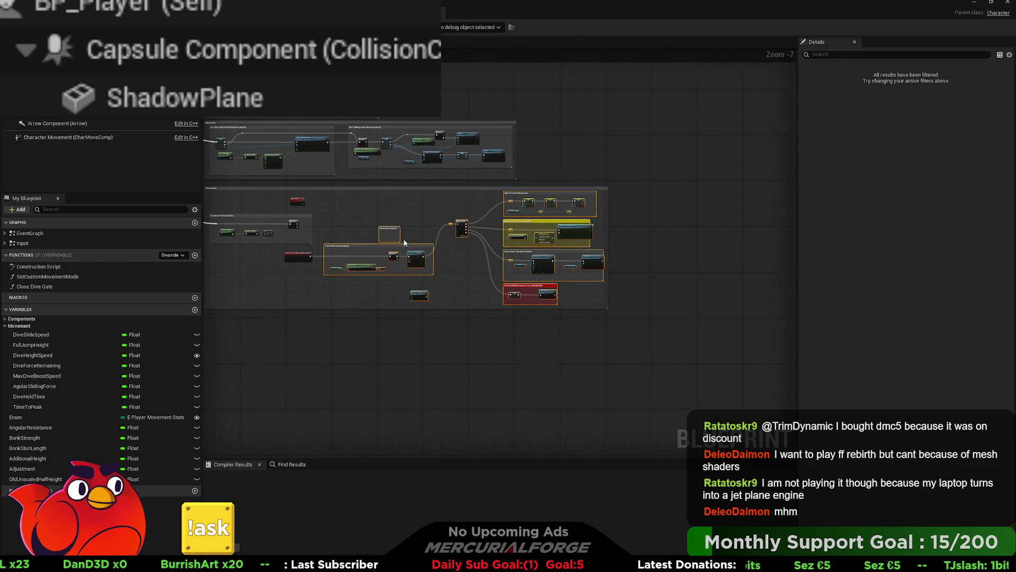
{"action": "mouse_move", "coordinate": [324, 186]}
{"action": "left_mouse_down"}
{"action": "mouse_move", "coordinate": [336, 223]}
{"action": "mouse_move", "coordinate": [635, 310]}
{"action": "mouse_move", "coordinate": [621, 329]}
{"action": "left_mouse_up"}
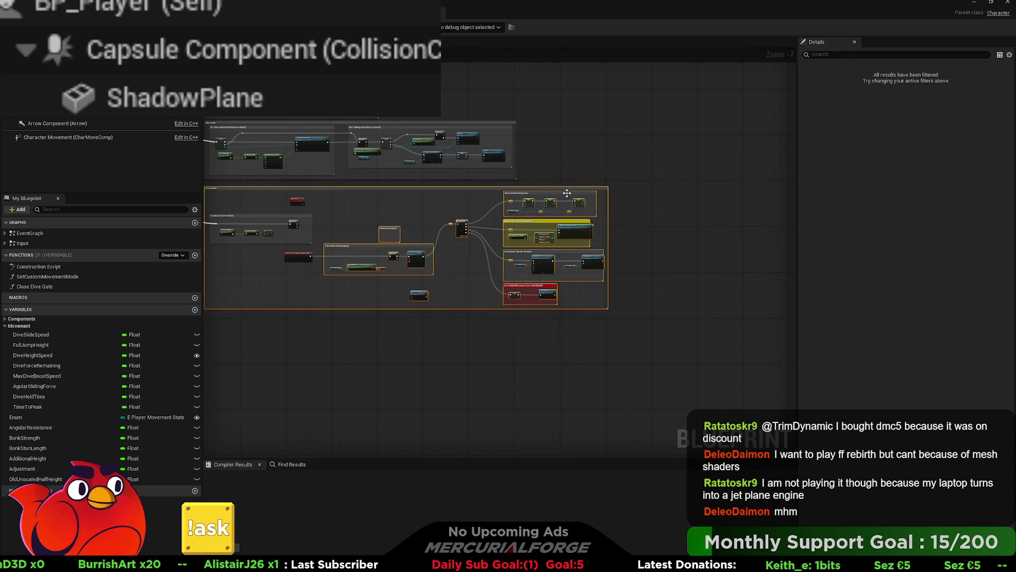
{"action": "left_click", "coordinate": [568, 189]}
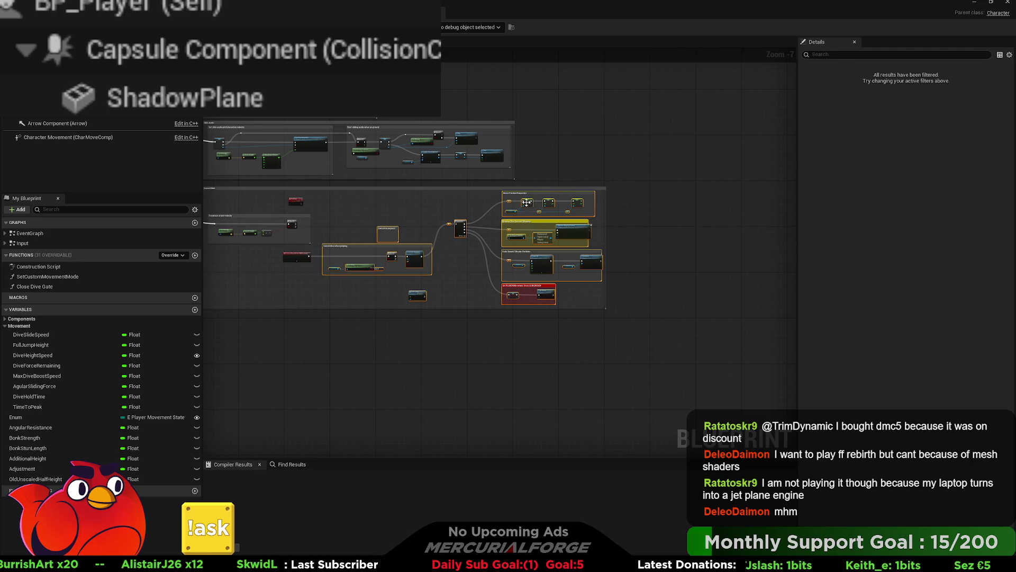
{"action": "key", "text": "ctrl+shift+f"}
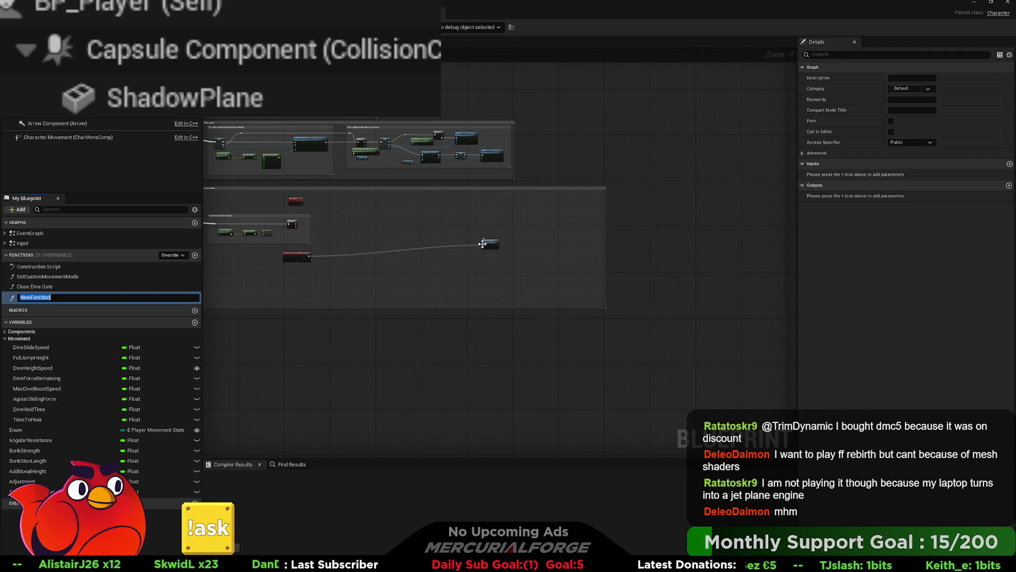
- Type 'Cancel Slide' and move the New Function call node closer to the IA_Dive_Jump event
{"action": "type", "text": "Cance"}
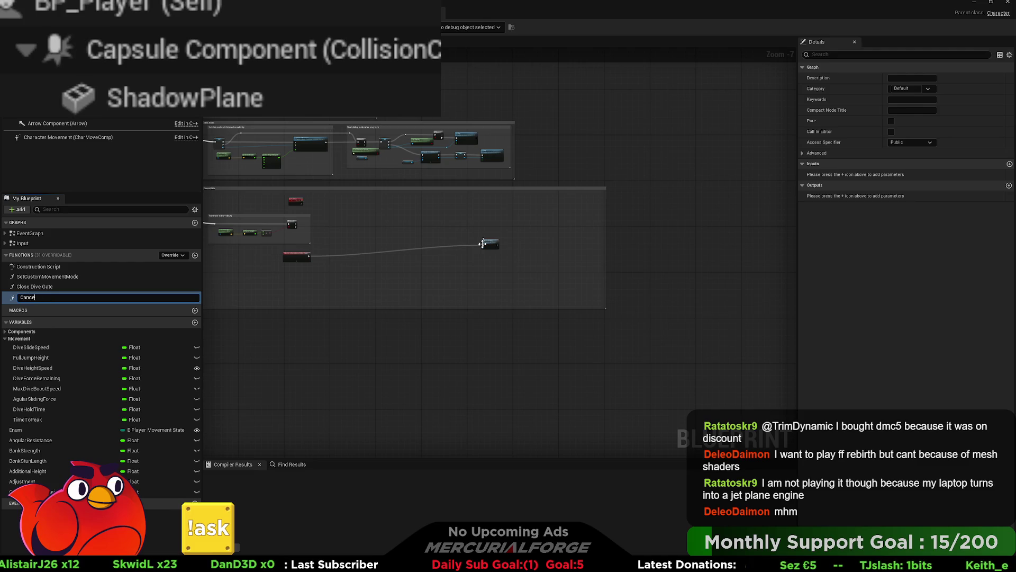
{"action": "type", "text": "l"}
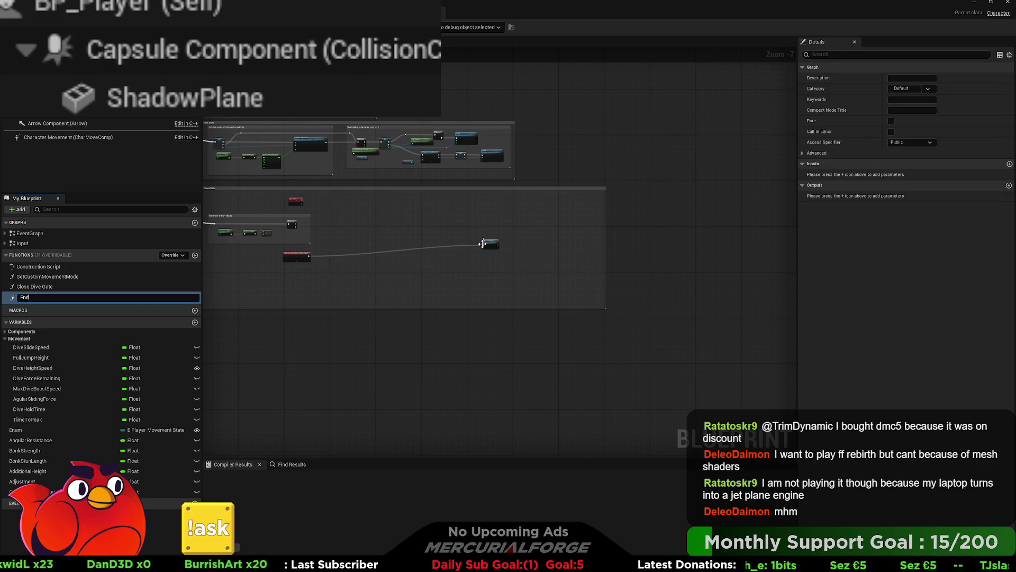
{"action": "type", "text": "Slide"}
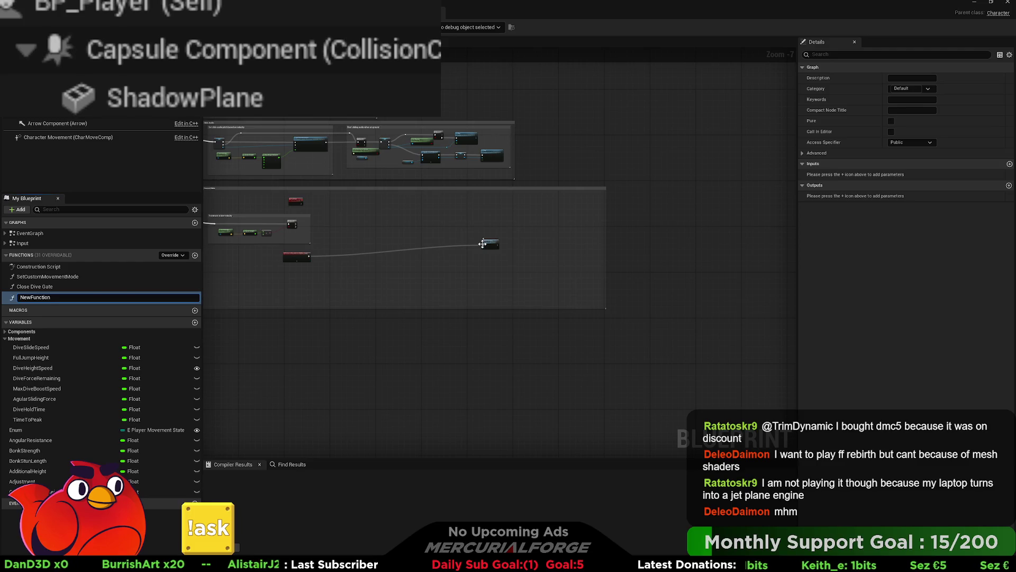
{"action": "scroll", "coordinate": [495, 247], "scroll_direction": "up", "scroll_amount": 4}
{"action": "mouse_move", "coordinate": [483, 243]}
{"action": "left_mouse_down"}
{"action": "mouse_move", "coordinate": [651, 239]}
{"action": "mouse_move", "coordinate": [380, 238]}
{"action": "left_mouse_up"}
{"action": "left_click_drag", "start_coordinate": [381, 318], "coordinate": [577, 319]}
- Start renaming the new function to 'EndSlide', undo it, and select the EndSlide node
{"action": "left_click", "coordinate": [32, 298]}
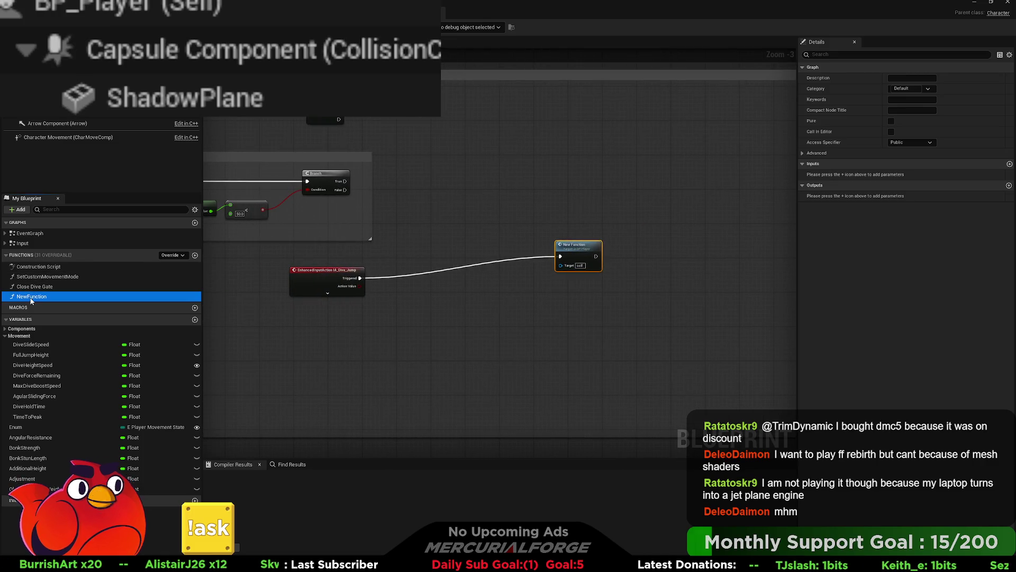
{"action": "key", "text": "F2"}
{"action": "type", "text": "EndSlide"}
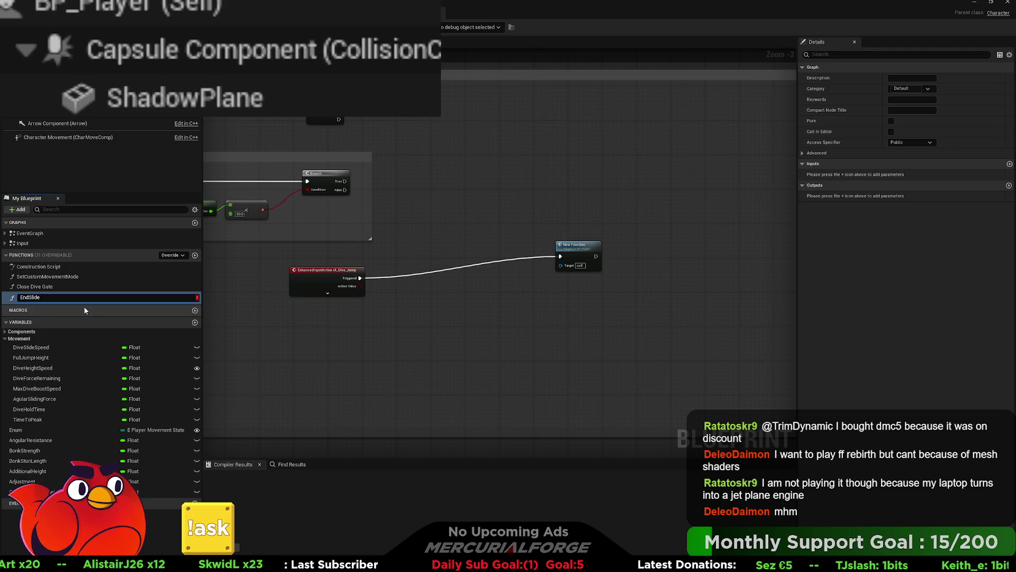
{"action": "key", "text": "ctrl+z"}
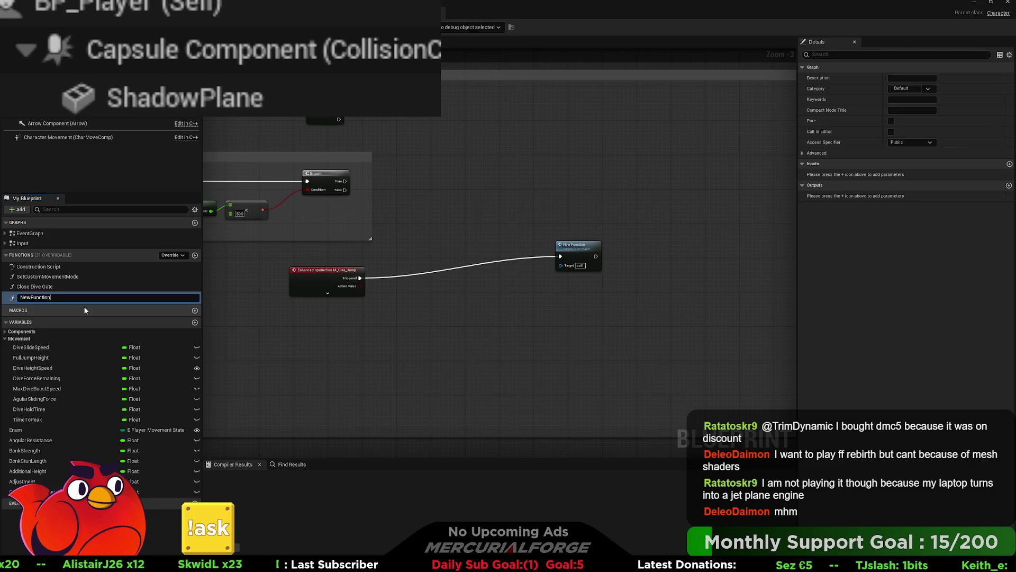
{"action": "left_click", "coordinate": [329, 120]}
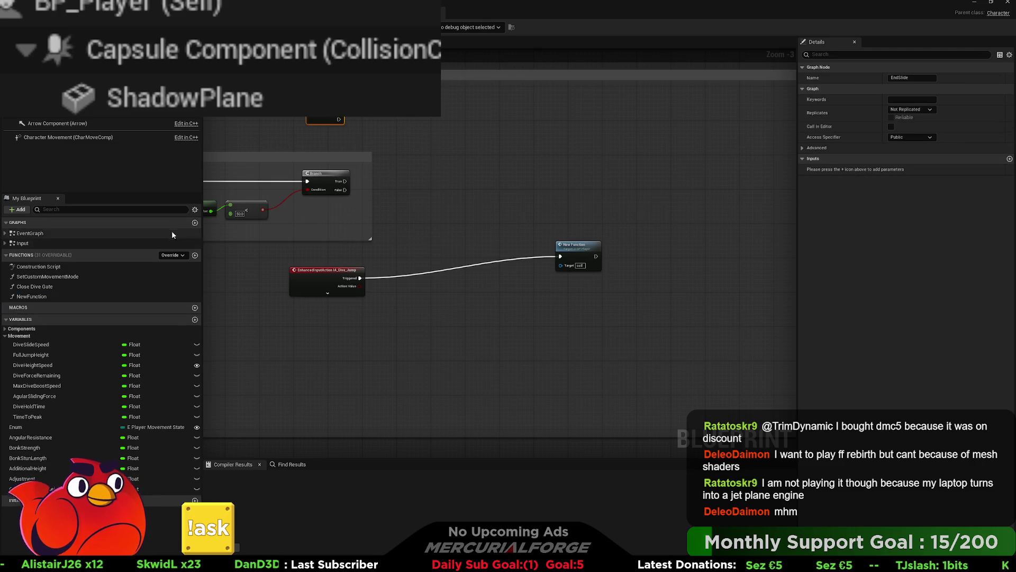
{"action": "left_click", "coordinate": [5, 243]}
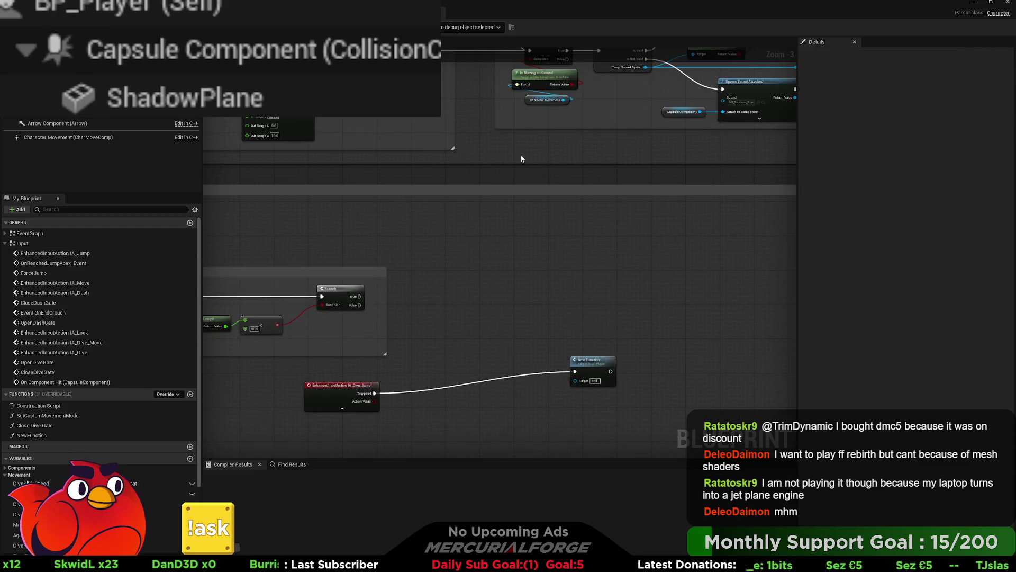
- Open BP_Player's Input graph and bring its Dive section toward the centre
{"action": "scroll", "coordinate": [488, 294], "scroll_direction": "down", "scroll_amount": 1}
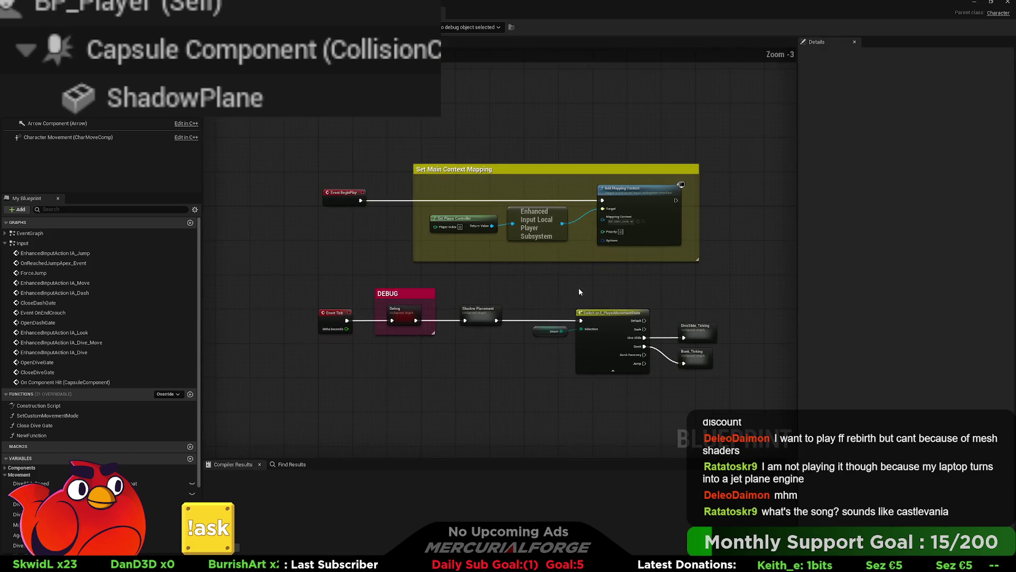
{"action": "scroll", "coordinate": [499, 262], "scroll_direction": "up", "scroll_amount": 2}
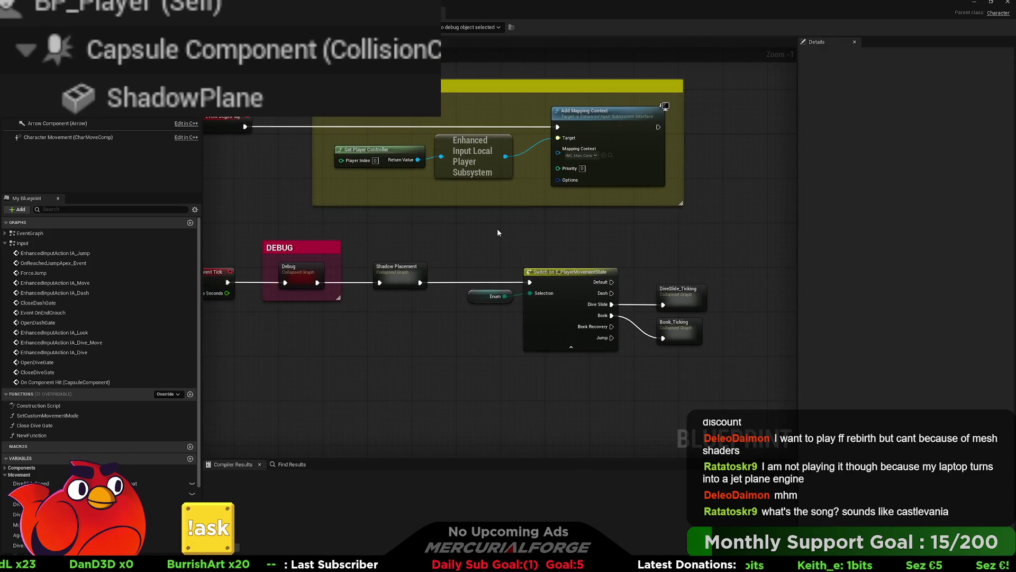
{"action": "left_click", "coordinate": [29, 244]}
{"action": "double_click", "coordinate": [29, 244]}
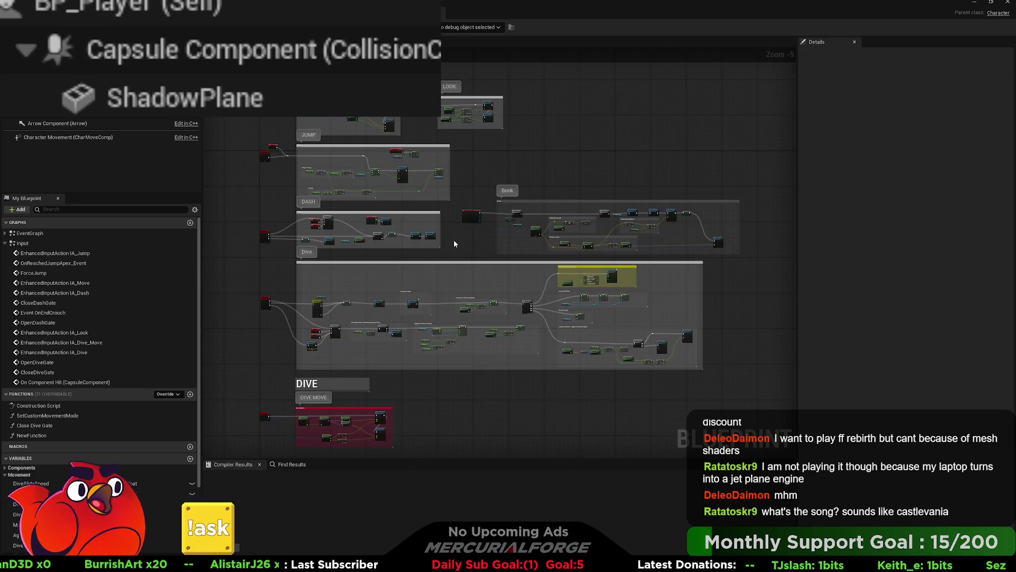
{"action": "mouse_move", "coordinate": [451, 230]}
{"action": "left_mouse_down"}
{"action": "mouse_move", "coordinate": [479, 193]}
{"action": "mouse_move", "coordinate": [475, 212]}
{"action": "left_mouse_up"}
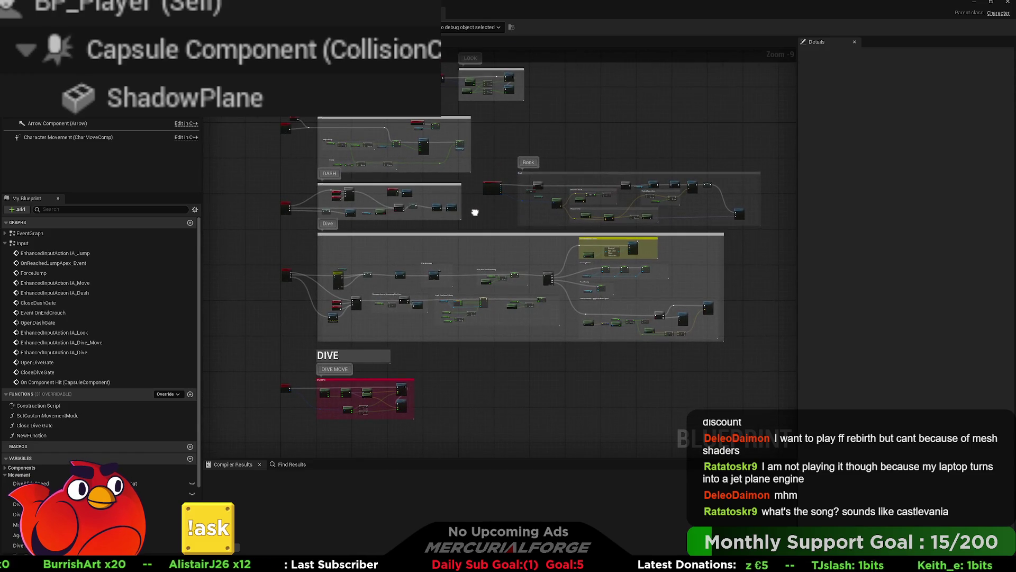
{"action": "left_click_drag", "start_coordinate": [479, 284], "coordinate": [525, 220]}
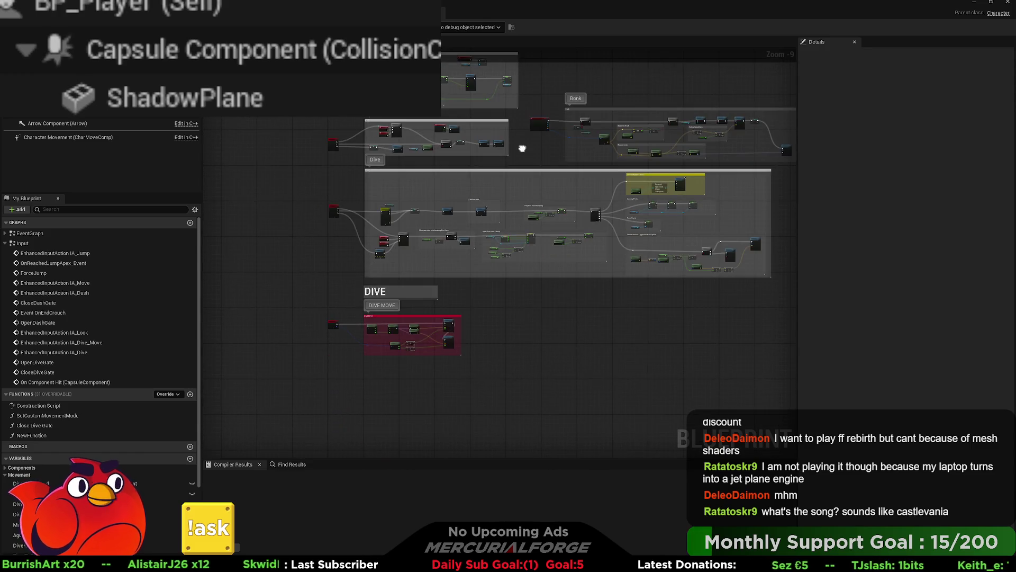
{"action": "scroll", "coordinate": [377, 341], "scroll_direction": "up", "scroll_amount": 2}
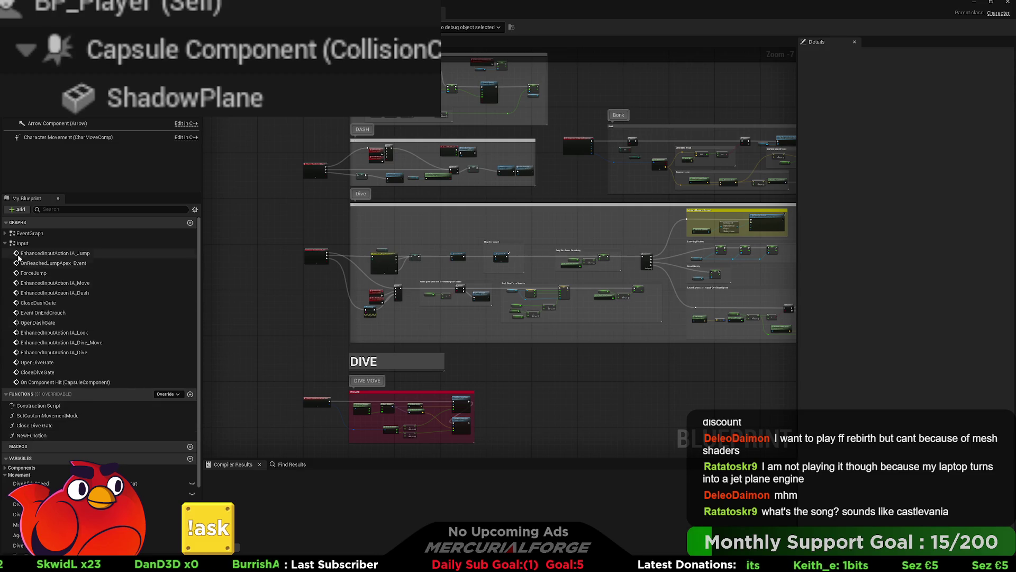
- Expand EventGraph, inspect a function's settings, and return to the main event graph
{"action": "left_click", "coordinate": [5, 233]}
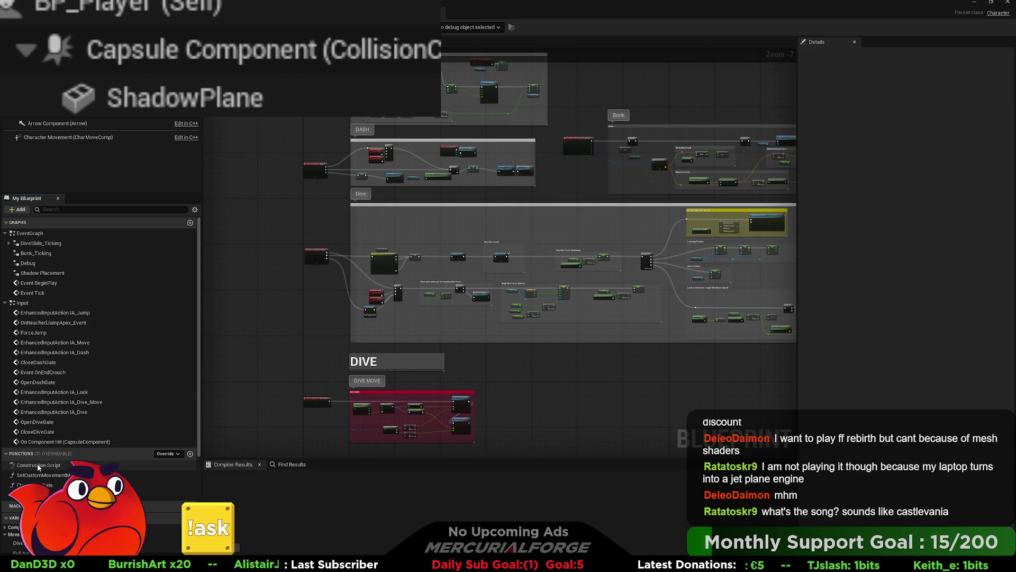
{"action": "left_click", "coordinate": [69, 495]}
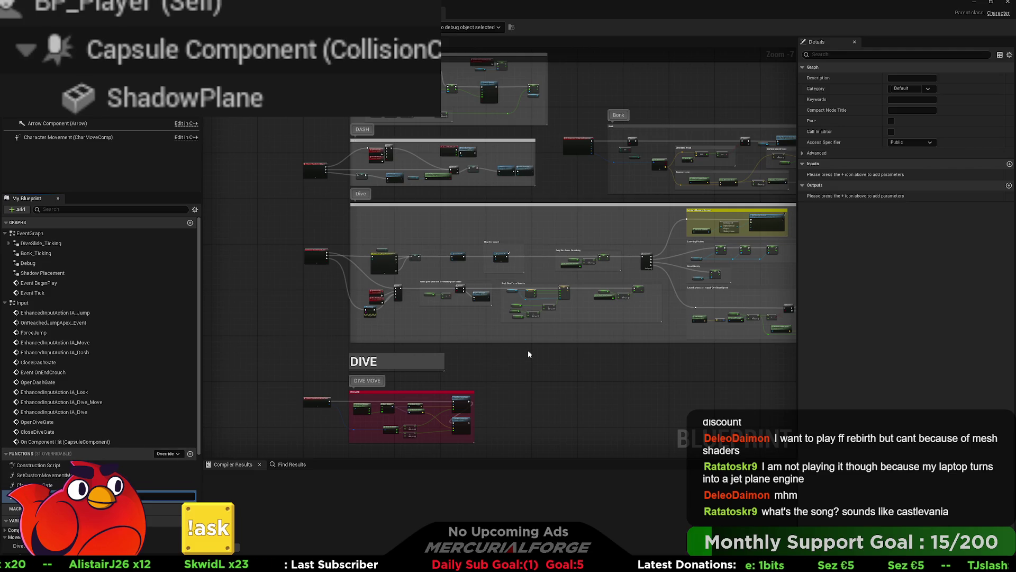
{"action": "scroll", "coordinate": [305, 264], "scroll_direction": "up", "scroll_amount": 3}
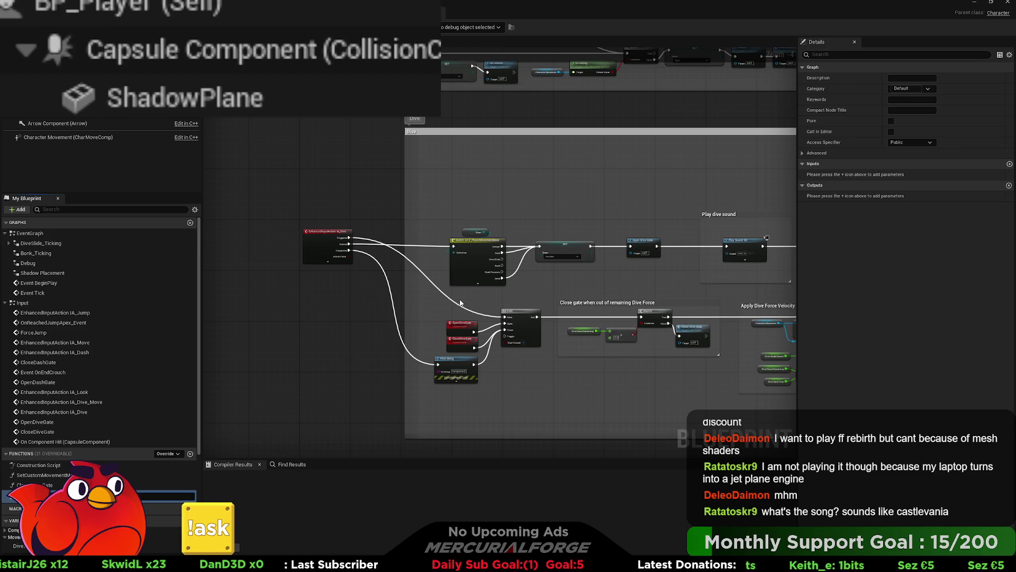
{"action": "scroll", "coordinate": [460, 303], "scroll_direction": "down", "scroll_amount": 3}
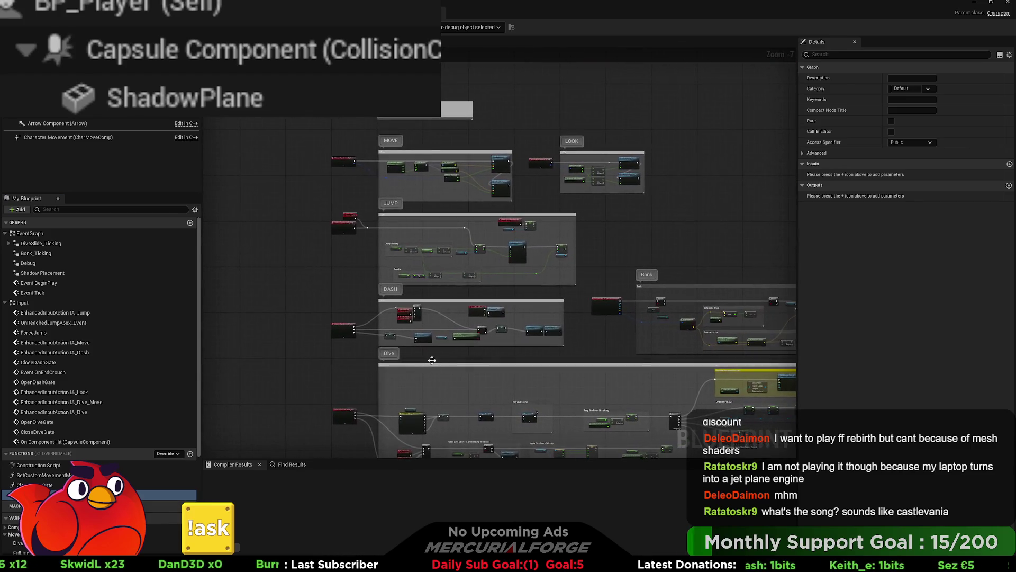
{"action": "scroll", "coordinate": [432, 360], "scroll_direction": "up", "scroll_amount": 4}
{"action": "scroll", "coordinate": [614, 277], "scroll_direction": "down", "scroll_amount": 3}
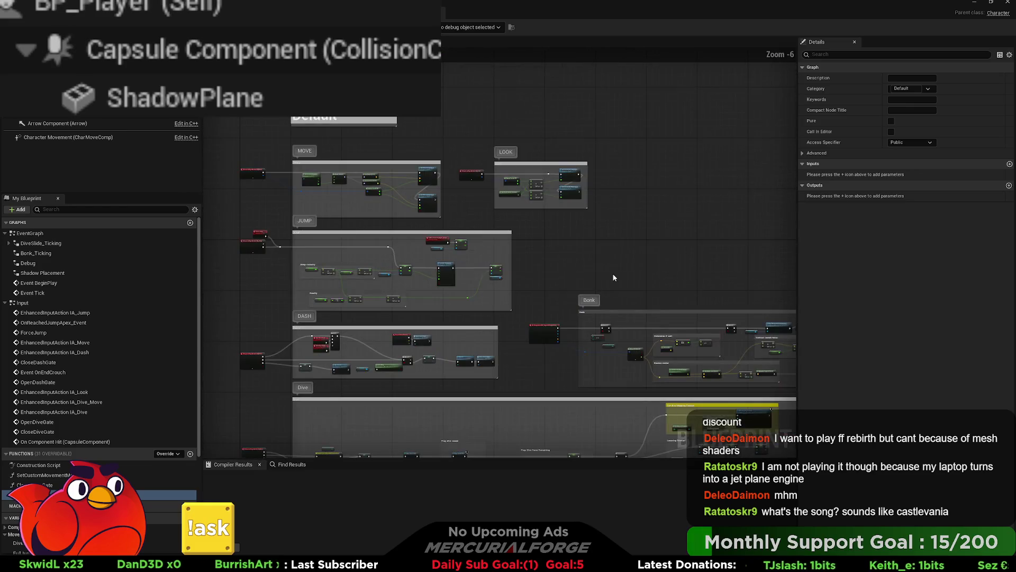
{"action": "left_click_drag", "start_coordinate": [614, 278], "coordinate": [452, 241]}
{"action": "scroll", "coordinate": [736, 325], "scroll_direction": "down", "scroll_amount": 2}
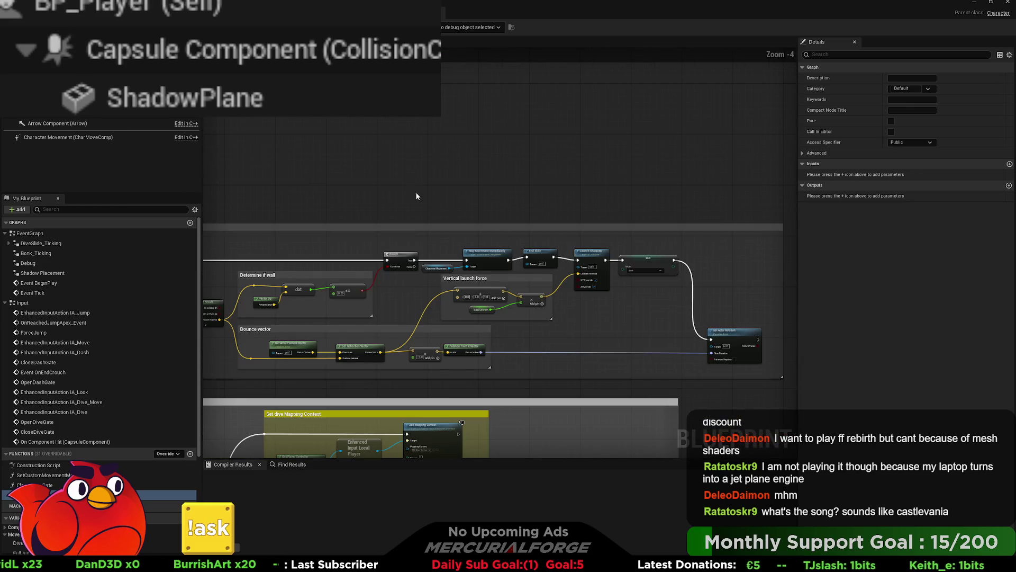
{"action": "scroll", "coordinate": [415, 192], "scroll_direction": "down", "scroll_amount": 3}
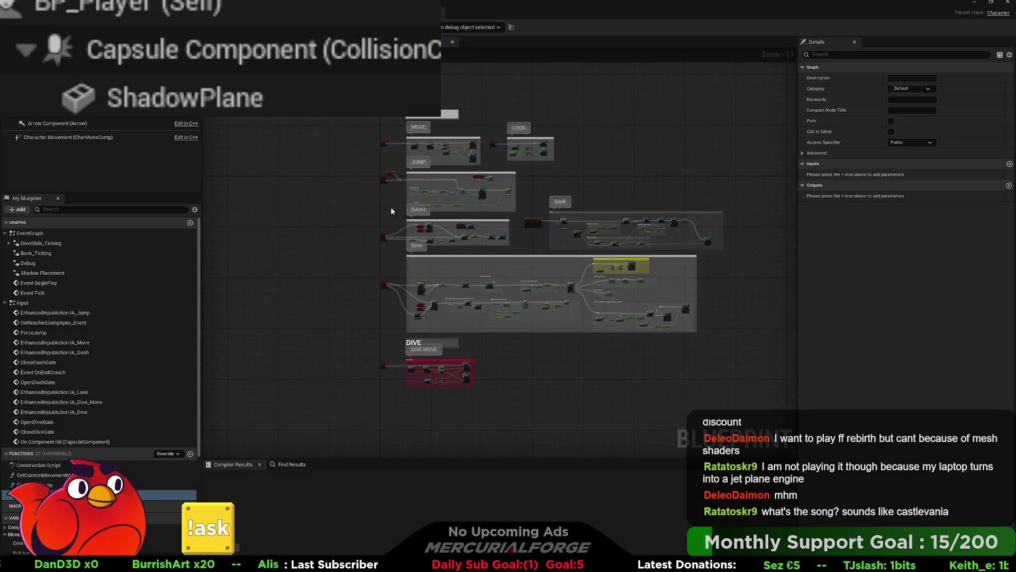
{"action": "double_click", "coordinate": [30, 232]}
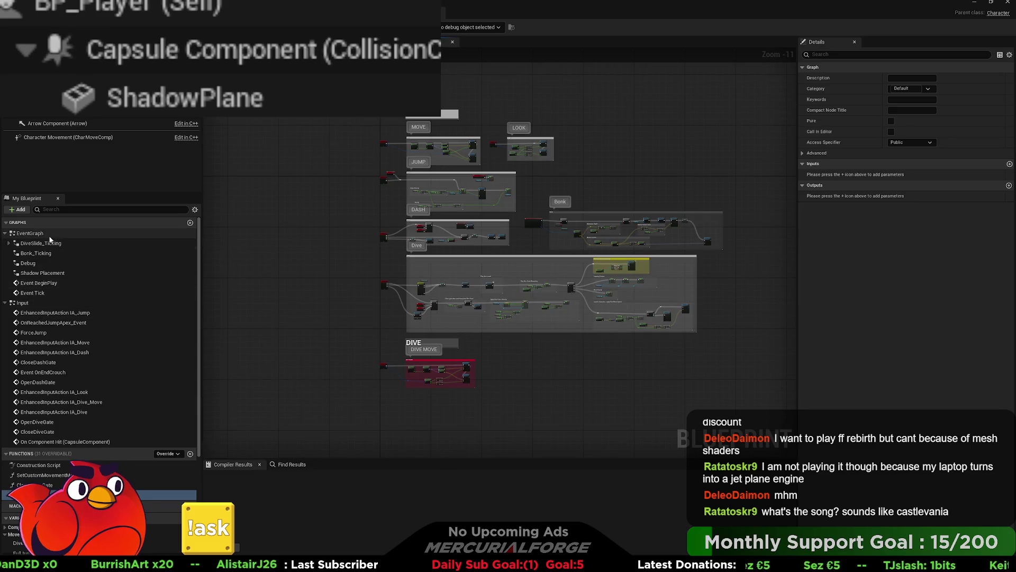
- Peek inside the Bonk_Ticking collapsed graph, then jump to the Bonk launch logic
{"action": "left_click_drag", "start_coordinate": [504, 320], "coordinate": [469, 317]}
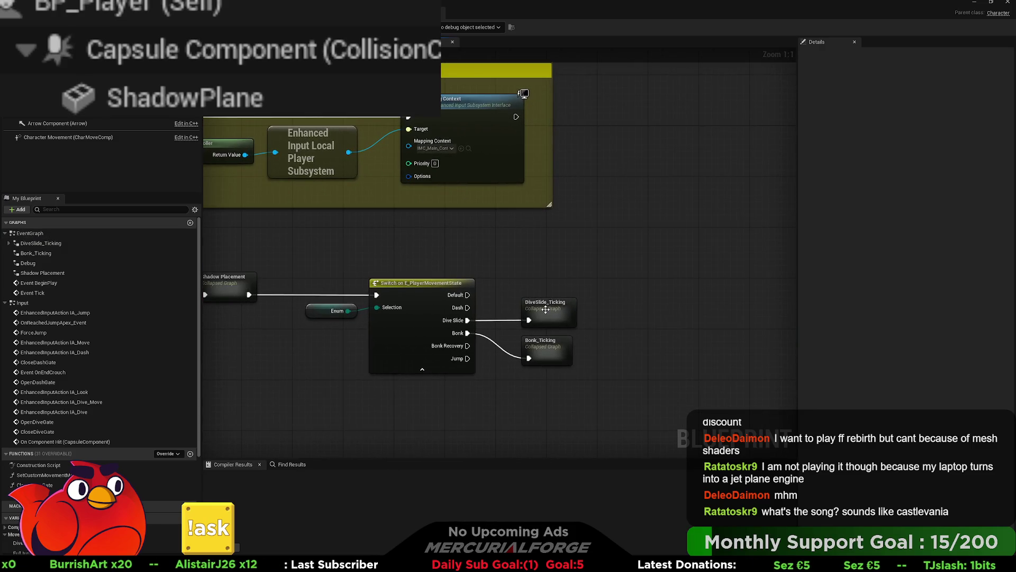
{"action": "double_click", "coordinate": [551, 346]}
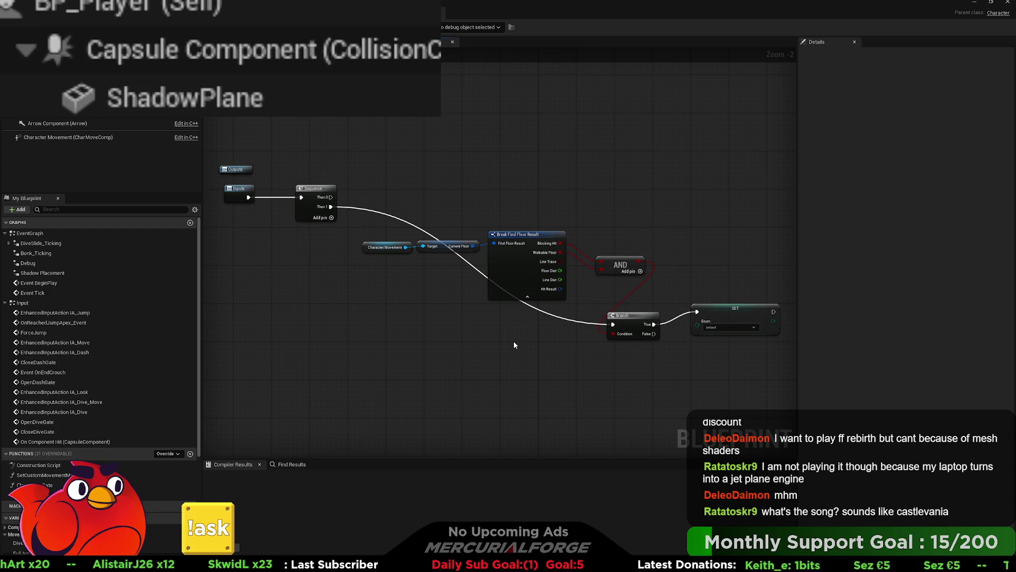
{"action": "key", "text": "alt+Left"}
{"action": "scroll", "coordinate": [486, 210], "scroll_direction": "down", "scroll_amount": 10}
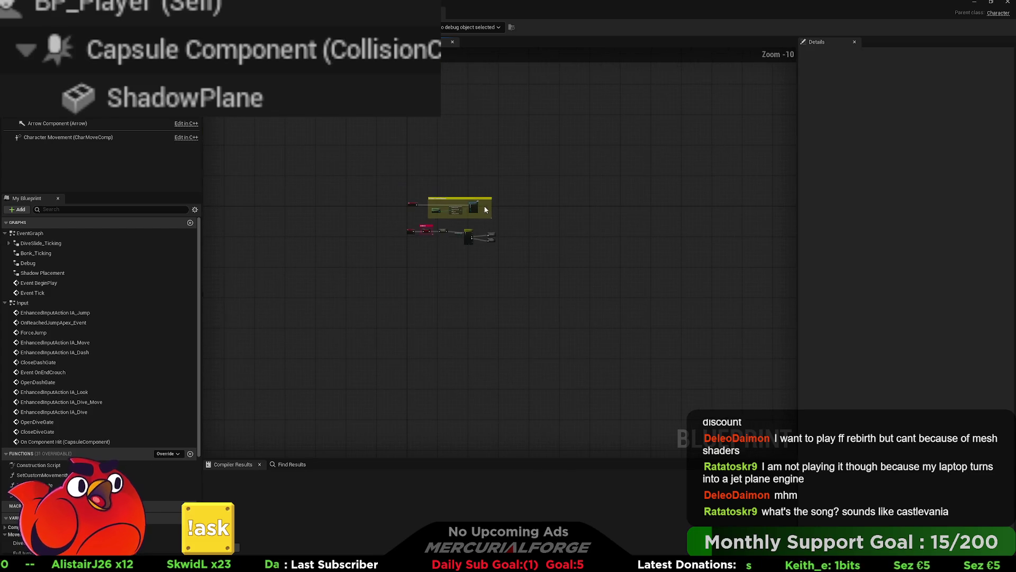
{"action": "scroll", "coordinate": [481, 212], "scroll_direction": "up", "scroll_amount": 6}
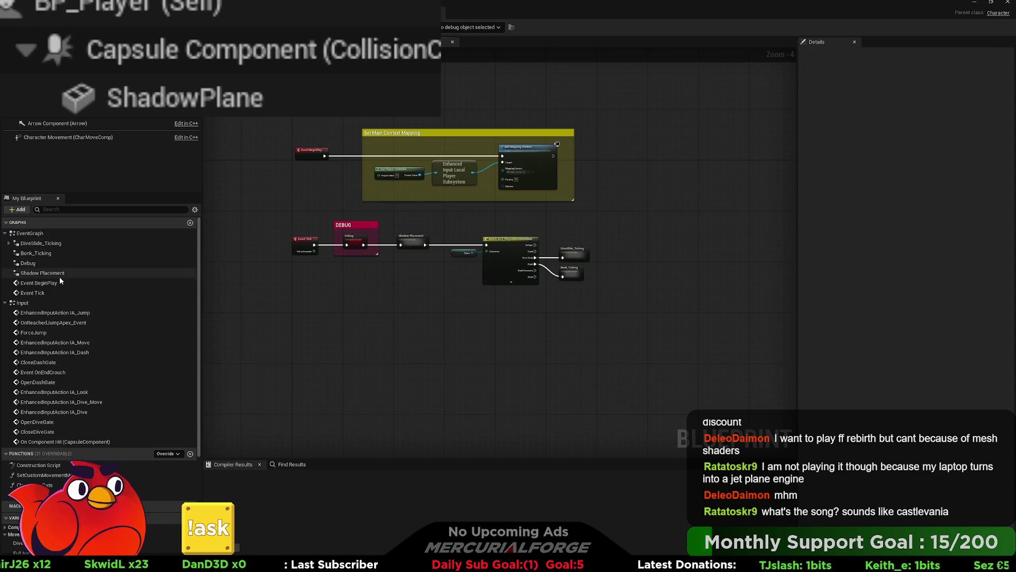
{"action": "double_click", "coordinate": [66, 294]}
{"action": "scroll", "coordinate": [618, 195], "scroll_direction": "up", "scroll_amount": 2}
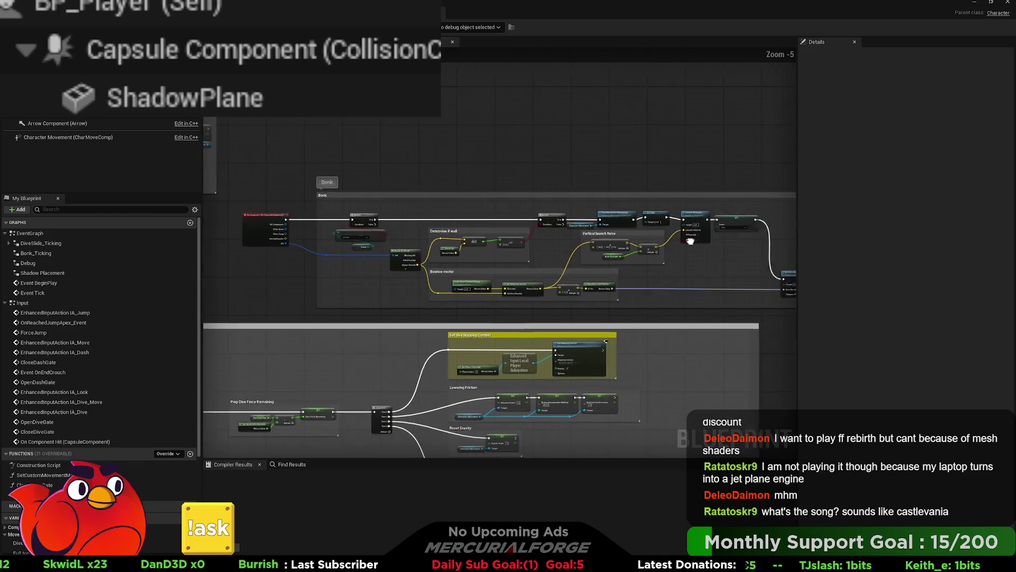
{"action": "scroll", "coordinate": [613, 278], "scroll_direction": "up", "scroll_amount": 4}
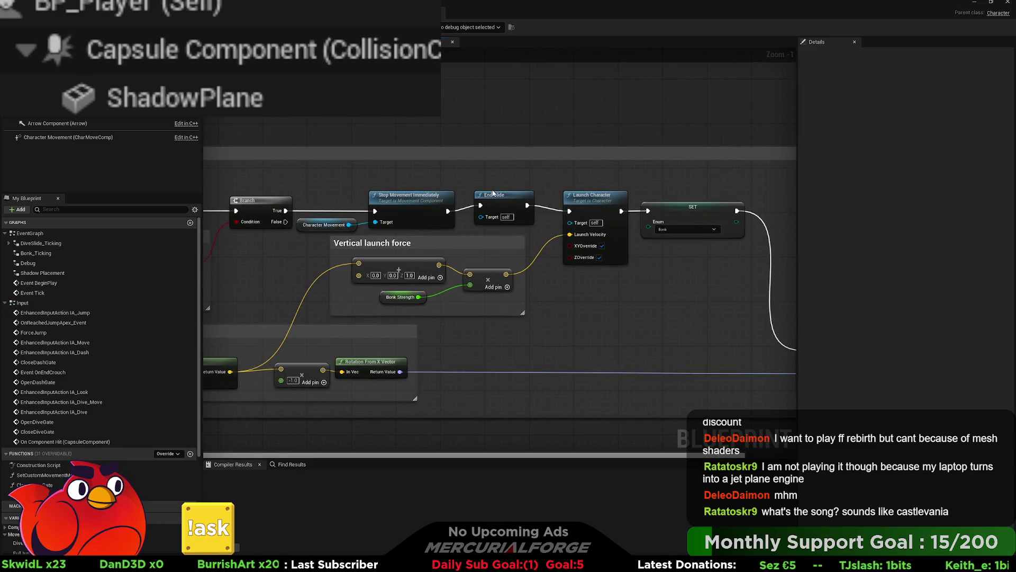
- Delete the End Slide call from the Bonk launch chain and open the DiveSlide_Ticking graph
{"action": "left_click", "coordinate": [492, 202]}
{"action": "key", "text": "Delete"}
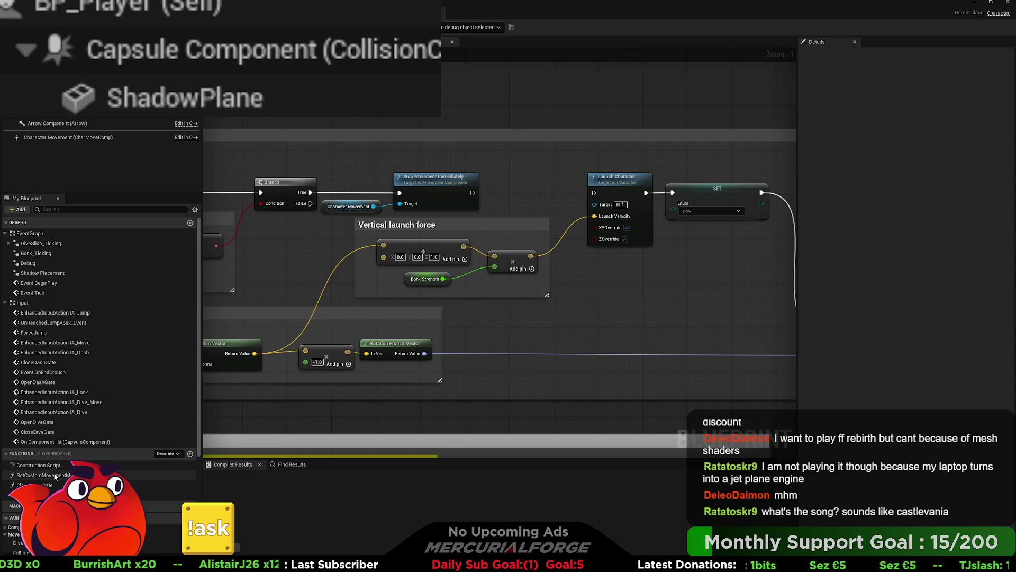
{"action": "left_click", "coordinate": [58, 495]}
{"action": "scroll", "coordinate": [383, 319], "scroll_direction": "down", "scroll_amount": 5}
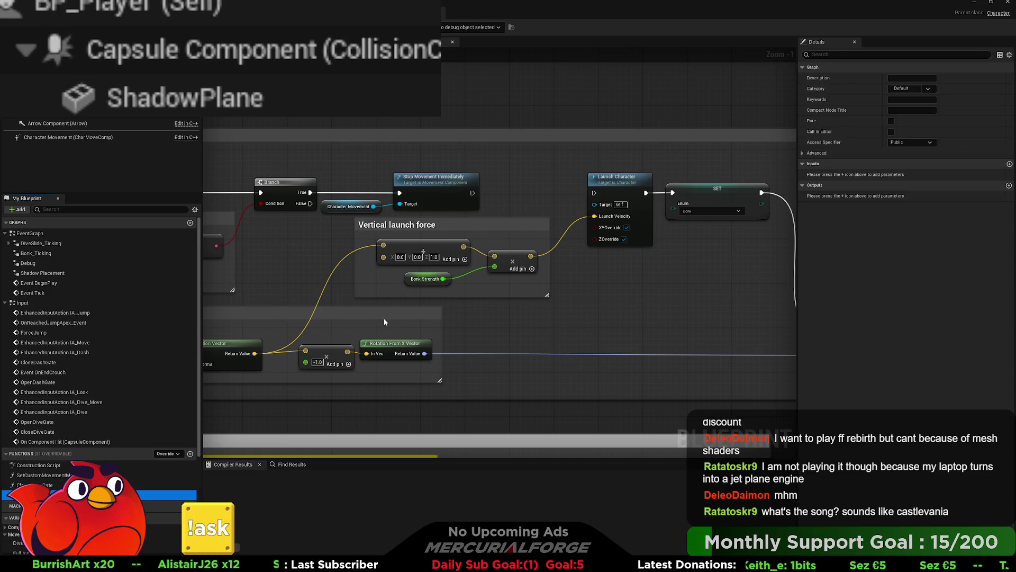
{"action": "double_click", "coordinate": [582, 250]}
{"action": "scroll", "coordinate": [516, 389], "scroll_direction": "up", "scroll_amount": 7}
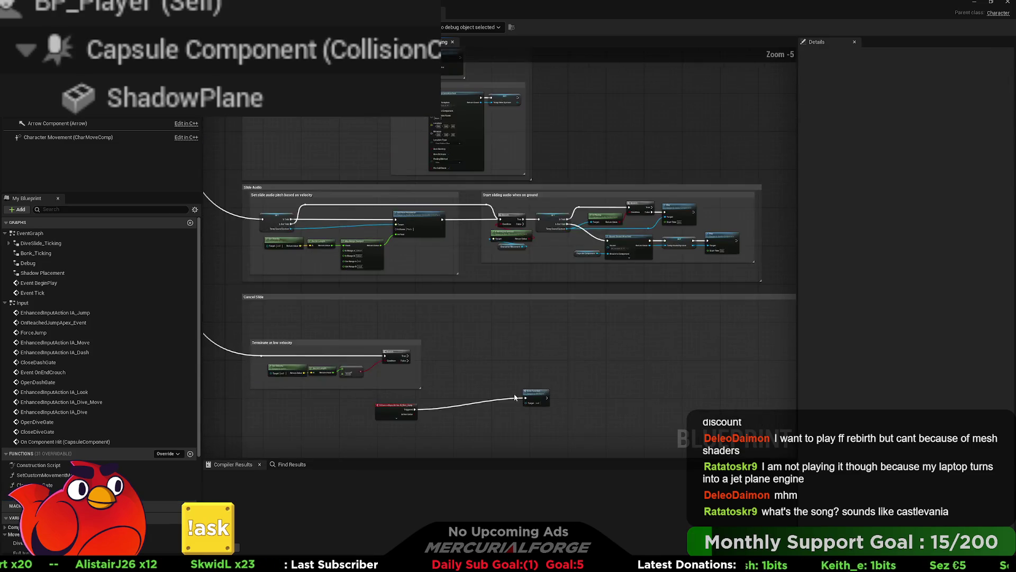
- Select the New Function call and search the blueprint for 'endslide'
{"action": "left_click", "coordinate": [611, 352]}
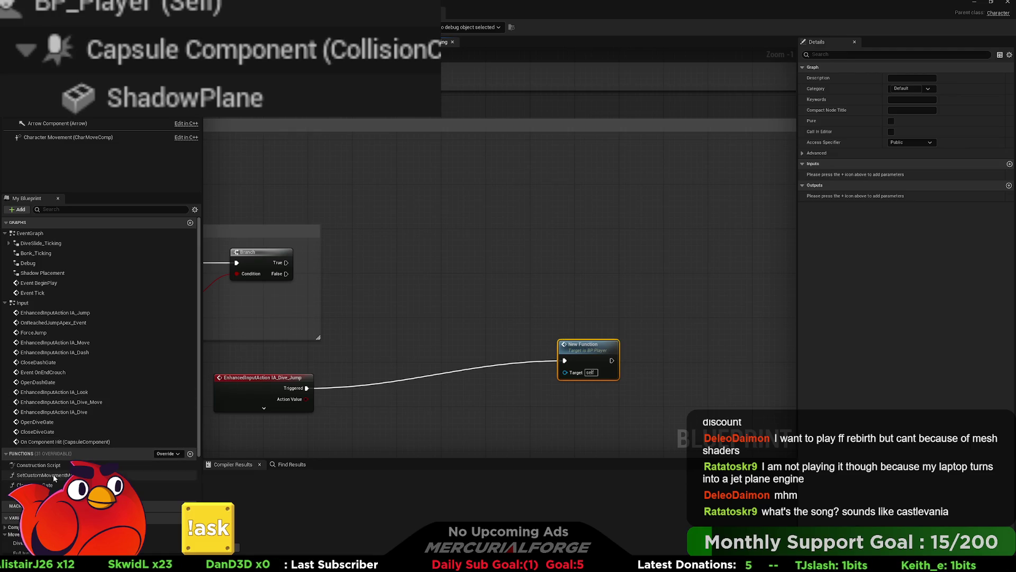
{"action": "left_click", "coordinate": [159, 496]}
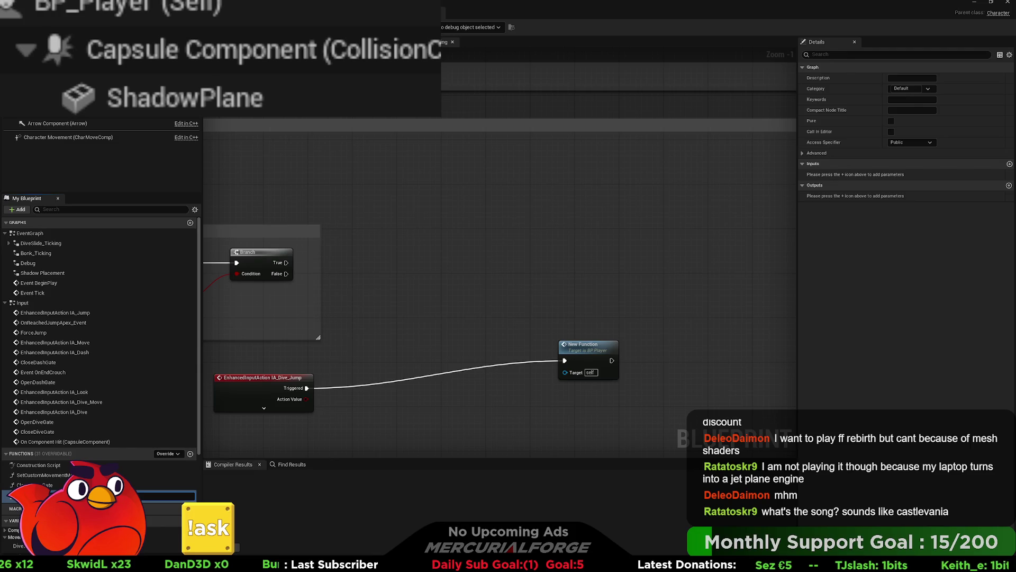
{"action": "key", "text": "Return"}
{"action": "key", "text": "ctrl+f"}
{"action": "type", "text": "endslide"}
{"action": "key", "text": "Return"}
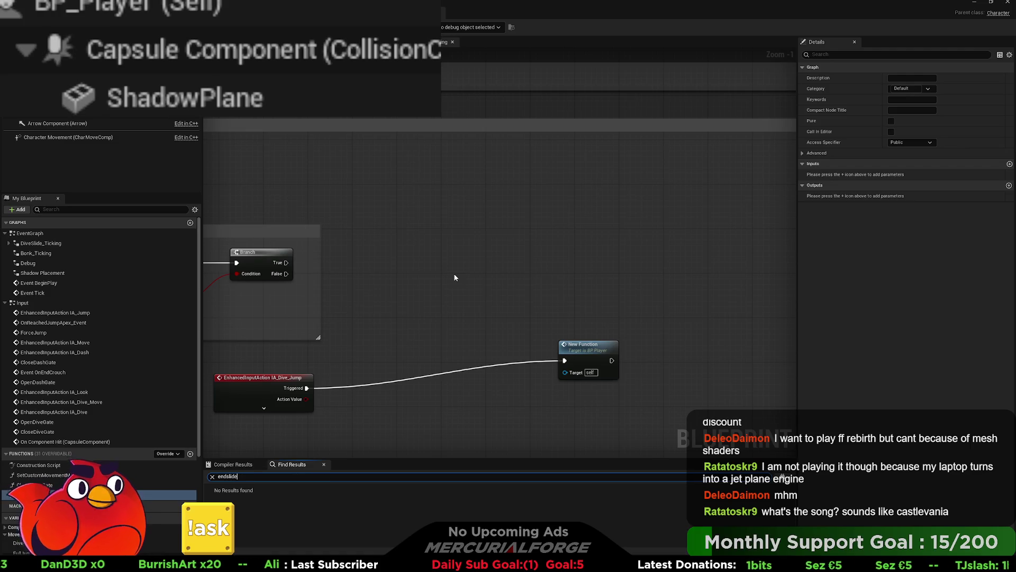
{"action": "left_click", "coordinate": [444, 413]}
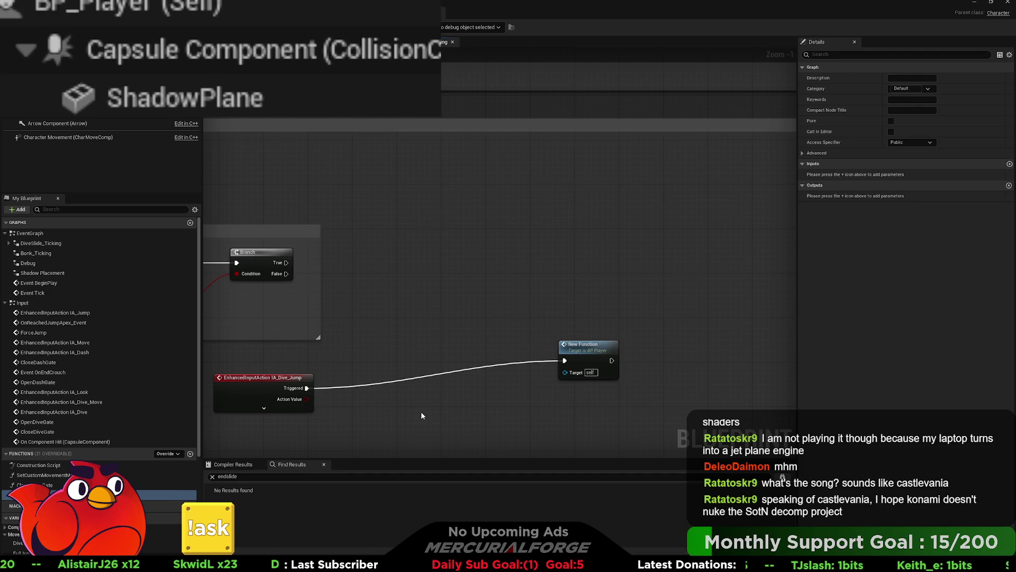
- Widen and extend the Set Rotation for Actor and Mesh comment box
{"action": "scroll", "coordinate": [422, 415], "scroll_direction": "down", "scroll_amount": 6}
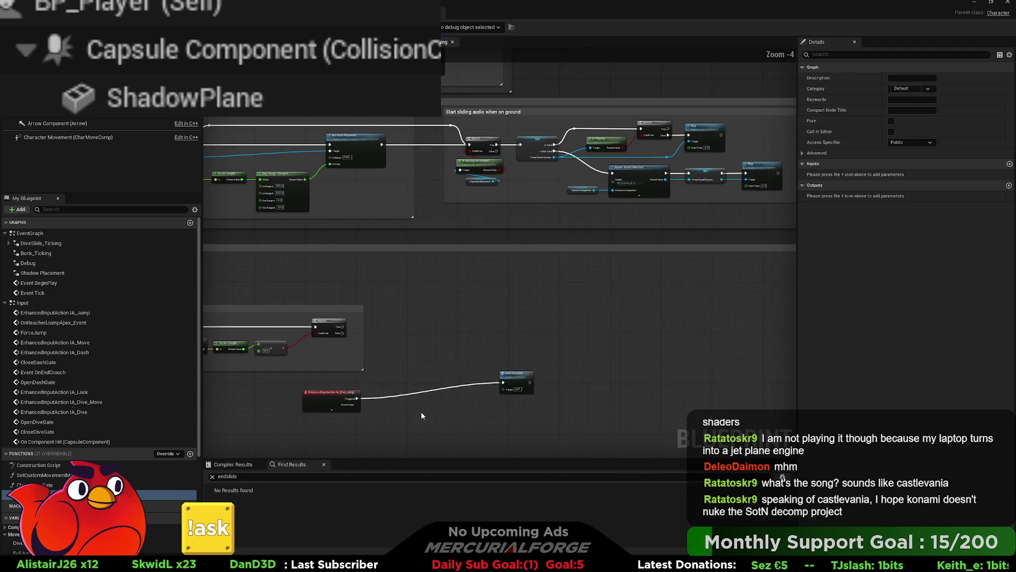
{"action": "scroll", "coordinate": [396, 128], "scroll_direction": "up", "scroll_amount": 4}
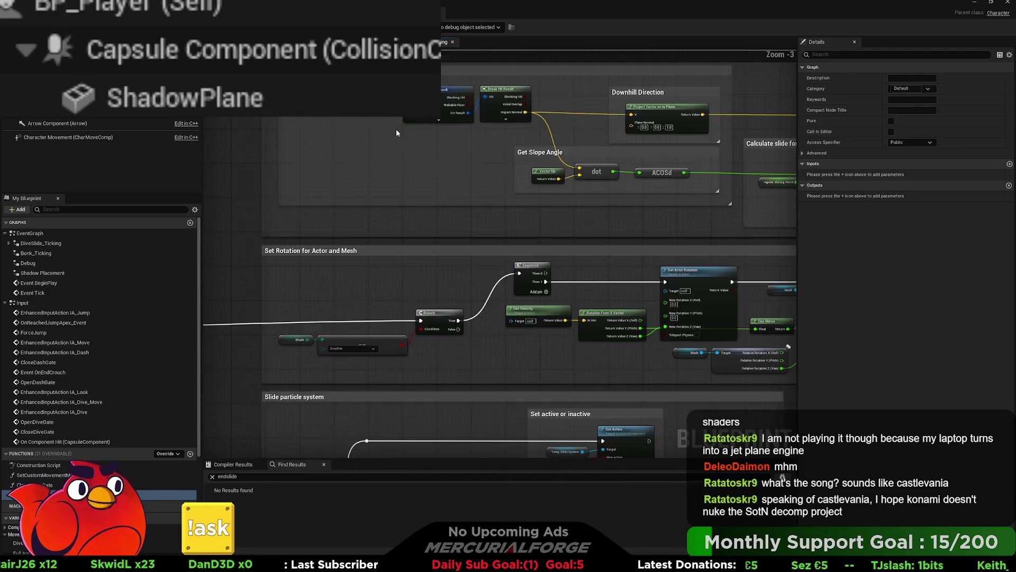
{"action": "mouse_move", "coordinate": [554, 260]}
{"action": "left_mouse_down"}
{"action": "mouse_move", "coordinate": [479, 226]}
{"action": "mouse_move", "coordinate": [319, 268]}
{"action": "left_mouse_up"}
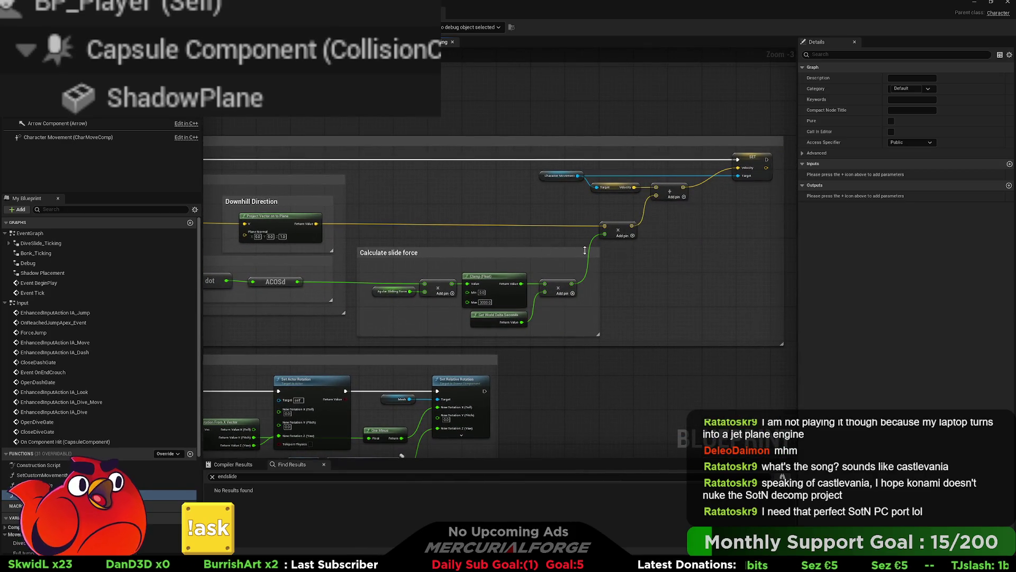
{"action": "scroll", "coordinate": [585, 250], "scroll_direction": "down", "scroll_amount": 2}
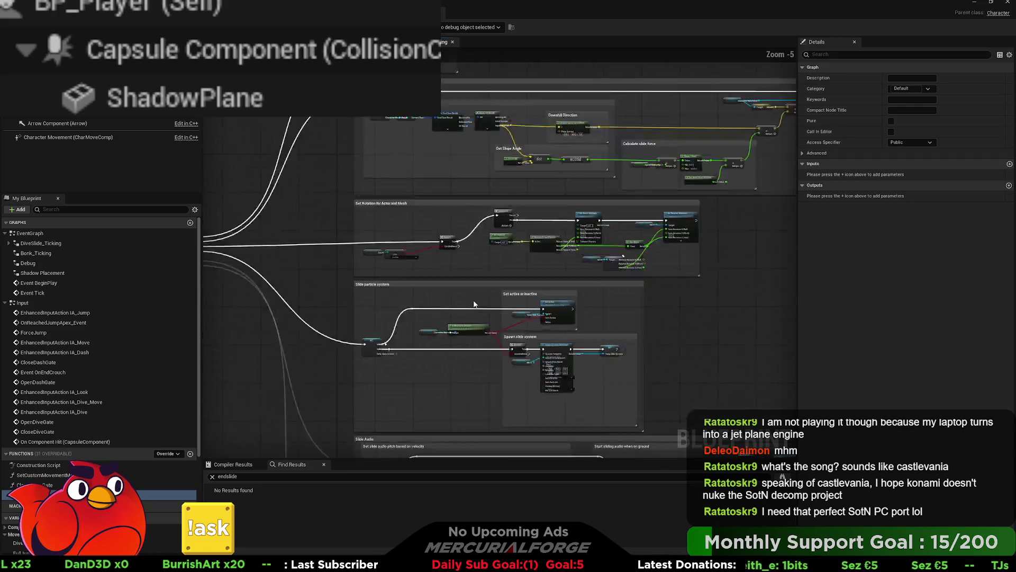
{"action": "scroll", "coordinate": [639, 372], "scroll_direction": "up", "scroll_amount": 1}
{"action": "left_click_drag", "start_coordinate": [720, 204], "coordinate": [733, 205]}
{"action": "left_click_drag", "start_coordinate": [731, 241], "coordinate": [732, 244]}
- Drag IA_Dive_Jump into Cancel Slide and place the New Function call beside it
{"action": "left_click_drag", "start_coordinate": [710, 301], "coordinate": [718, 268]}
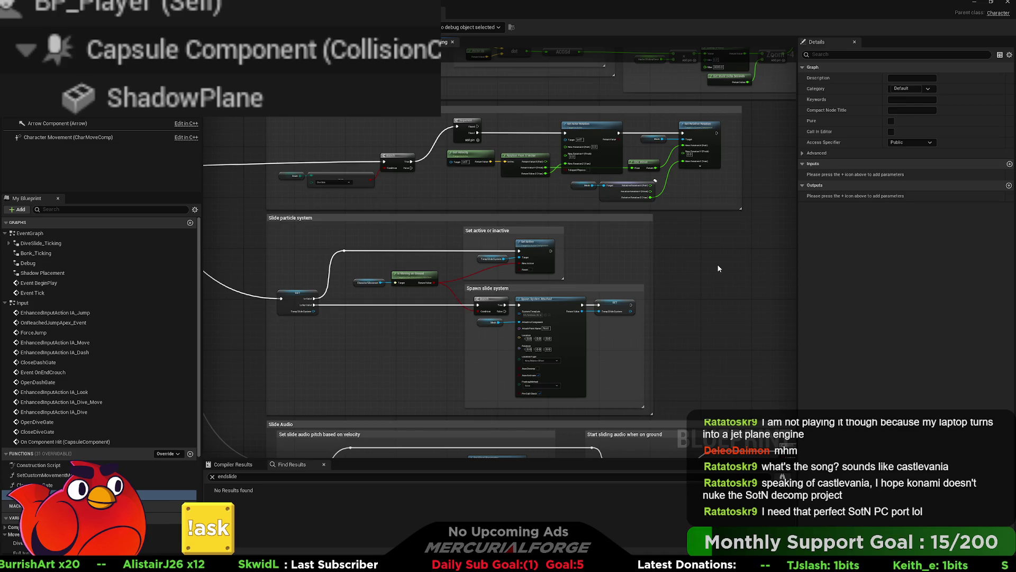
{"action": "scroll", "coordinate": [717, 264], "scroll_direction": "down", "scroll_amount": 1}
{"action": "mouse_move", "coordinate": [716, 265]}
{"action": "left_mouse_down"}
{"action": "mouse_move", "coordinate": [687, 215]}
{"action": "mouse_move", "coordinate": [678, 163]}
{"action": "left_mouse_up"}
{"action": "mouse_move", "coordinate": [470, 368]}
{"action": "left_mouse_down"}
{"action": "mouse_move", "coordinate": [447, 258]}
{"action": "mouse_move", "coordinate": [415, 229]}
{"action": "left_mouse_up"}
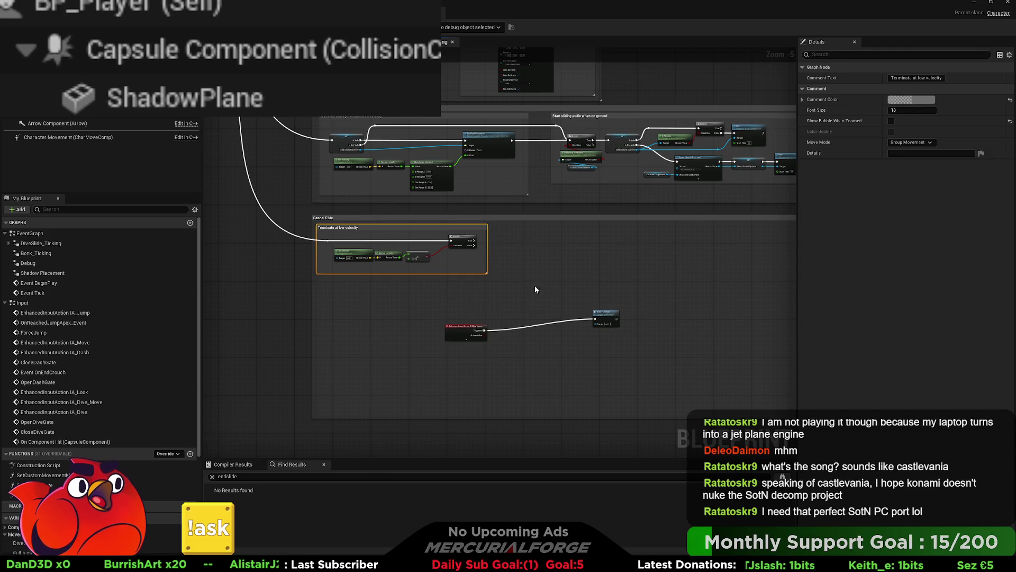
{"action": "mouse_move", "coordinate": [466, 327]}
{"action": "left_mouse_down"}
{"action": "mouse_move", "coordinate": [472, 262]}
{"action": "mouse_move", "coordinate": [458, 258]}
{"action": "mouse_move", "coordinate": [458, 290]}
{"action": "left_mouse_up"}
{"action": "left_click_drag", "start_coordinate": [604, 317], "coordinate": [498, 298]}
{"action": "scroll", "coordinate": [499, 298], "scroll_direction": "up", "scroll_amount": 5}
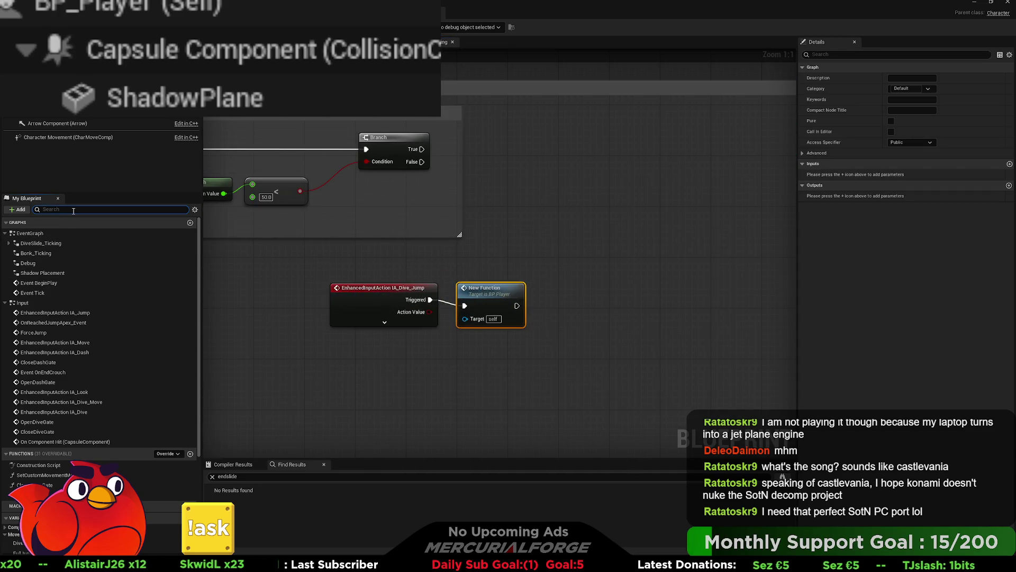
- Compile BP_Player and locate the Open Dive Gate error among the Switch, SET and Gate nodes
{"action": "type", "text": "end"}
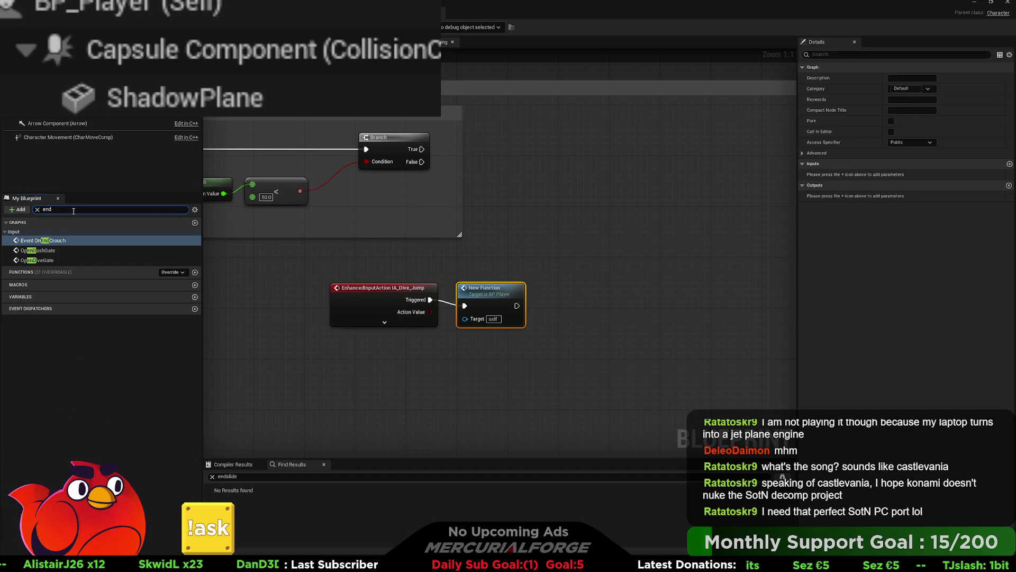
{"action": "left_click", "coordinate": [541, 231]}
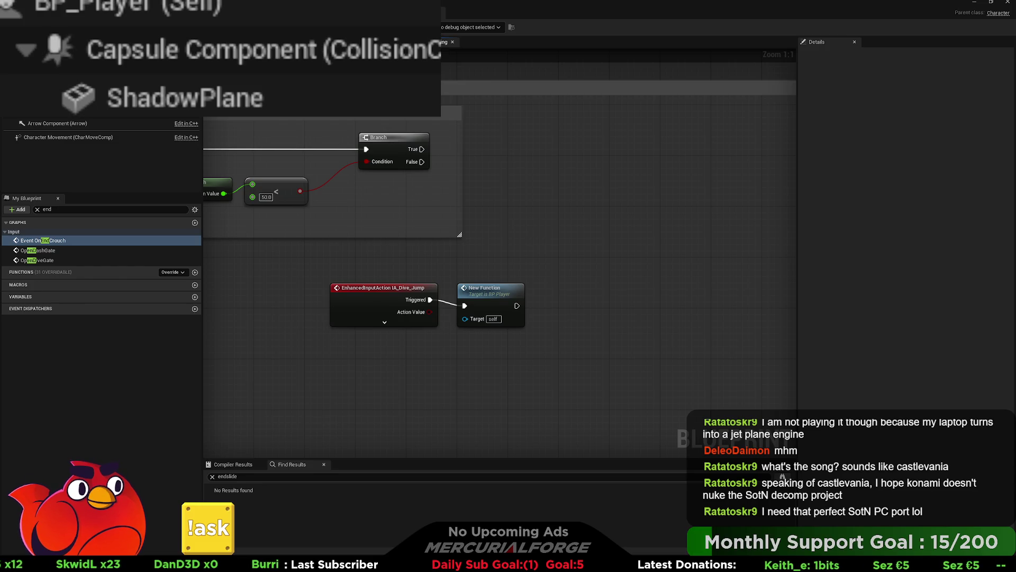
{"action": "key", "text": "F7"}
{"action": "left_click", "coordinate": [426, 480]}
{"action": "left_click_drag", "start_coordinate": [487, 287], "coordinate": [775, 299]}
{"action": "scroll", "coordinate": [775, 299], "scroll_direction": "down", "scroll_amount": 2}
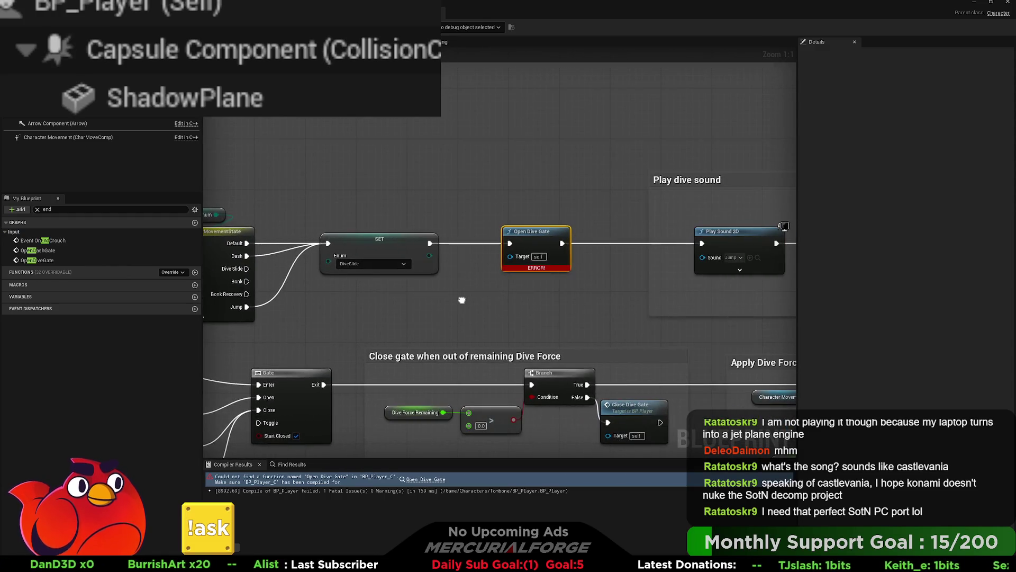
{"action": "left_click_drag", "start_coordinate": [487, 297], "coordinate": [447, 297]}
{"action": "scroll", "coordinate": [446, 297], "scroll_direction": "down", "scroll_amount": 1}
{"action": "scroll", "coordinate": [447, 301], "scroll_direction": "down", "scroll_amount": 1}
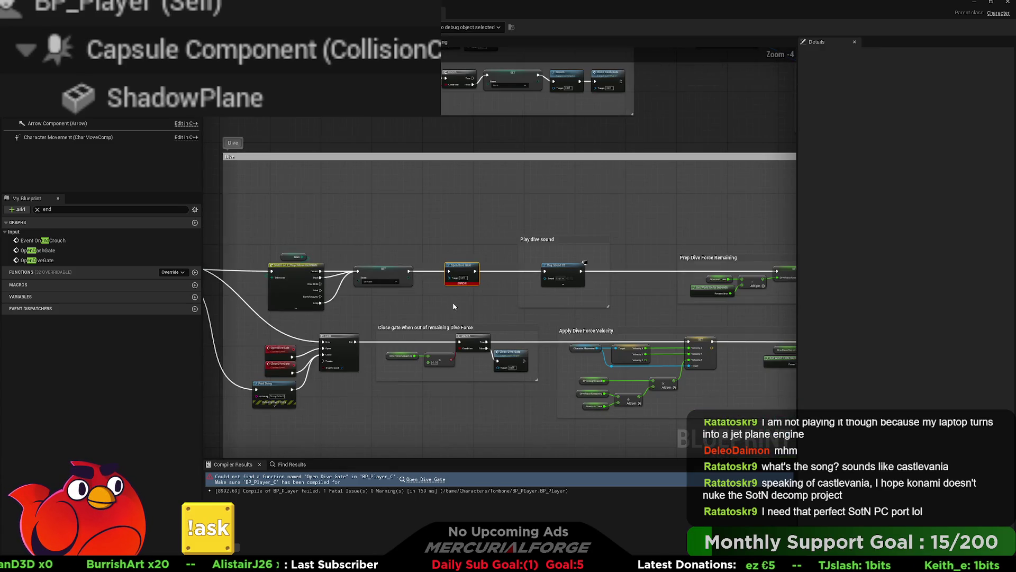
{"action": "scroll", "coordinate": [328, 354], "scroll_direction": "up", "scroll_amount": 4}
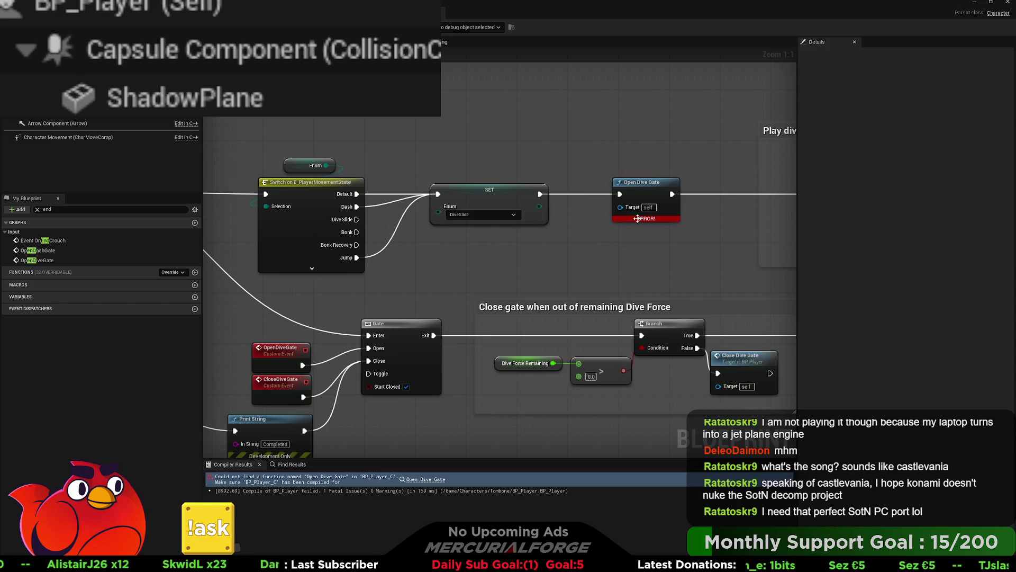
- Restore the Open Dive Gate call, wire it to Play Sound 2D, and recompile
{"action": "key", "text": "Delete"}
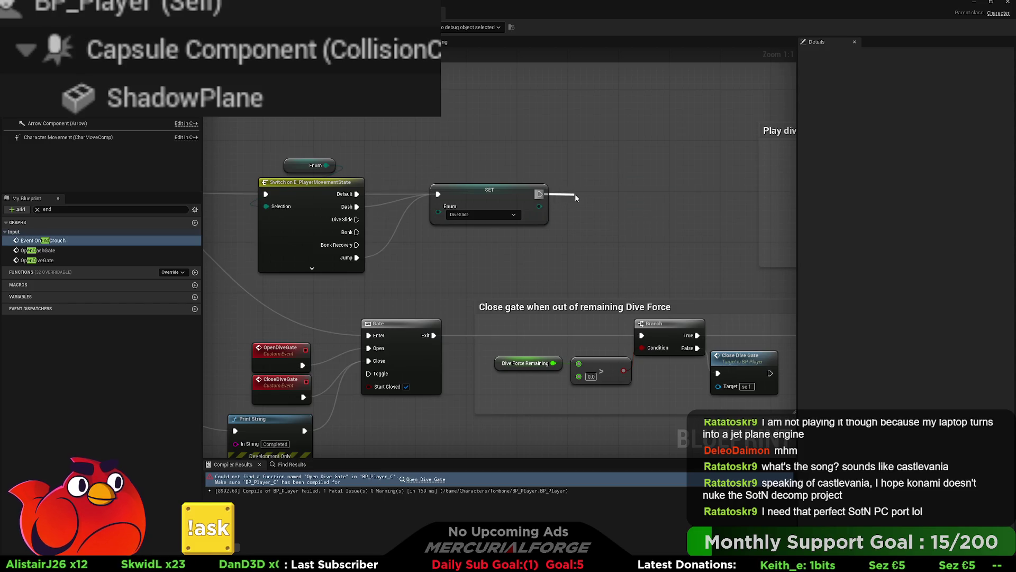
{"action": "key", "text": "ctrl+z"}
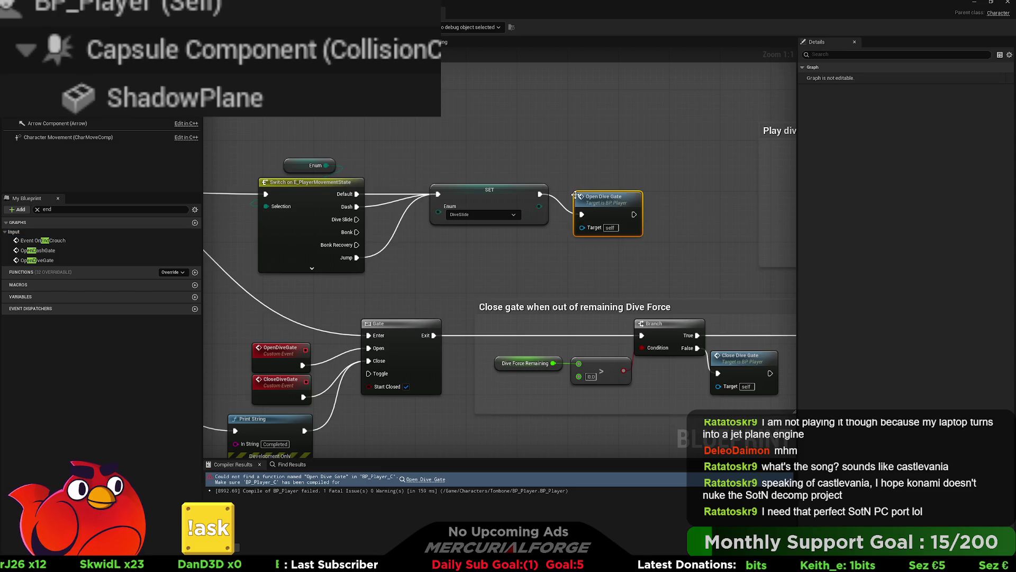
{"action": "left_click_drag", "start_coordinate": [465, 209], "coordinate": [697, 210]}
{"action": "left_click", "coordinate": [43, 240]}
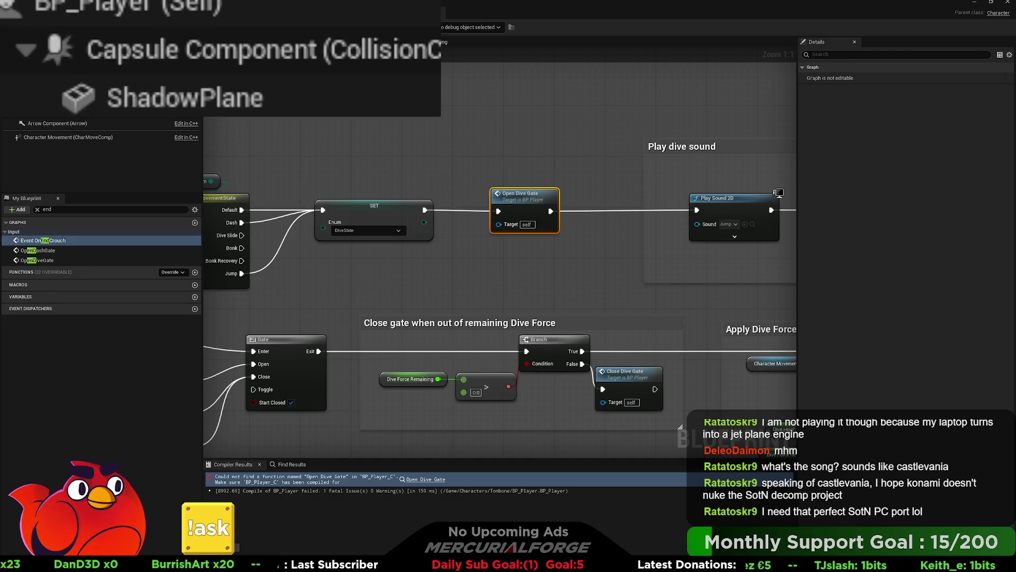
{"action": "key", "text": "F7"}
{"action": "scroll", "coordinate": [482, 214], "scroll_direction": "down", "scroll_amount": 2}
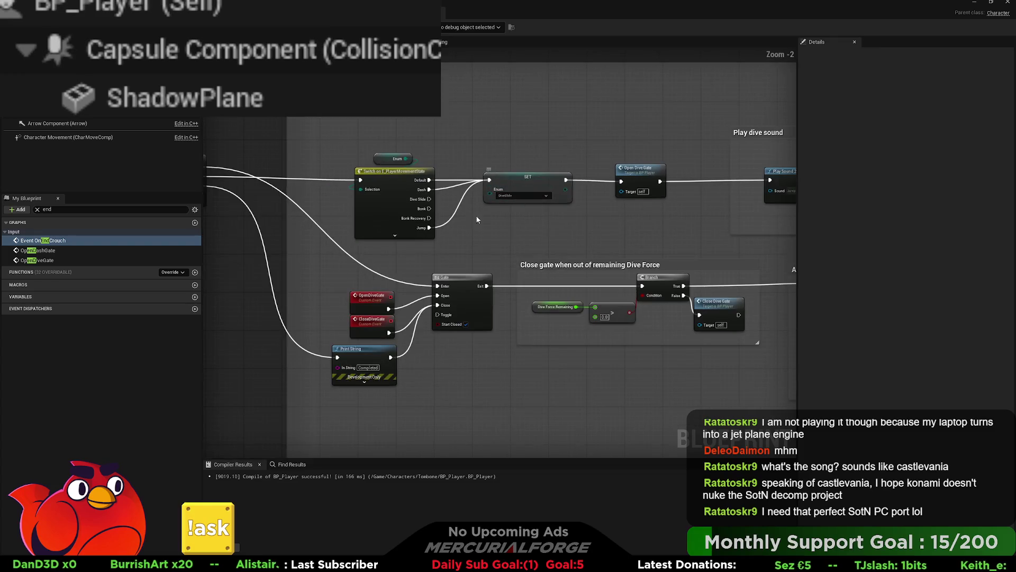
{"action": "left_click_drag", "start_coordinate": [475, 207], "coordinate": [427, 212]}
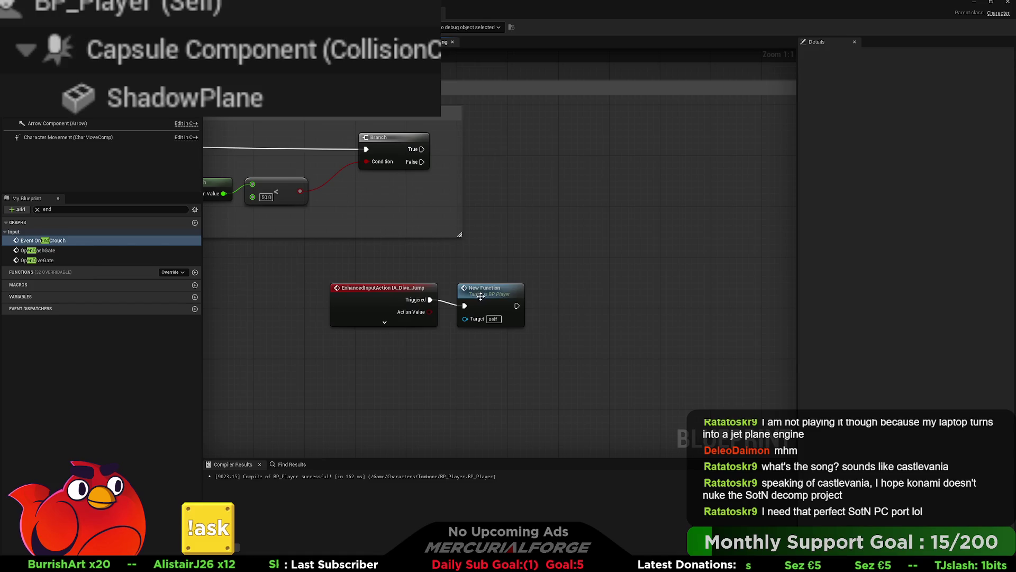
- Rename NewFunction to EndSlide in the My Blueprint functions list
{"action": "left_click", "coordinate": [480, 297]}
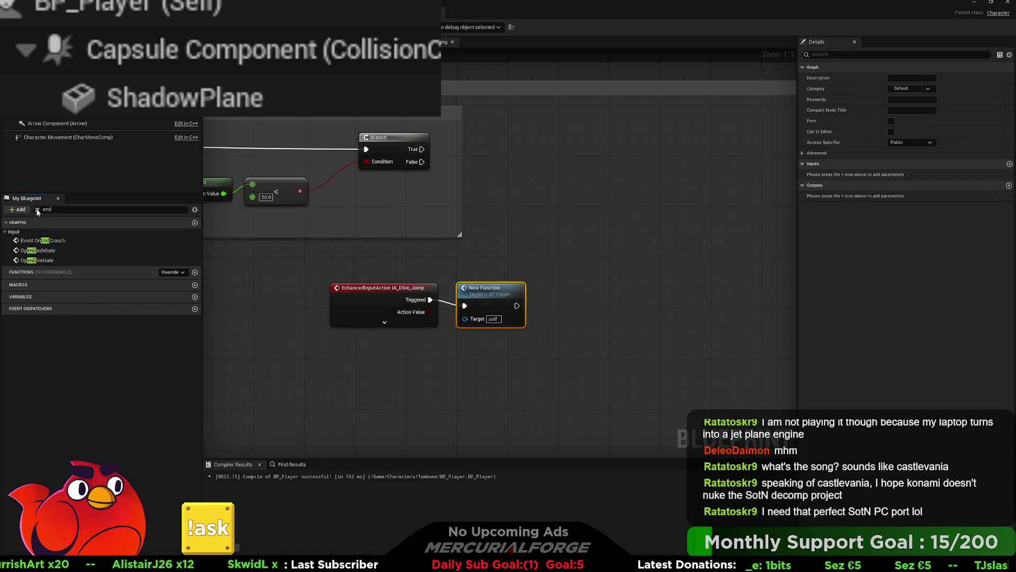
{"action": "left_click", "coordinate": [38, 210]}
{"action": "left_click", "coordinate": [4, 255]}
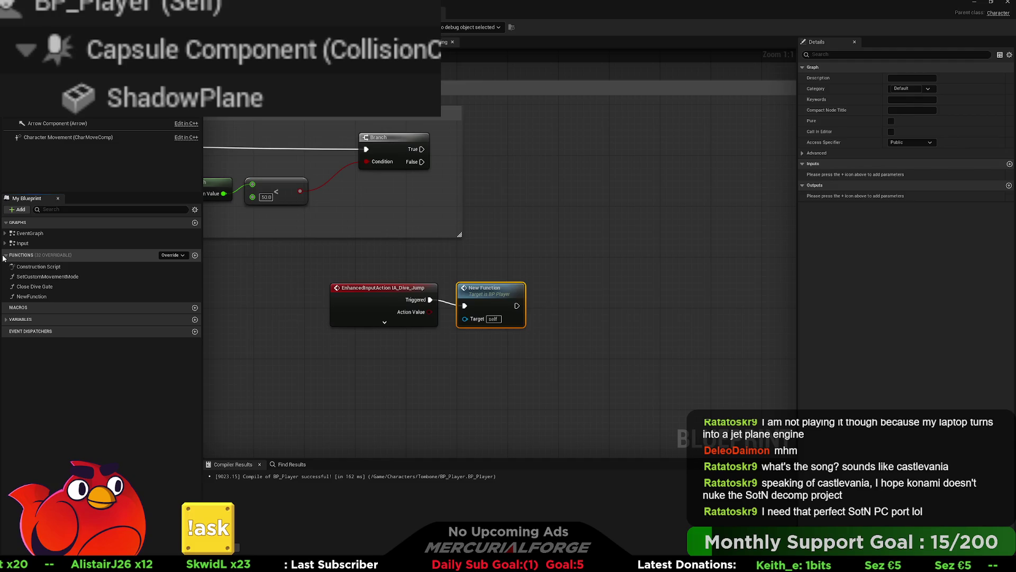
{"action": "left_click", "coordinate": [32, 296]}
{"action": "key", "text": "F2"}
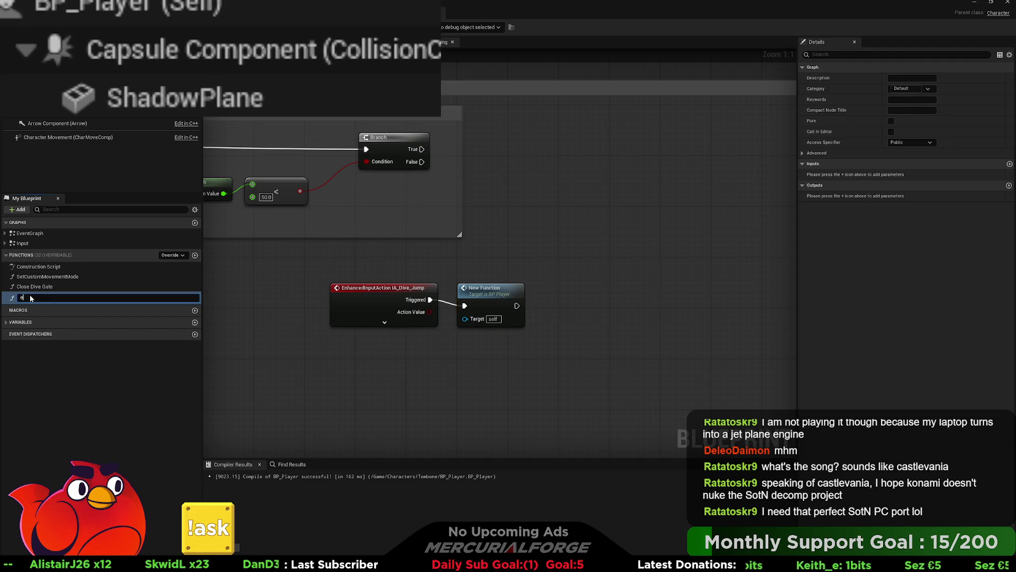
{"action": "type", "text": "ndSlide"}
{"action": "key", "text": "Return"}
{"action": "key", "text": "F2"}
{"action": "left_click", "coordinate": [31, 298]}
{"action": "type", "text": "E"}
{"action": "key", "text": "Return"}
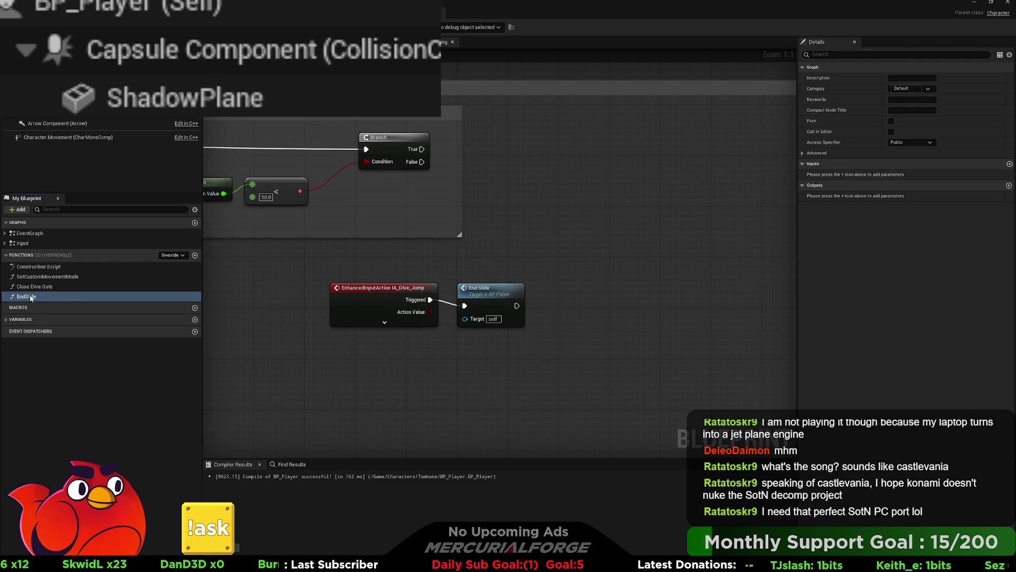
- Paste an End Slide copy beside the velocity Branch and wire its True output to it
{"action": "left_click_drag", "start_coordinate": [487, 295], "coordinate": [480, 296]}
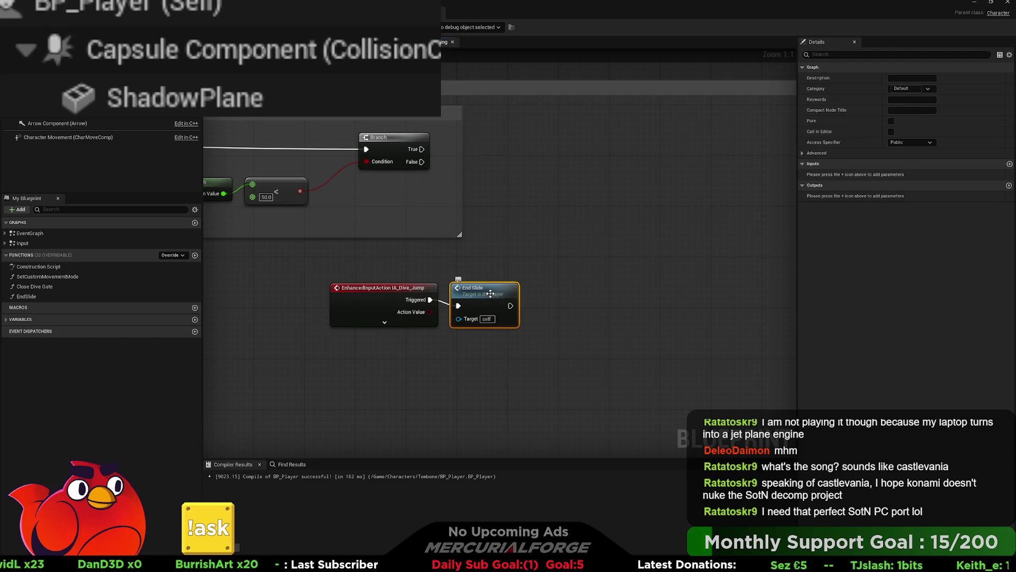
{"action": "key", "text": "ctrl+v"}
{"action": "left_click_drag", "start_coordinate": [523, 162], "coordinate": [522, 226]}
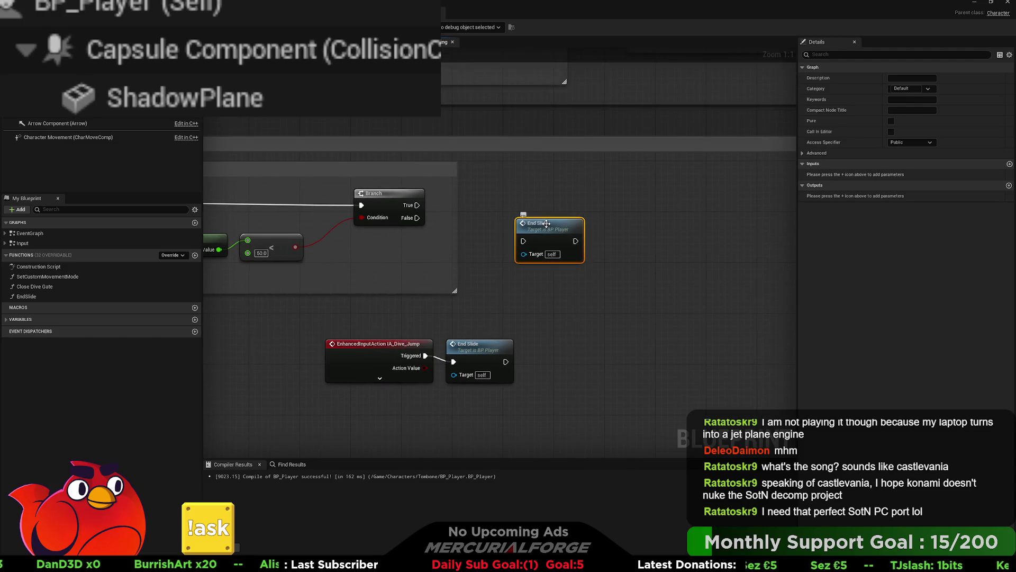
{"action": "scroll", "coordinate": [547, 223], "scroll_direction": "down", "scroll_amount": 5}
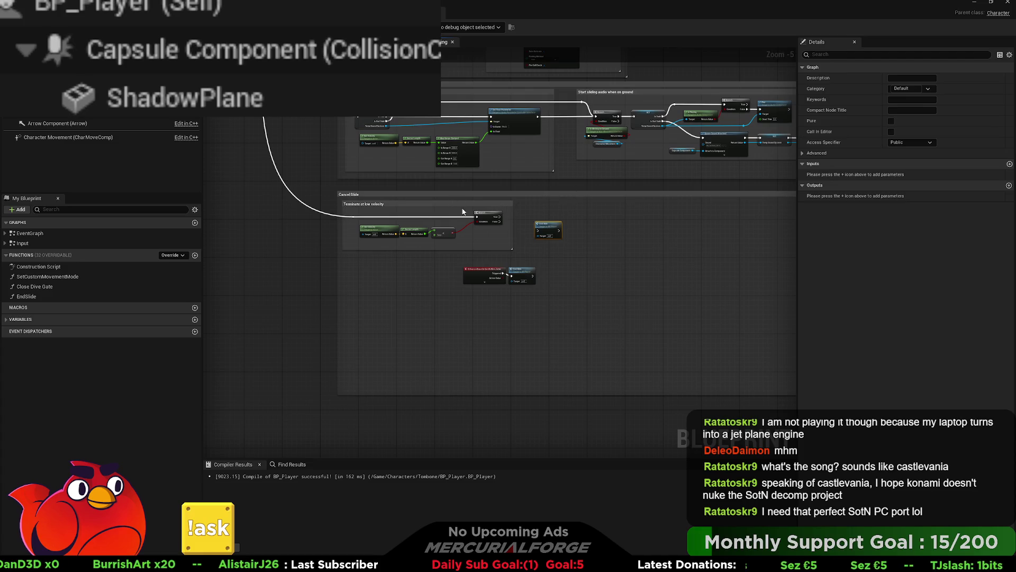
{"action": "left_click_drag", "start_coordinate": [551, 228], "coordinate": [533, 214]}
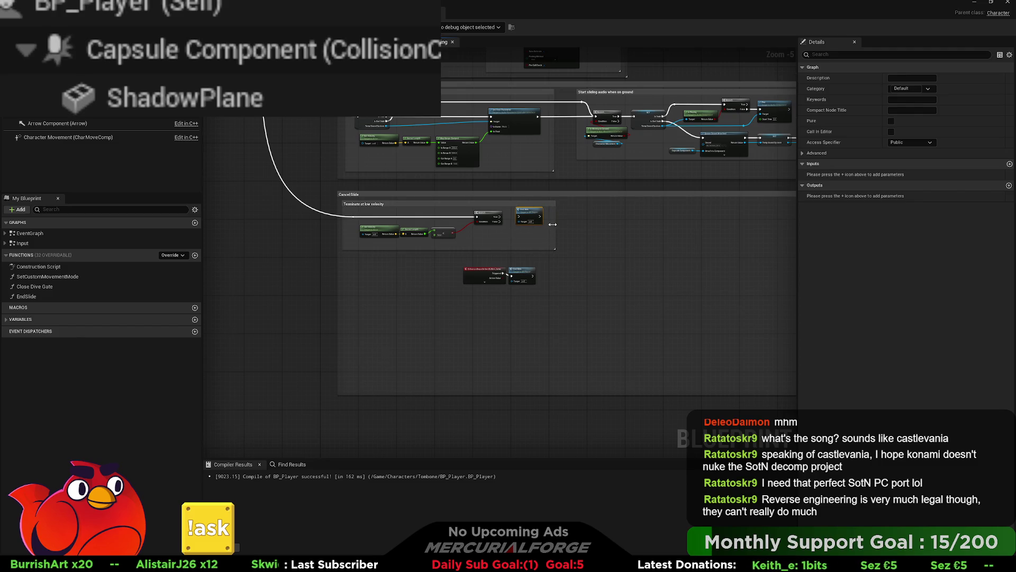
{"action": "scroll", "coordinate": [503, 223], "scroll_direction": "up", "scroll_amount": 5}
{"action": "left_click_drag", "start_coordinate": [426, 217], "coordinate": [482, 215]}
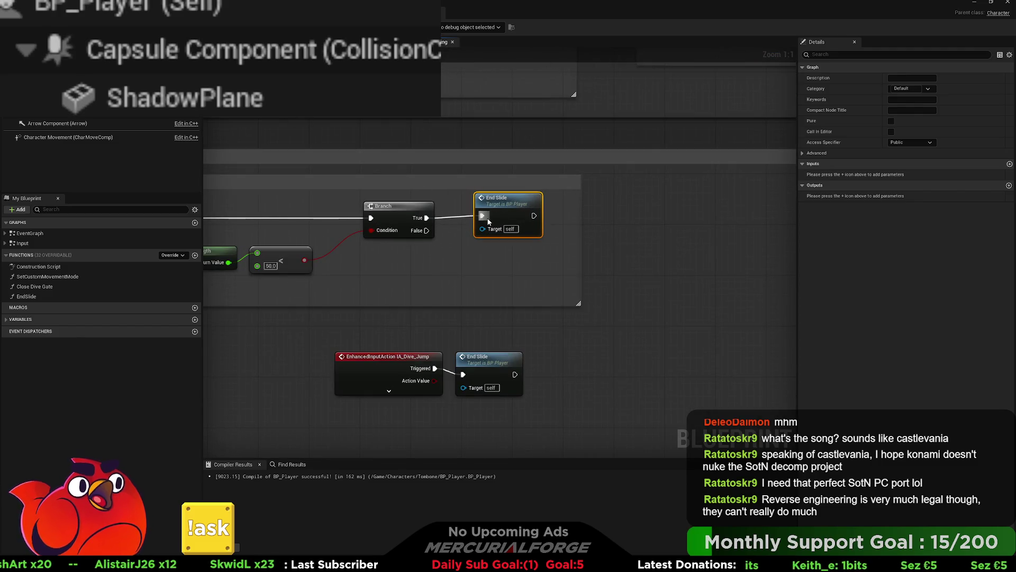
{"action": "left_click", "coordinate": [656, 221]}
{"action": "scroll", "coordinate": [575, 307], "scroll_direction": "down", "scroll_amount": 4}
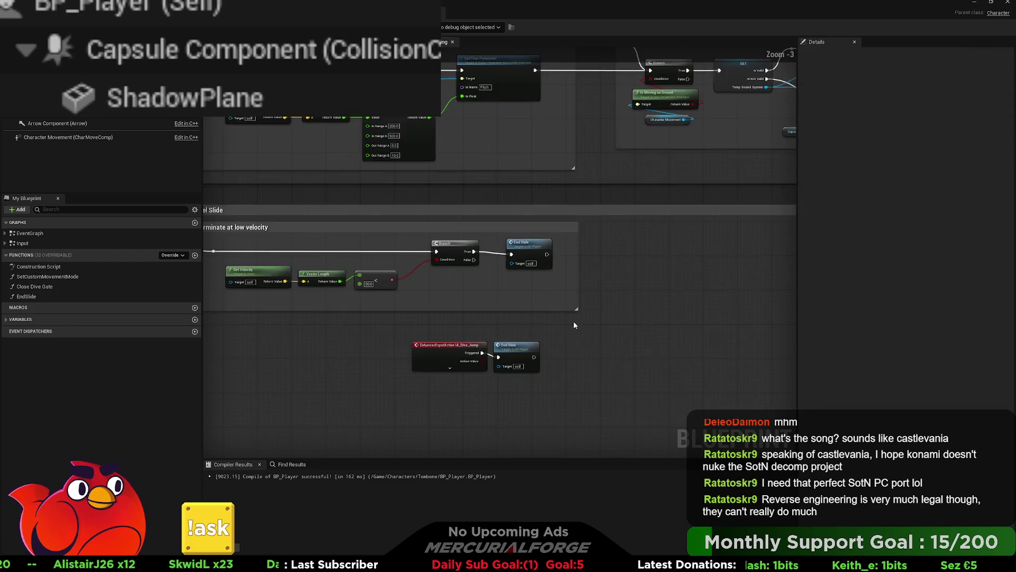
{"action": "scroll", "coordinate": [582, 285], "scroll_direction": "down", "scroll_amount": 3}
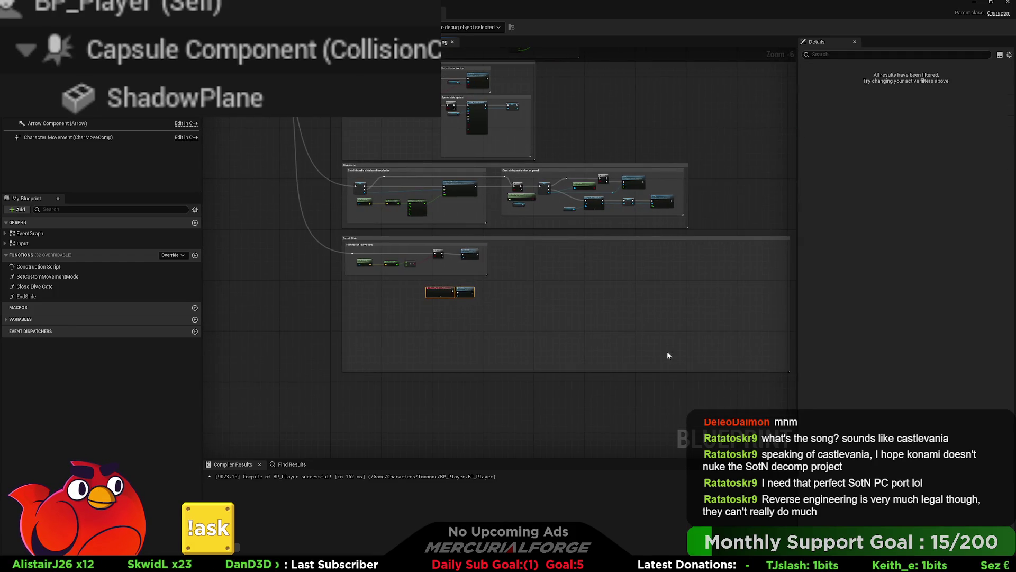
- Narrow the Terminate at low velocity comment box
{"action": "mouse_move", "coordinate": [716, 352]}
{"action": "left_mouse_down"}
{"action": "mouse_move", "coordinate": [745, 373]}
{"action": "mouse_move", "coordinate": [441, 280]}
{"action": "mouse_move", "coordinate": [455, 265]}
{"action": "mouse_move", "coordinate": [468, 284]}
{"action": "left_mouse_up"}
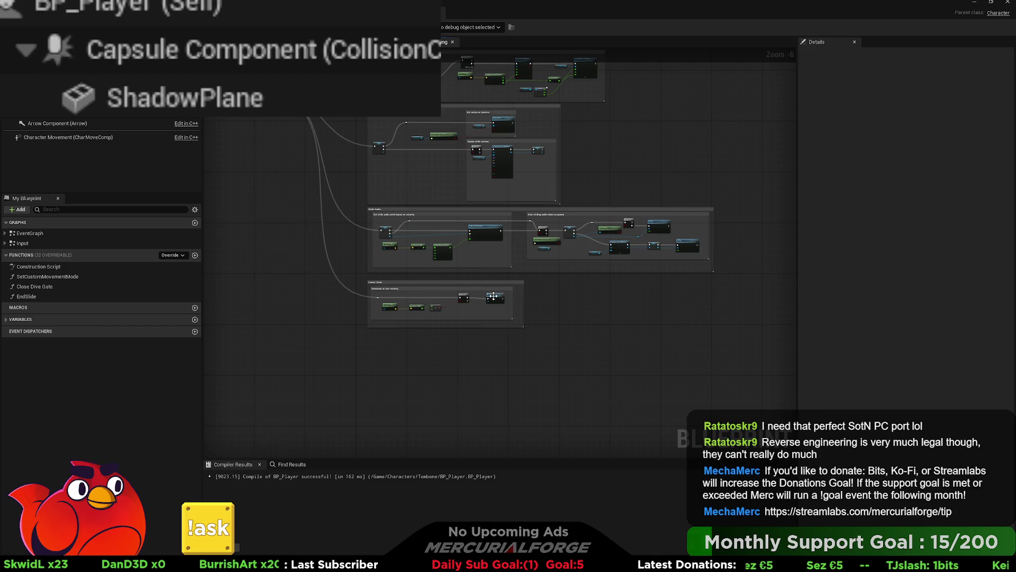
{"action": "scroll", "coordinate": [493, 296], "scroll_direction": "up", "scroll_amount": 4}
{"action": "mouse_move", "coordinate": [550, 295]}
{"action": "left_mouse_down"}
{"action": "mouse_move", "coordinate": [363, 295]}
{"action": "mouse_move", "coordinate": [466, 295]}
{"action": "mouse_move", "coordinate": [436, 295]}
{"action": "mouse_move", "coordinate": [522, 276]}
{"action": "mouse_move", "coordinate": [577, 284]}
{"action": "left_mouse_up"}
{"action": "scroll", "coordinate": [562, 282], "scroll_direction": "down", "scroll_amount": 5}
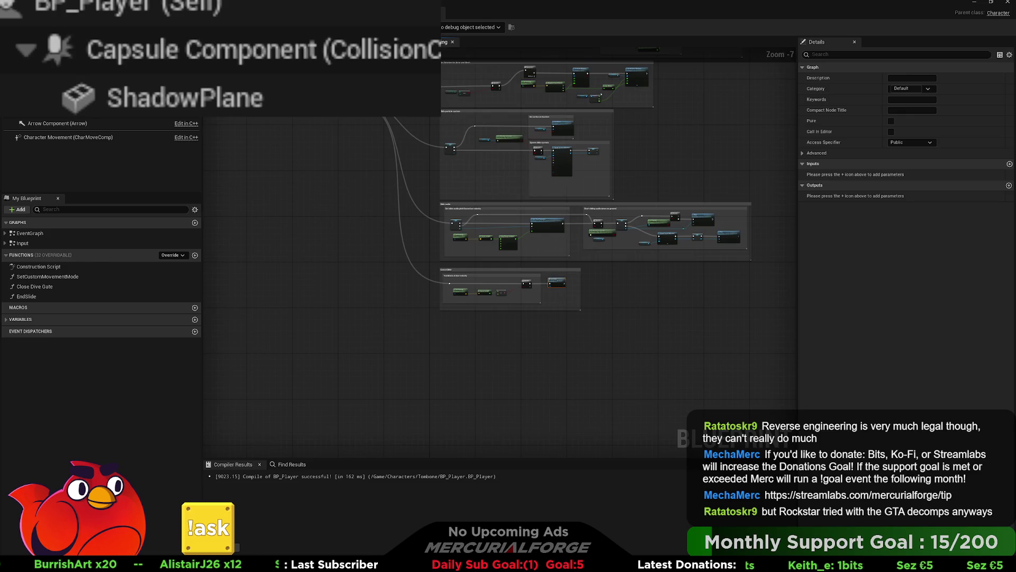
- Paste the IA_Dive_Jump event and End Slide call into the Event Graph beside DIVE
{"action": "left_click", "coordinate": [403, 42]}
{"action": "scroll", "coordinate": [517, 313], "scroll_direction": "down", "scroll_amount": 4}
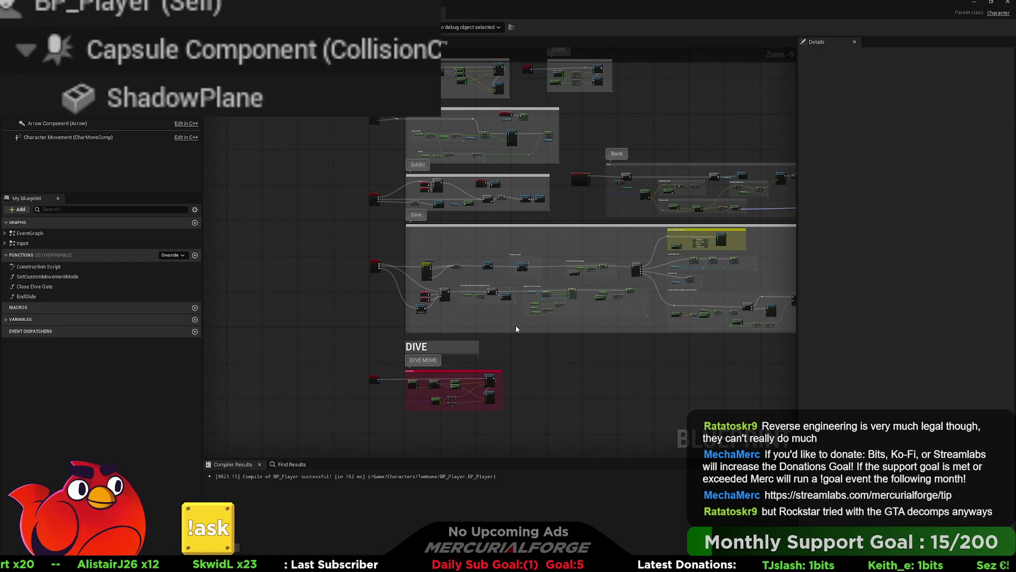
{"action": "key", "text": "ctrl+v"}
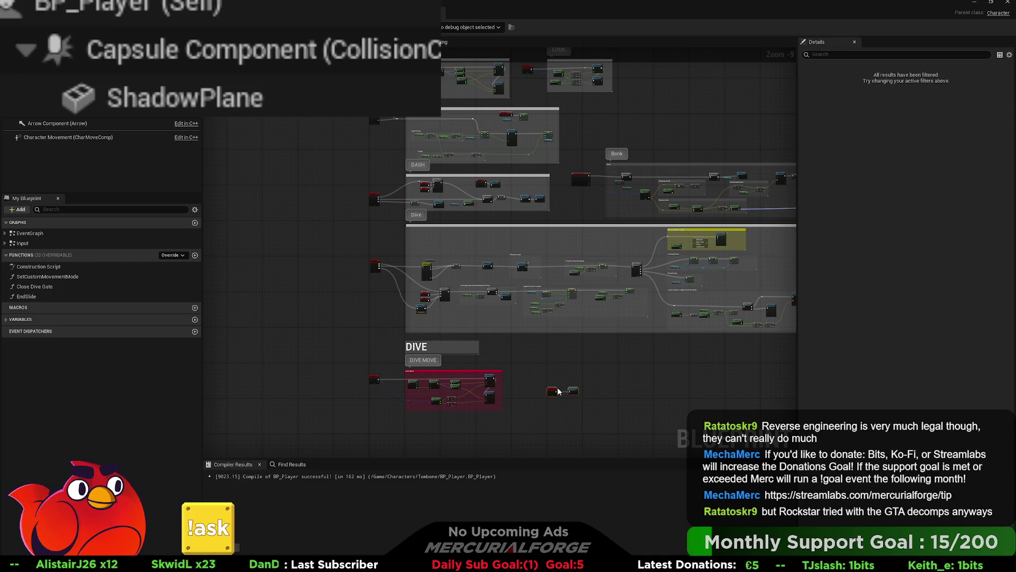
{"action": "scroll", "coordinate": [563, 392], "scroll_direction": "up", "scroll_amount": 5}
{"action": "mouse_move", "coordinate": [449, 342]}
{"action": "left_mouse_down"}
{"action": "mouse_move", "coordinate": [395, 301]}
{"action": "mouse_move", "coordinate": [536, 301]}
{"action": "mouse_move", "coordinate": [503, 309]}
{"action": "mouse_move", "coordinate": [538, 350]}
{"action": "left_mouse_up"}
{"action": "left_click", "coordinate": [447, 307]}
{"action": "scroll", "coordinate": [533, 312], "scroll_direction": "down", "scroll_amount": 3}
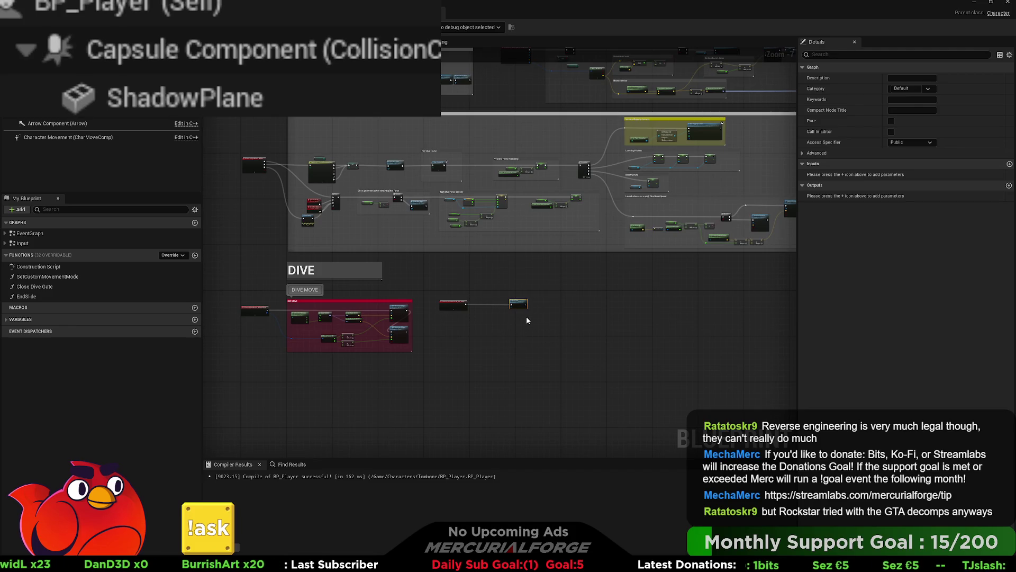
- Wrap the End Slide call in a 'DIVE JUMP' comment with Show Bubble When Zoomed enabled
{"action": "key", "text": "c"}
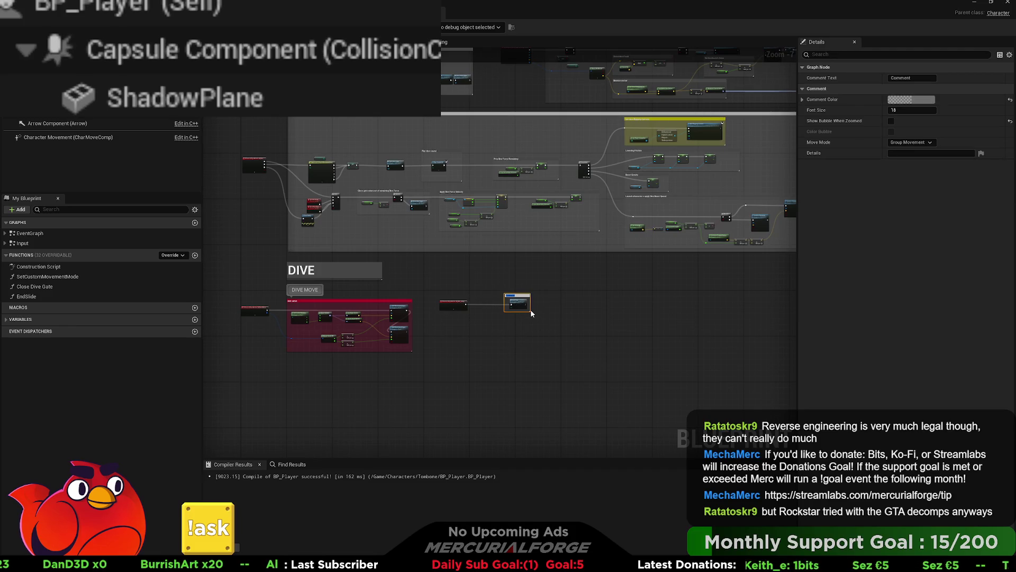
{"action": "left_click_drag", "start_coordinate": [530, 309], "coordinate": [554, 322]}
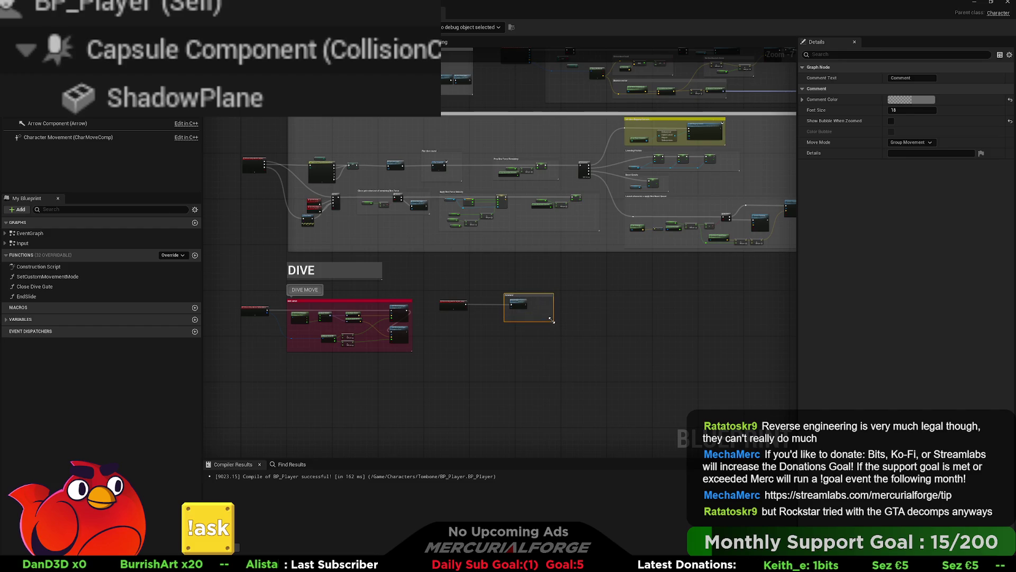
{"action": "double_click", "coordinate": [535, 295]}
{"action": "key", "text": "BackSpace"}
{"action": "type", "text": "Dive"}
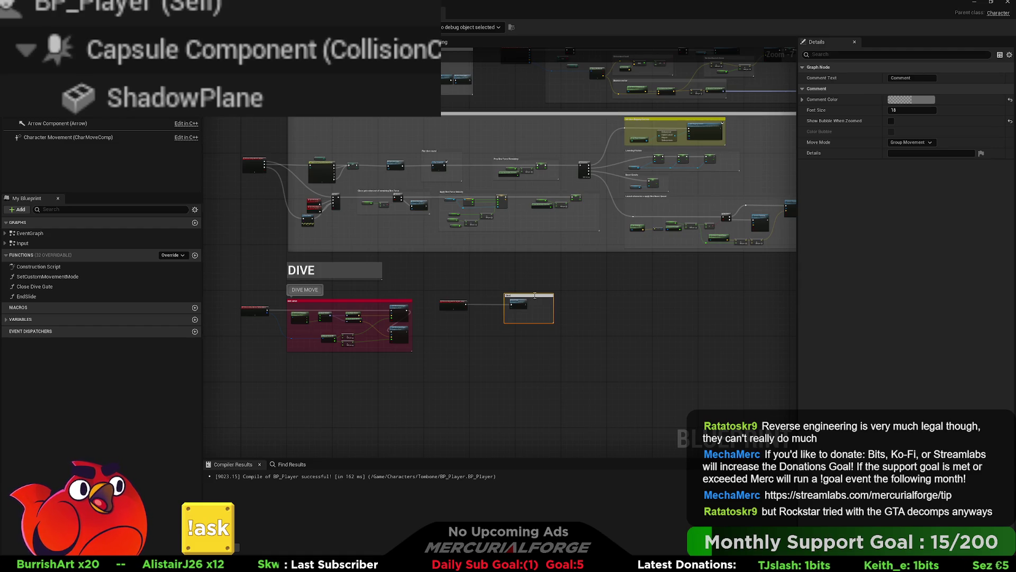
{"action": "type", "text": "Gate"}
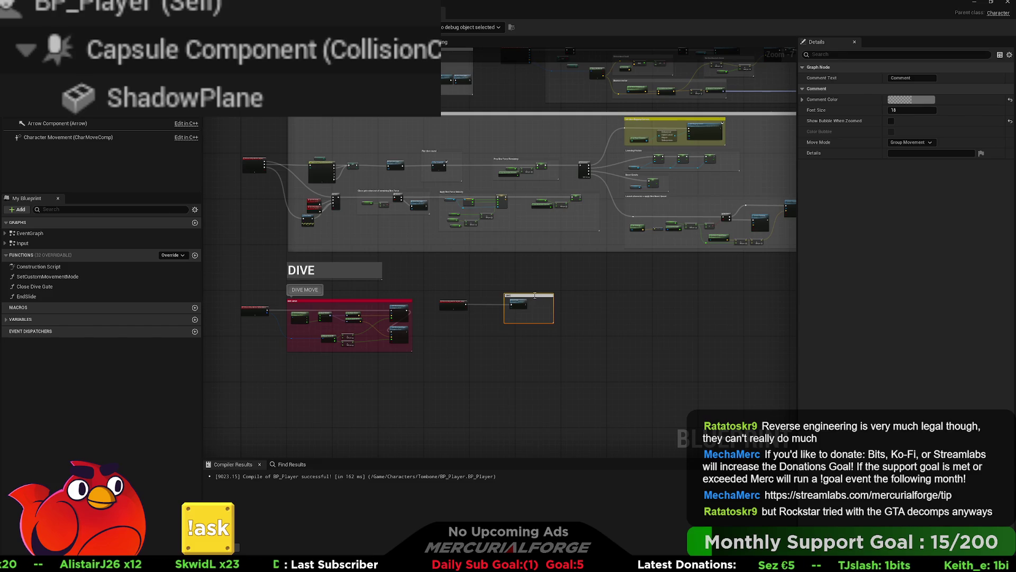
{"action": "type", "text": "DIVE JUMP"}
{"action": "key", "text": "Return"}
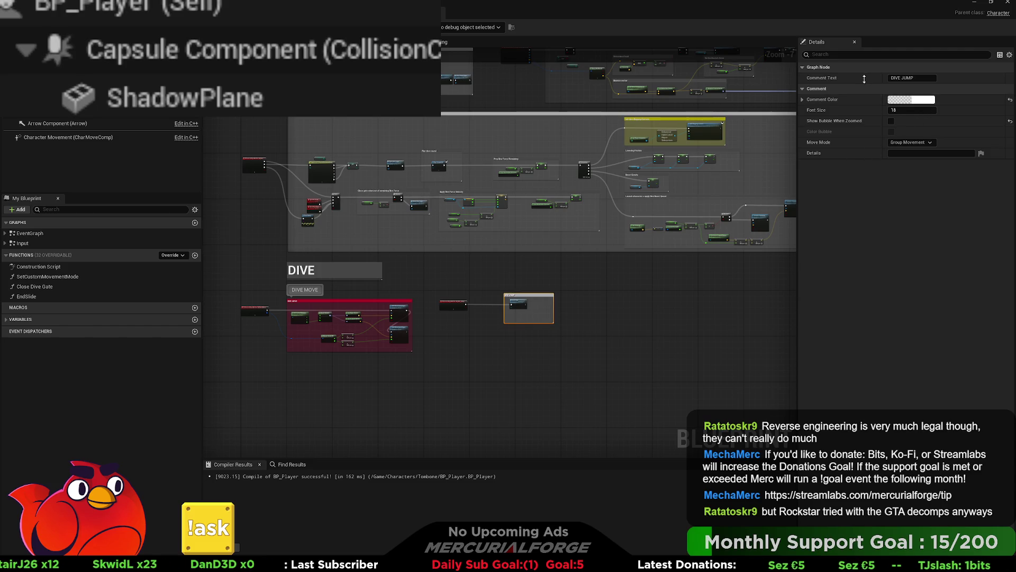
{"action": "left_click", "coordinate": [892, 122]}
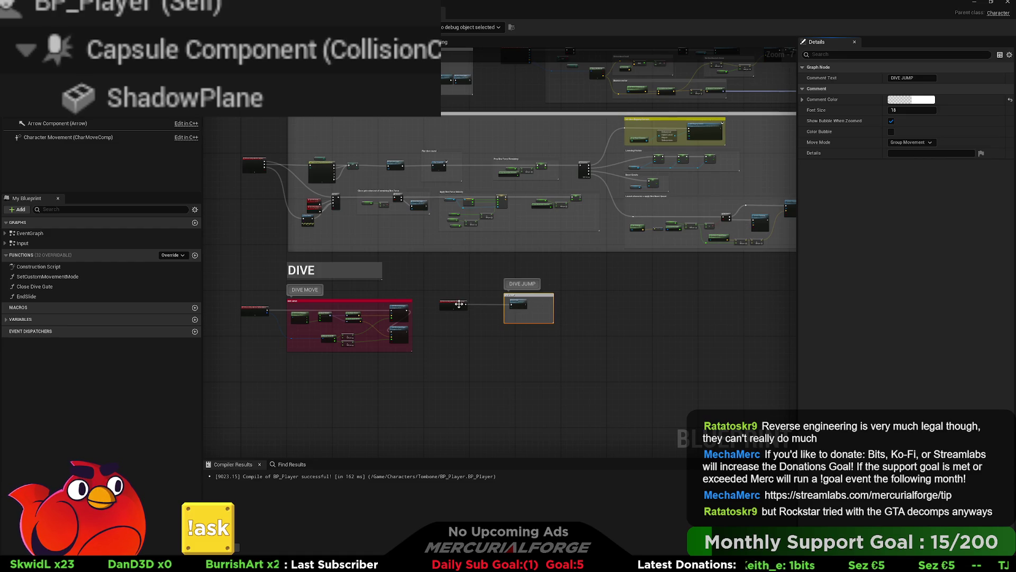
- Nudge the jump event right and move the DIVE JUMP group under DIVE MOVE
{"action": "left_click_drag", "start_coordinate": [449, 304], "coordinate": [478, 306]}
{"action": "left_click", "coordinate": [524, 303]}
{"action": "mouse_move", "coordinate": [538, 296]}
{"action": "left_mouse_down"}
{"action": "mouse_move", "coordinate": [361, 389]}
{"action": "mouse_move", "coordinate": [315, 379]}
{"action": "mouse_move", "coordinate": [354, 390]}
{"action": "left_mouse_up"}
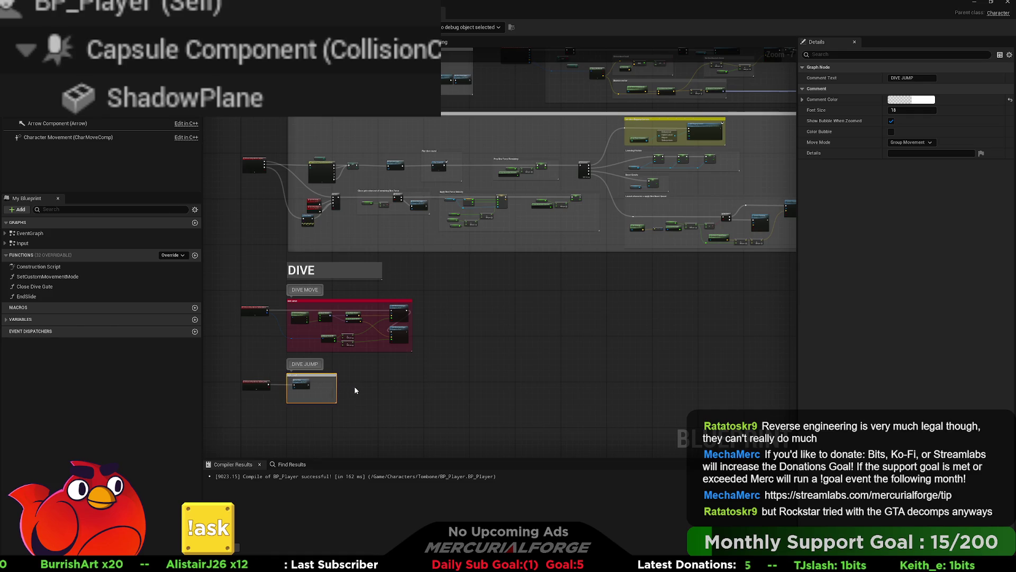
{"action": "left_click", "coordinate": [367, 385]}
{"action": "scroll", "coordinate": [582, 365], "scroll_direction": "down", "scroll_amount": 4}
{"action": "scroll", "coordinate": [573, 363], "scroll_direction": "down", "scroll_amount": 1}
{"action": "scroll", "coordinate": [574, 361], "scroll_direction": "up", "scroll_amount": 1}
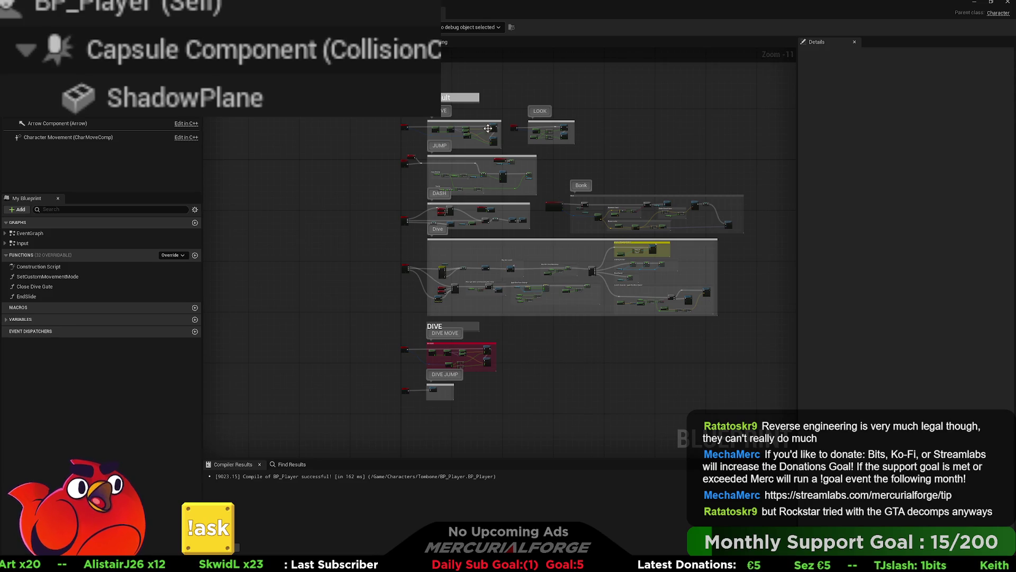
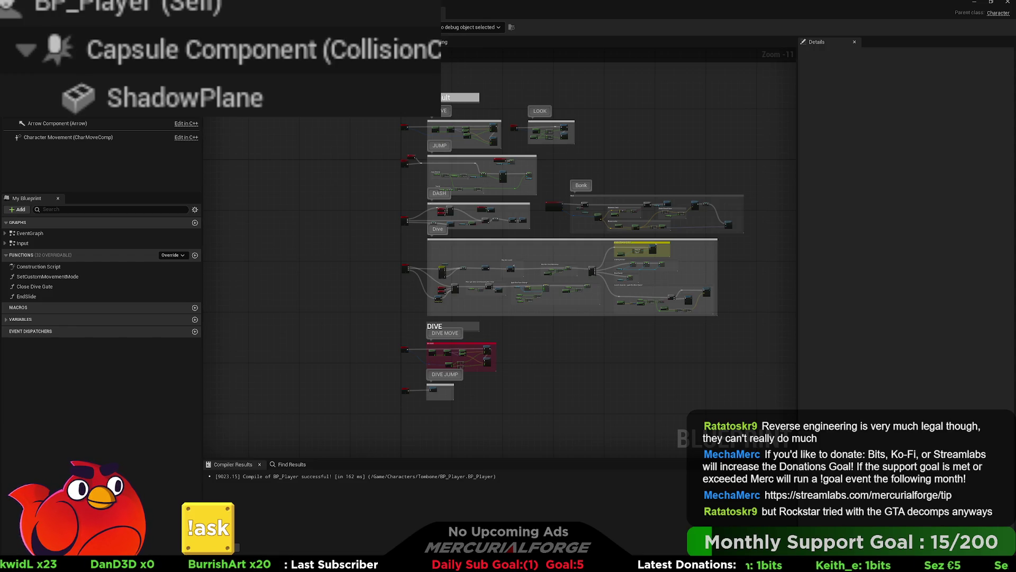
- Open the EventGraph's BeginPlay/Tick logic, then the Bonk_Ticking collapsed graph
{"action": "scroll", "coordinate": [378, 226], "scroll_direction": "up", "scroll_amount": 4}
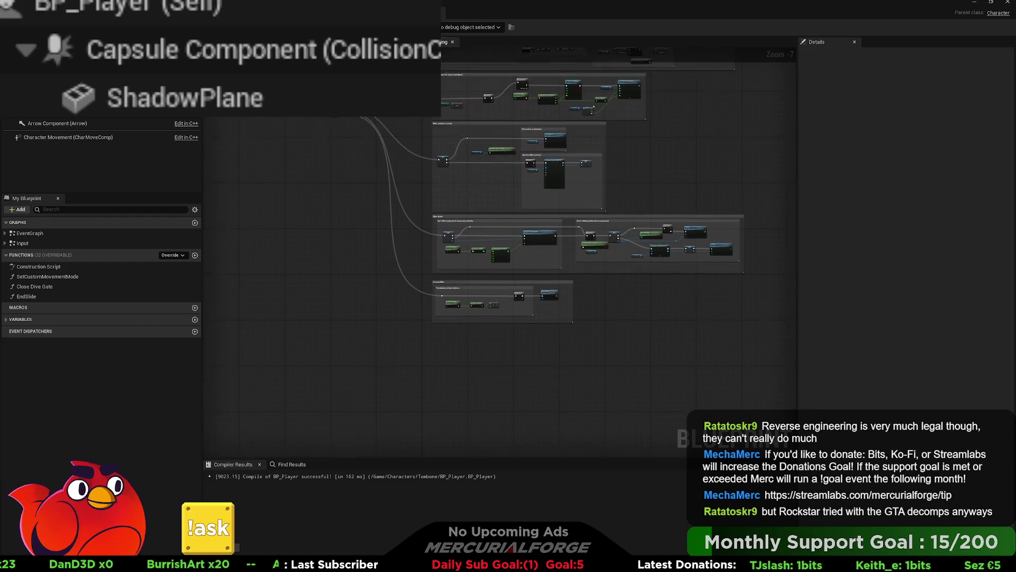
{"action": "left_click_drag", "start_coordinate": [379, 227], "coordinate": [362, 204]}
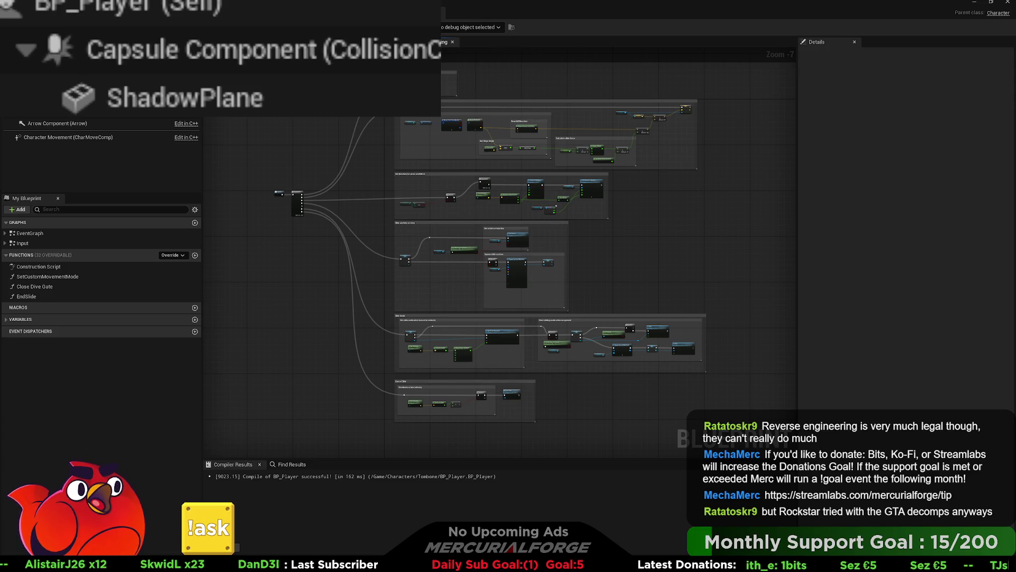
{"action": "double_click", "coordinate": [29, 233]}
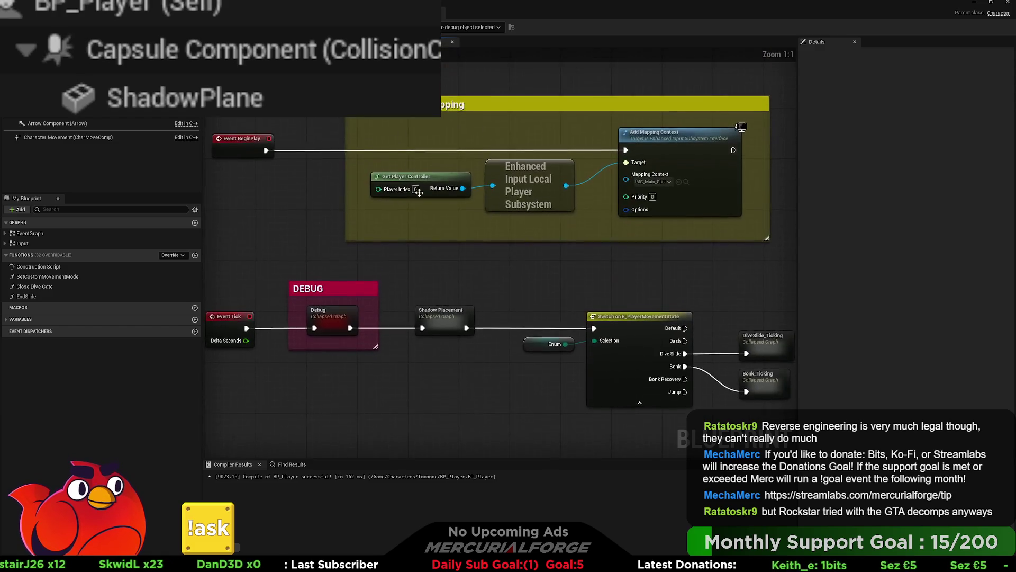
{"action": "scroll", "coordinate": [610, 286], "scroll_direction": "up", "scroll_amount": 4}
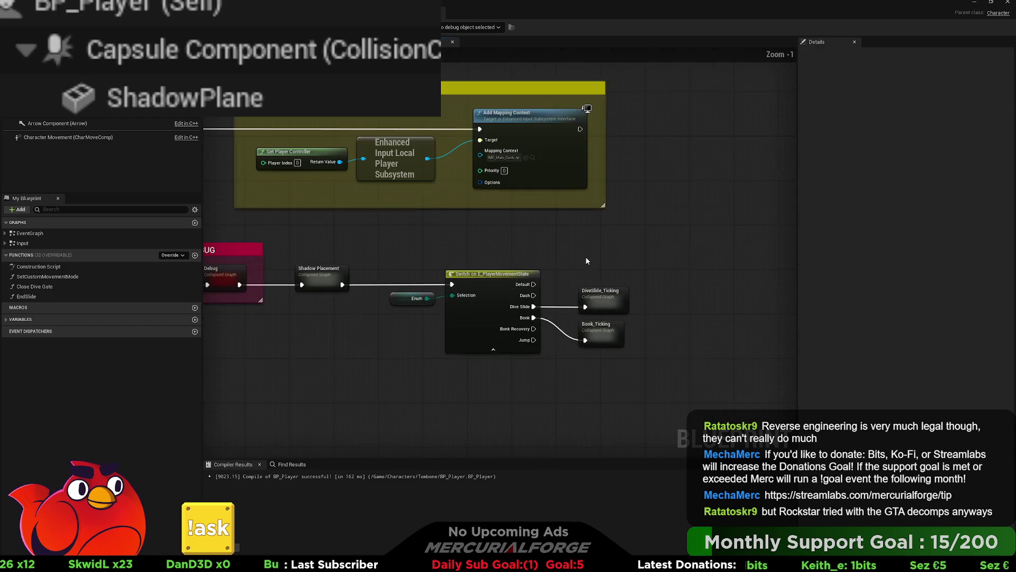
{"action": "double_click", "coordinate": [608, 324]}
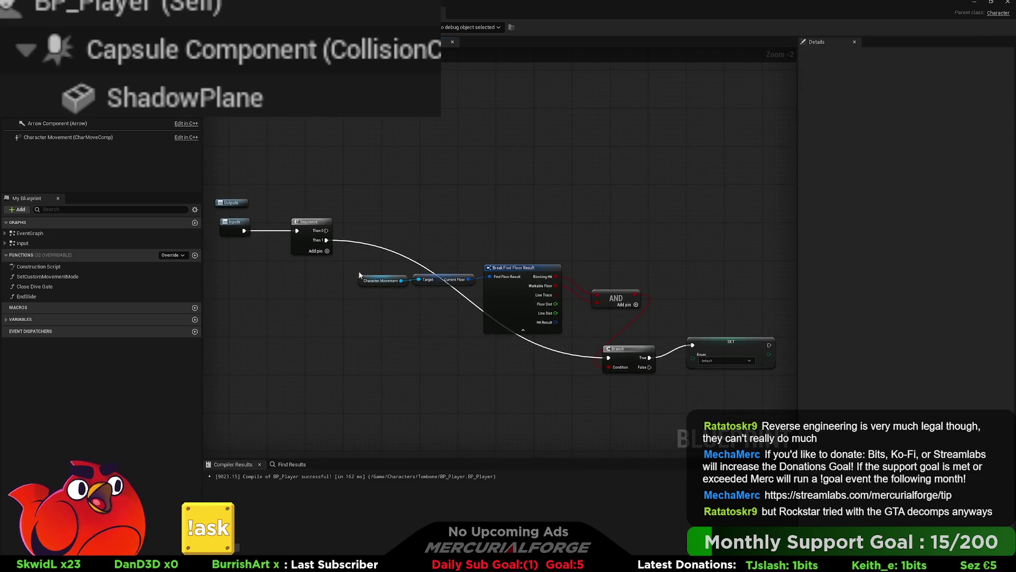
- Move the AND node up-left and the four floor-check nodes below the main wire
{"action": "mouse_move", "coordinate": [659, 170]}
{"action": "left_mouse_down"}
{"action": "mouse_move", "coordinate": [511, 362]}
{"action": "mouse_move", "coordinate": [317, 367]}
{"action": "left_mouse_up"}
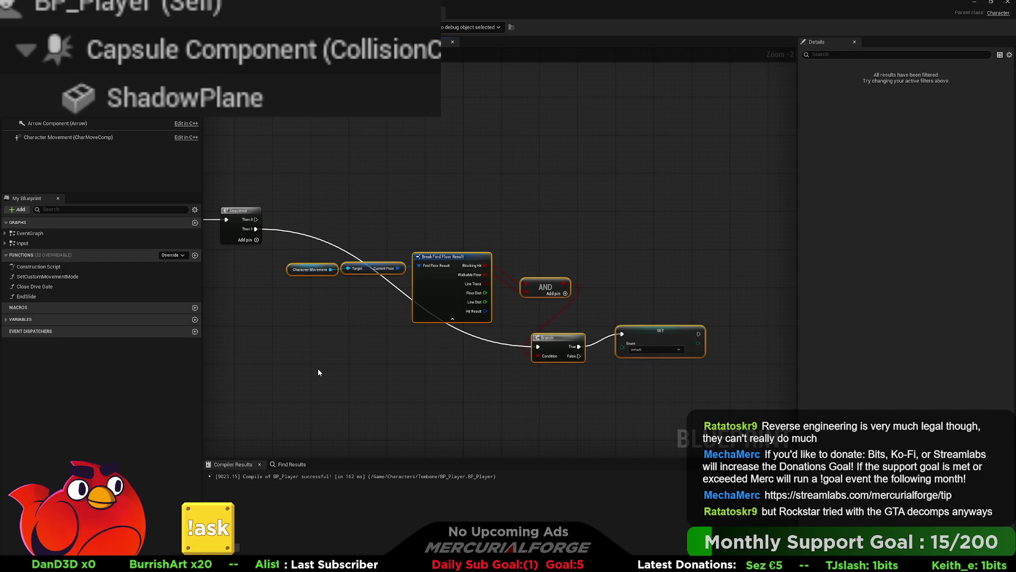
{"action": "key", "text": "Up"}
{"action": "key", "text": "Up"}
{"action": "key", "text": "Up"}
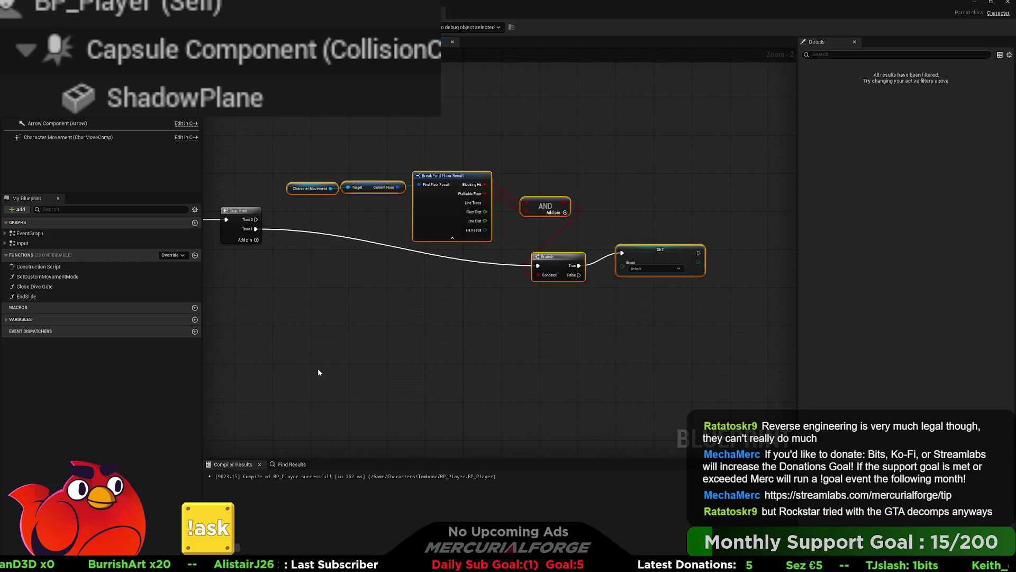
{"action": "key", "text": "Up"}
{"action": "key", "text": "Up"}
{"action": "key", "text": "Up"}
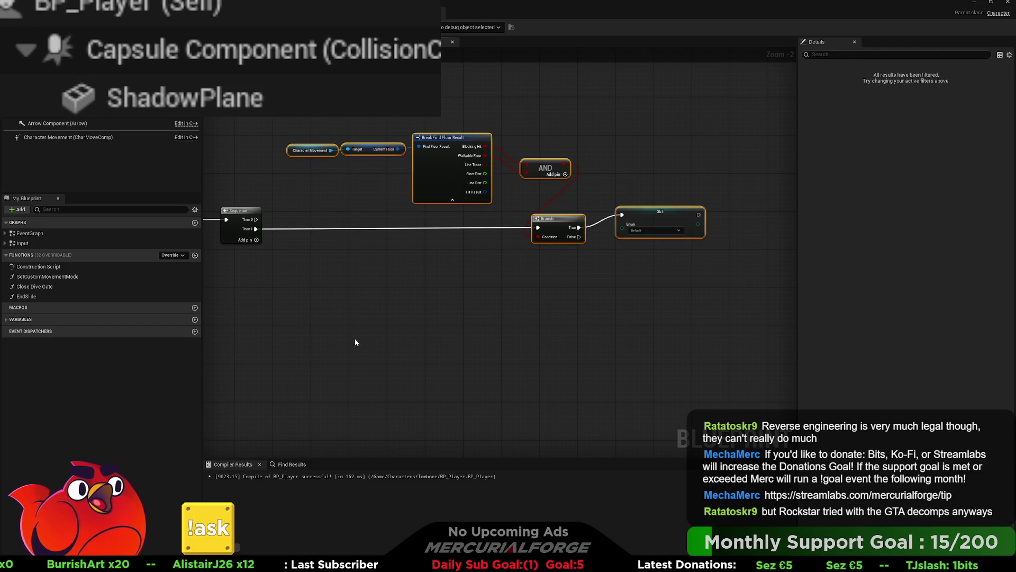
{"action": "left_click_drag", "start_coordinate": [376, 312], "coordinate": [493, 318]}
{"action": "left_click", "coordinate": [682, 200]}
{"action": "mouse_move", "coordinate": [668, 173]}
{"action": "left_mouse_down"}
{"action": "mouse_move", "coordinate": [646, 154]}
{"action": "mouse_move", "coordinate": [403, 139]}
{"action": "left_mouse_up"}
{"action": "left_click", "coordinate": [570, 206]}
{"action": "mouse_move", "coordinate": [616, 151]}
{"action": "left_mouse_down"}
{"action": "mouse_move", "coordinate": [588, 264]}
{"action": "mouse_move", "coordinate": [617, 264]}
{"action": "left_mouse_up"}
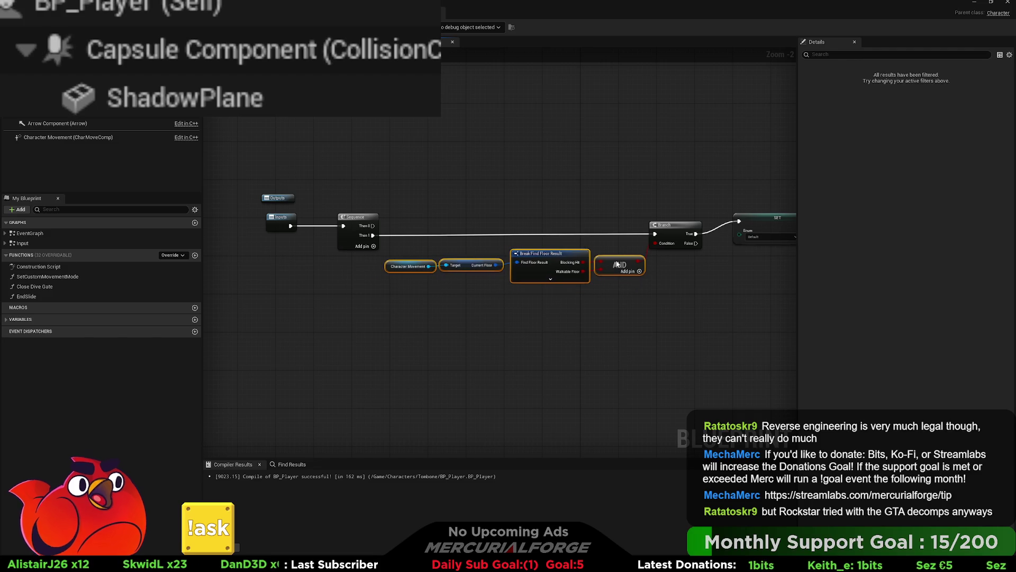
- Straighten the floor-check wires and align the Branch, SET and Outputs nodes
{"action": "left_click_drag", "start_coordinate": [700, 281], "coordinate": [583, 228]}
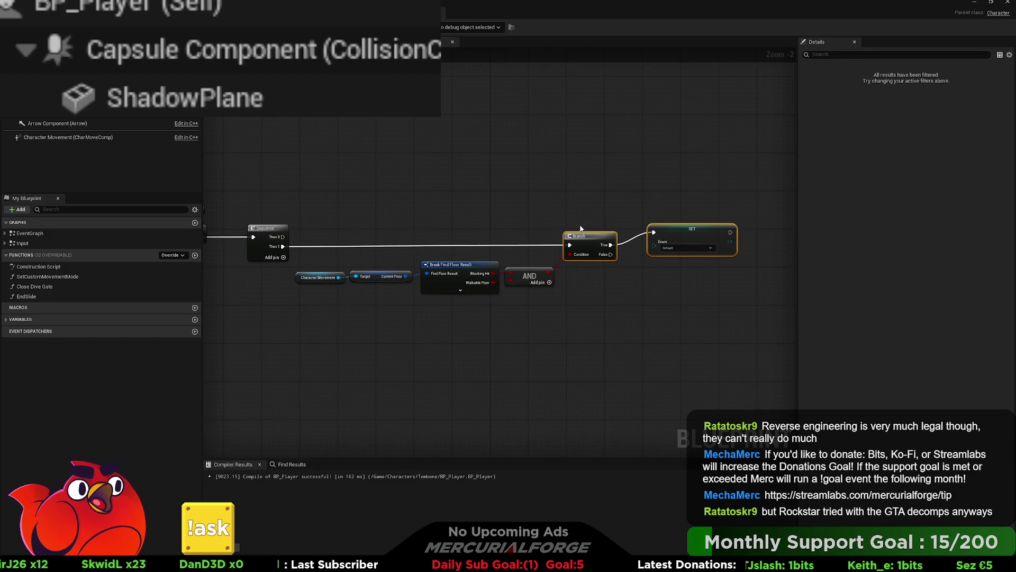
{"action": "mouse_move", "coordinate": [583, 308]}
{"action": "left_mouse_down"}
{"action": "mouse_move", "coordinate": [423, 296]}
{"action": "mouse_move", "coordinate": [297, 267]}
{"action": "left_mouse_up"}
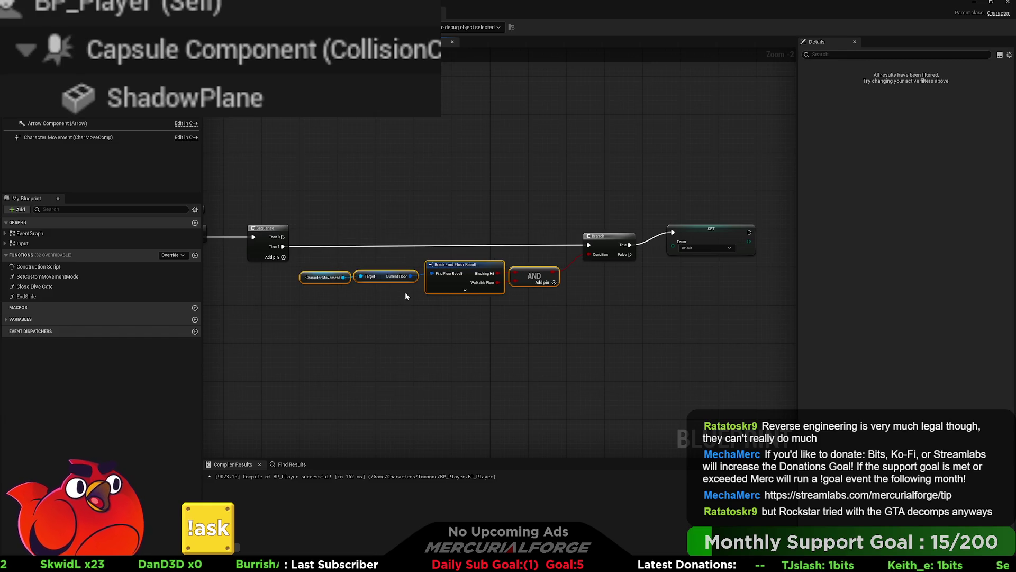
{"action": "key", "text": "q"}
{"action": "left_click_drag", "start_coordinate": [628, 249], "coordinate": [618, 249]}
{"action": "left_click_drag", "start_coordinate": [709, 242], "coordinate": [683, 246]}
{"action": "left_click_drag", "start_coordinate": [340, 186], "coordinate": [515, 189]}
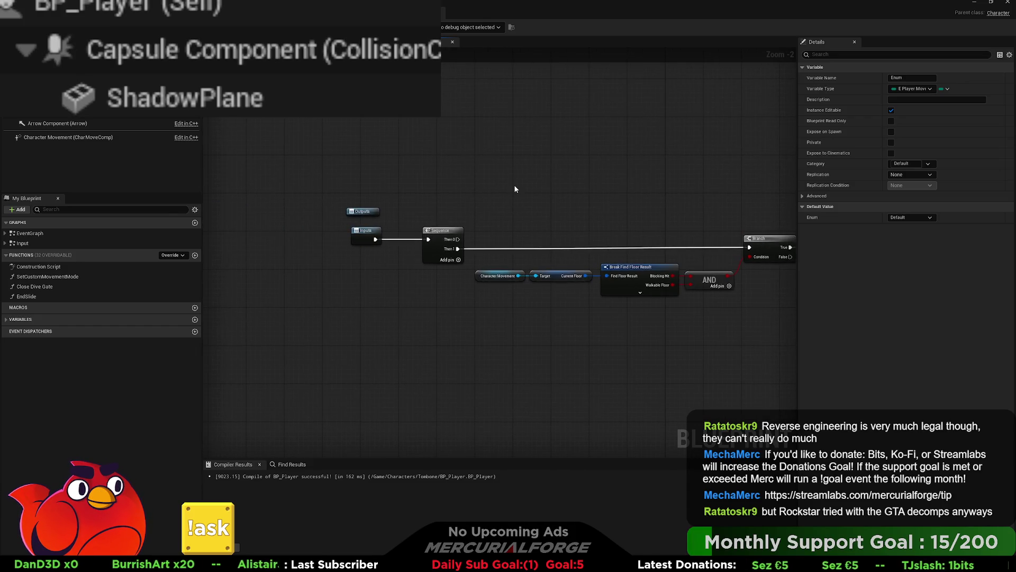
{"action": "mouse_move", "coordinate": [370, 213]}
{"action": "left_mouse_down"}
{"action": "mouse_move", "coordinate": [380, 215]}
{"action": "mouse_move", "coordinate": [376, 264]}
{"action": "left_mouse_up"}
{"action": "left_click_drag", "start_coordinate": [432, 182], "coordinate": [427, 171]}
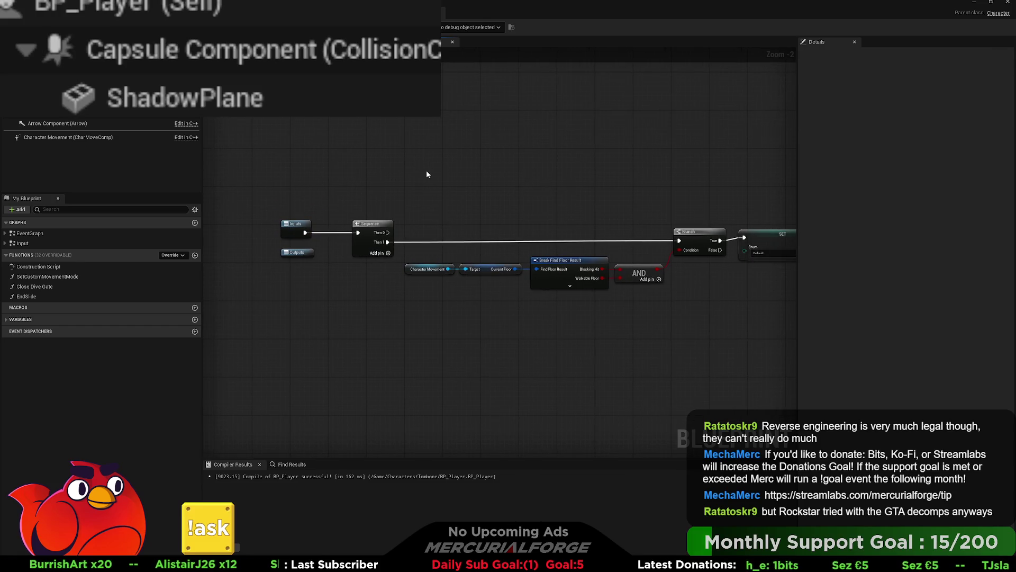
- Wire the Sequence's Then 0 output into the floor-check Branch
{"action": "left_click_drag", "start_coordinate": [388, 233], "coordinate": [688, 244]}
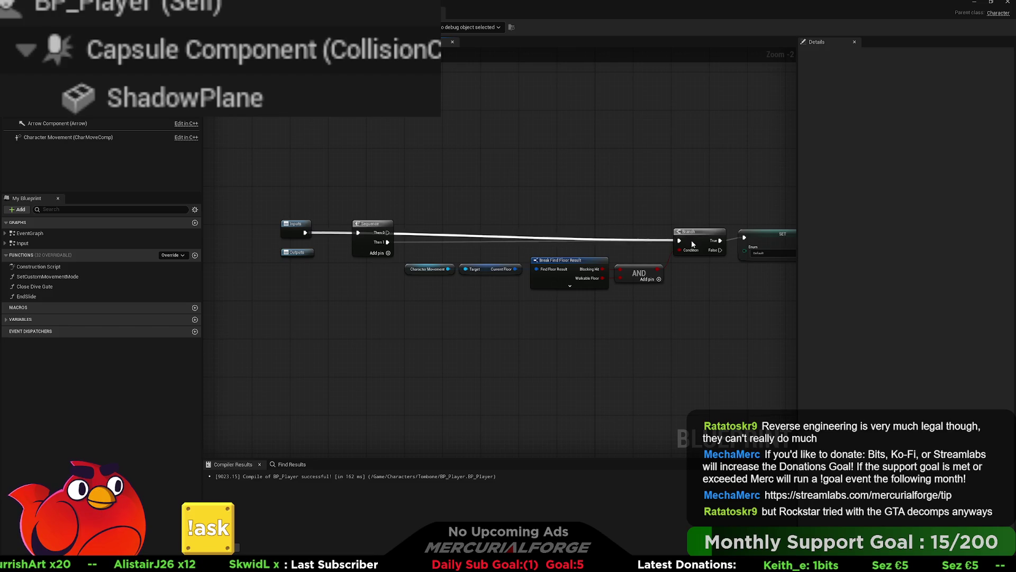
{"action": "left_click_drag", "start_coordinate": [588, 249], "coordinate": [491, 245]}
{"action": "mouse_move", "coordinate": [741, 286]}
{"action": "left_mouse_down"}
{"action": "mouse_move", "coordinate": [345, 204]}
{"action": "mouse_move", "coordinate": [471, 220]}
{"action": "mouse_move", "coordinate": [434, 220]}
{"action": "mouse_move", "coordinate": [426, 198]}
{"action": "left_mouse_up"}
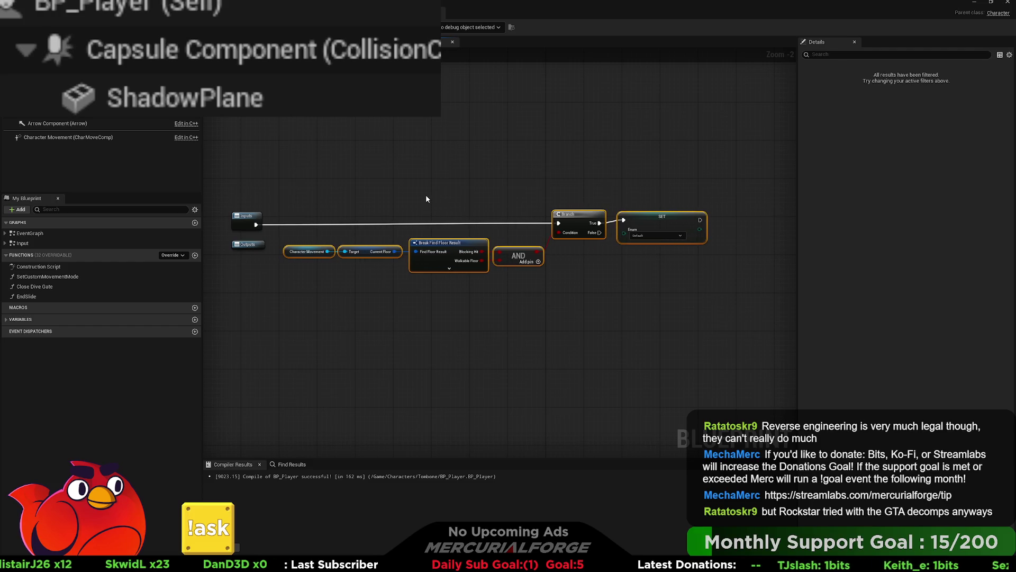
{"action": "left_click", "coordinate": [426, 198]}
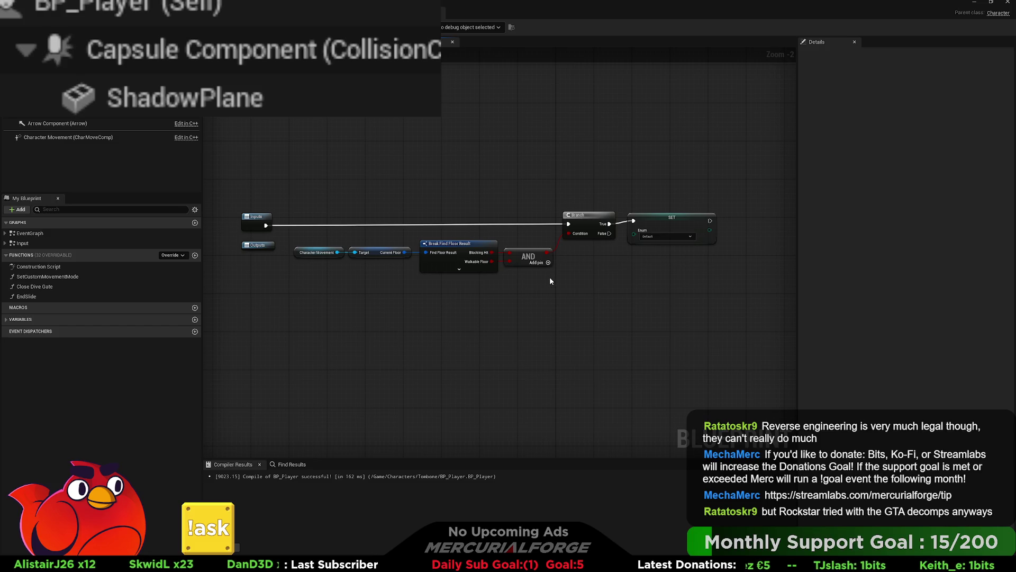
- Disconnect Walkable Floor from the AND node and set its second input to true
{"action": "scroll", "coordinate": [516, 275], "scroll_direction": "up", "scroll_amount": 2}
{"action": "left_click", "coordinate": [485, 256], "text": "alt"}
{"action": "left_click", "coordinate": [518, 257]}
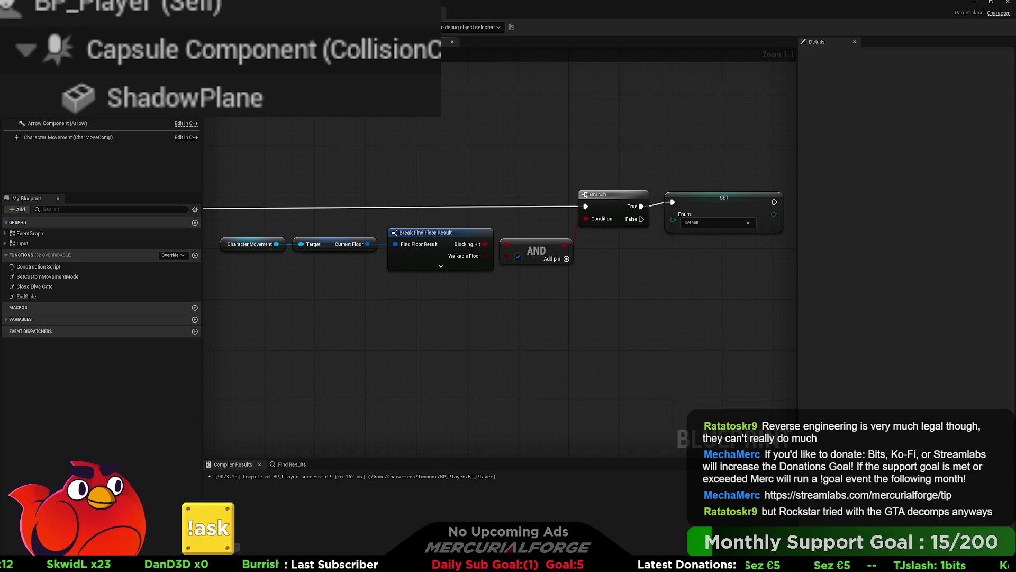
{"action": "key", "text": "ctrl+Tab"}
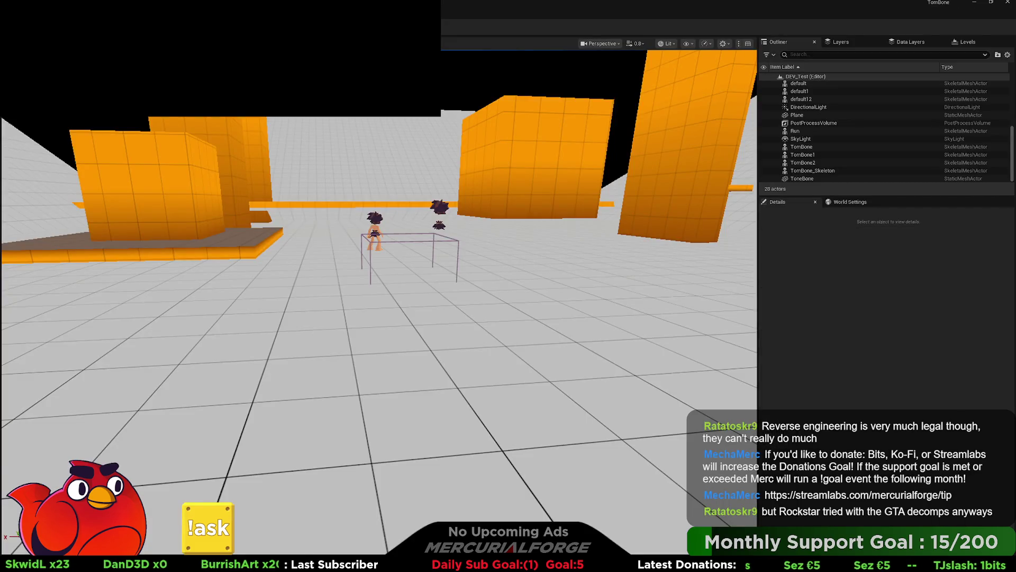
- Play the level, run, slide into a roll and leap onto the orange pillar
{"action": "key", "text": "alt+p"}
{"action": "key", "text": "d"}
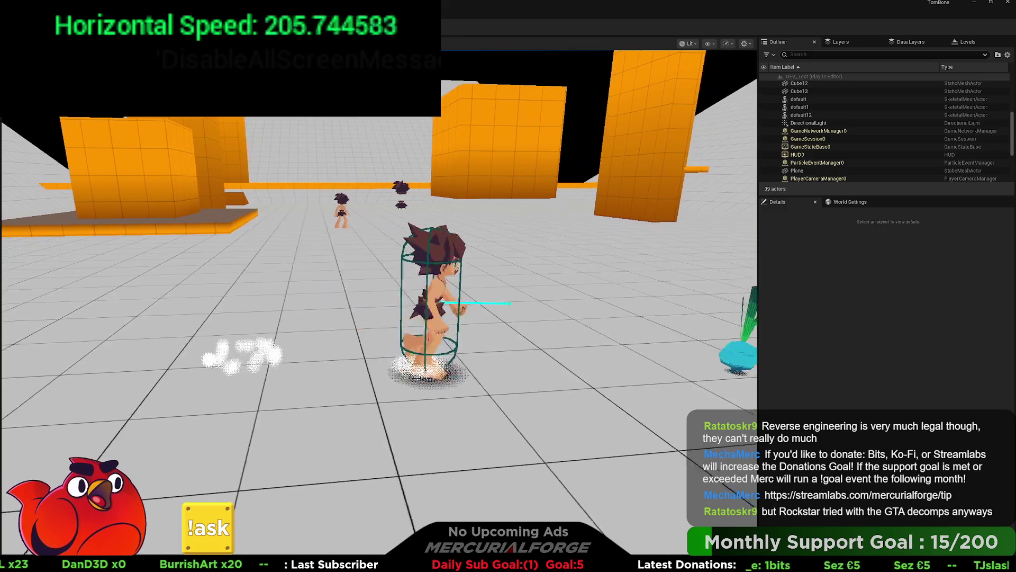
{"action": "key", "text": "a"}
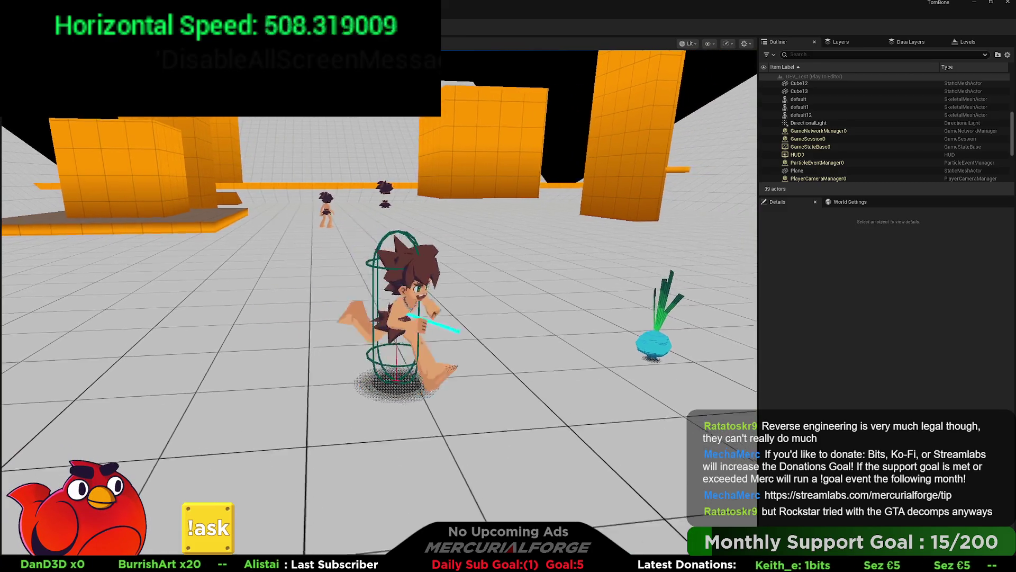
{"action": "key", "text": "w"}
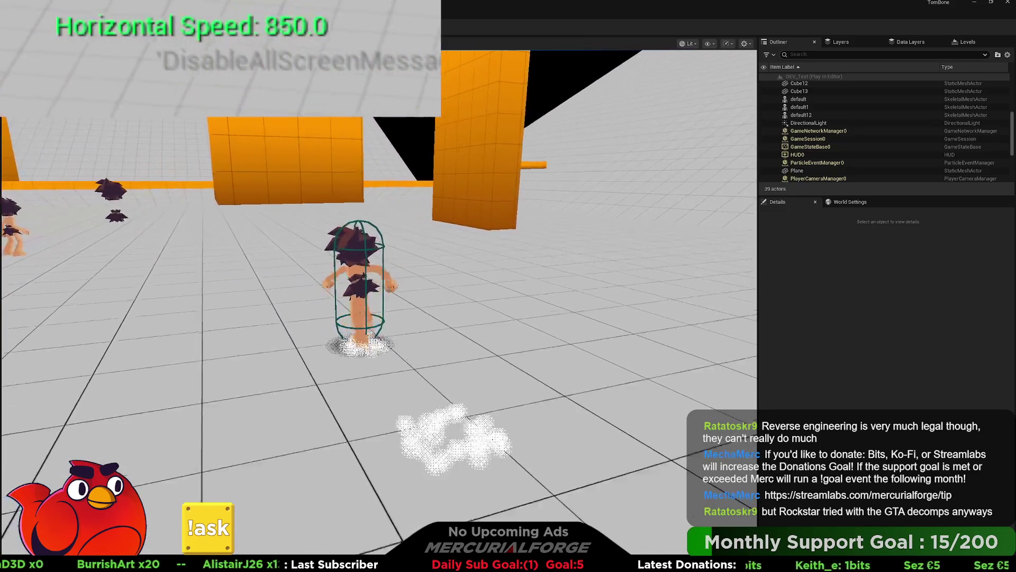
{"action": "key", "text": "ctrl"}
{"action": "key", "text": "space"}
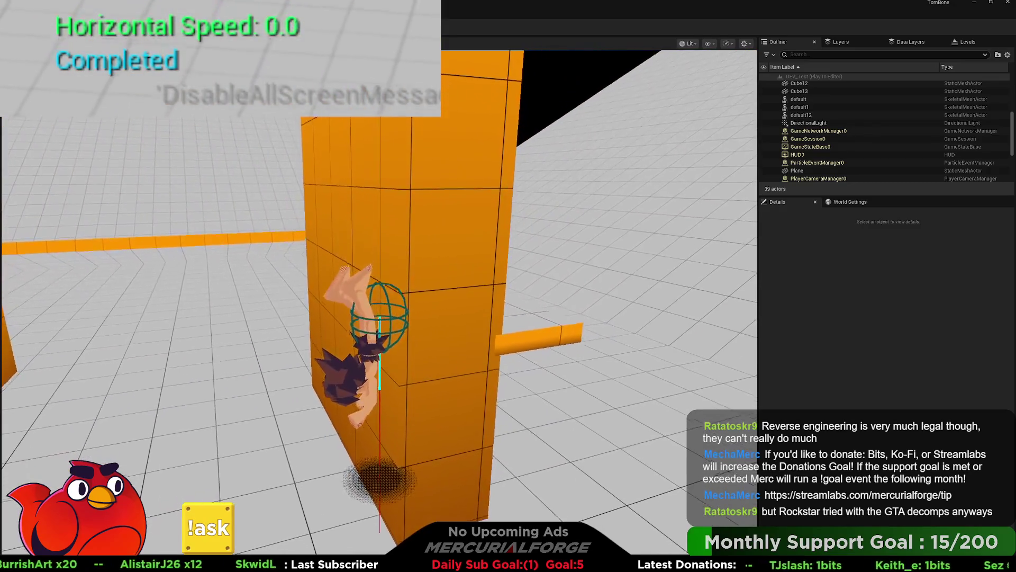
{"action": "key", "text": "space"}
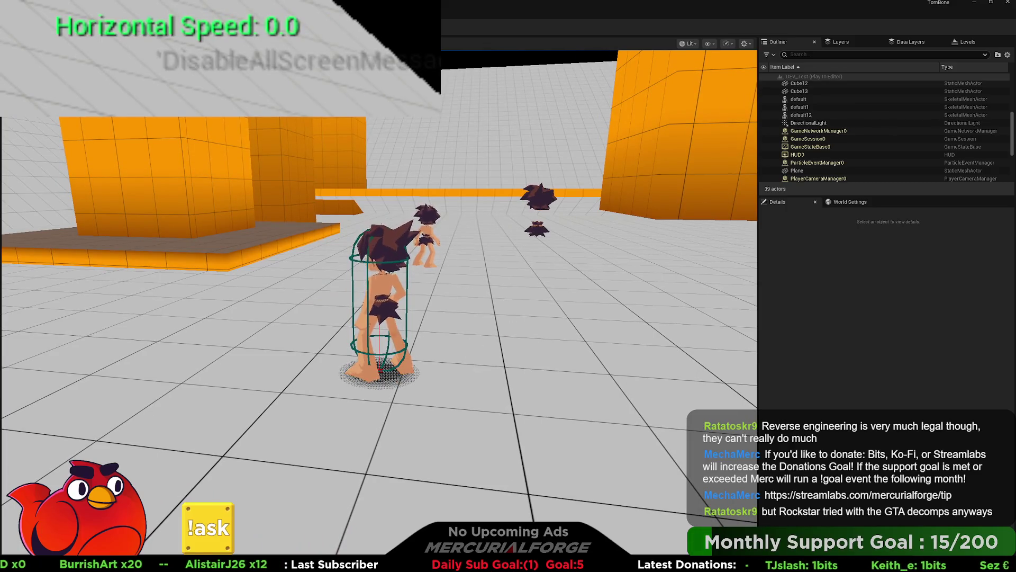
- Roll into the orange wall, dive again, then stop playing and return to BP_Player
{"action": "key", "text": "w"}
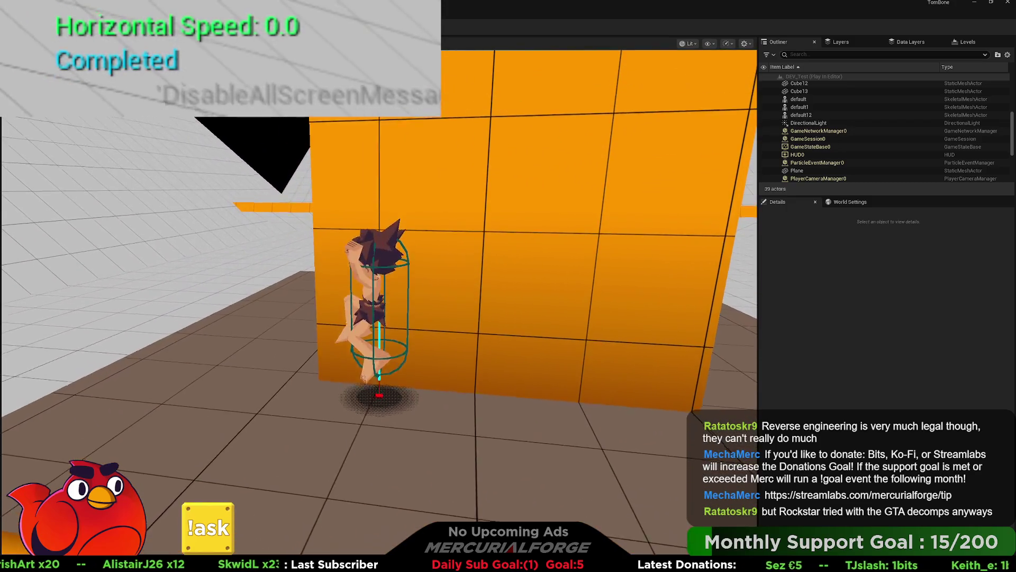
{"action": "key", "text": "w"}
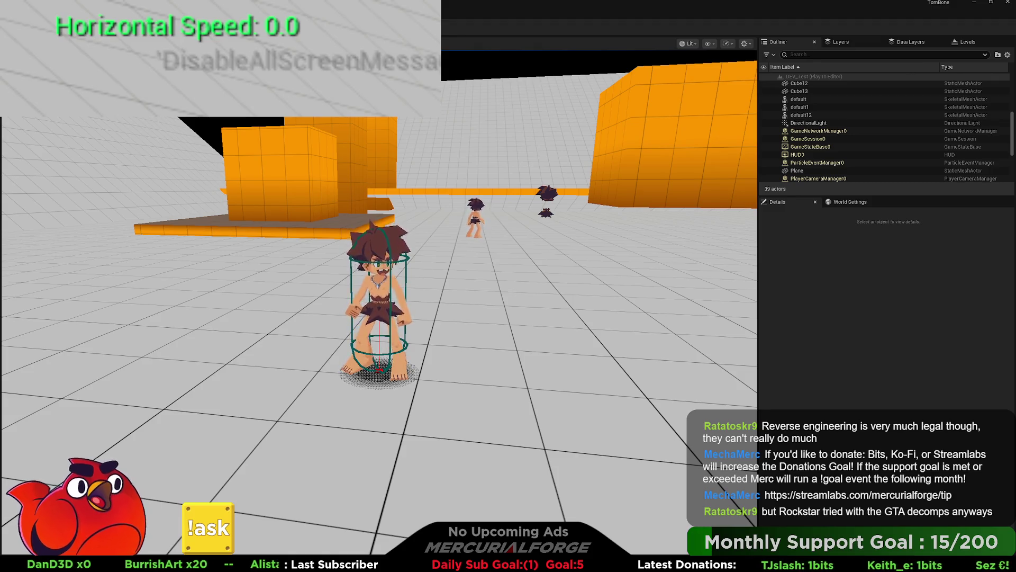
{"action": "key", "text": "w"}
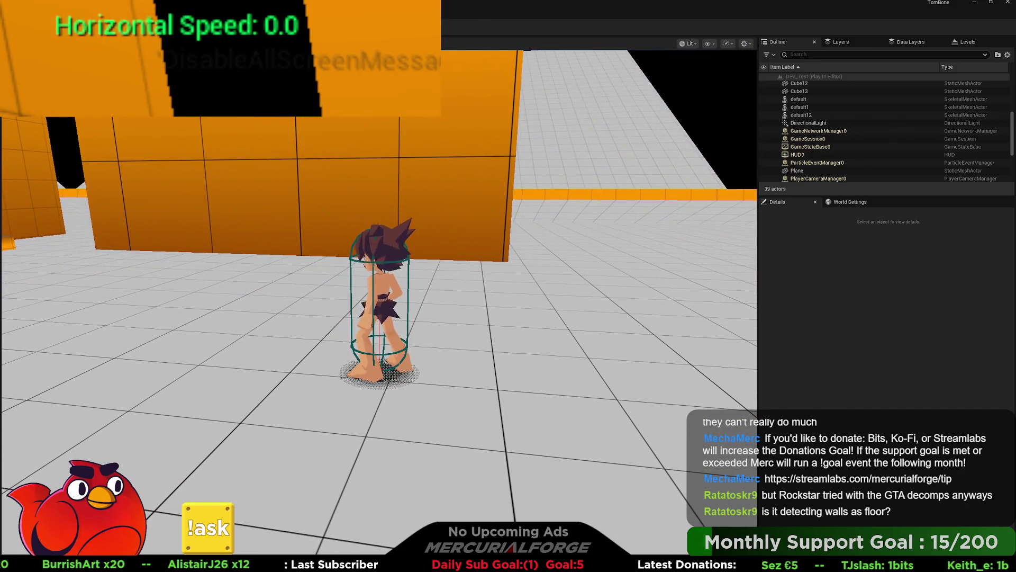
{"action": "key", "text": "Escape"}
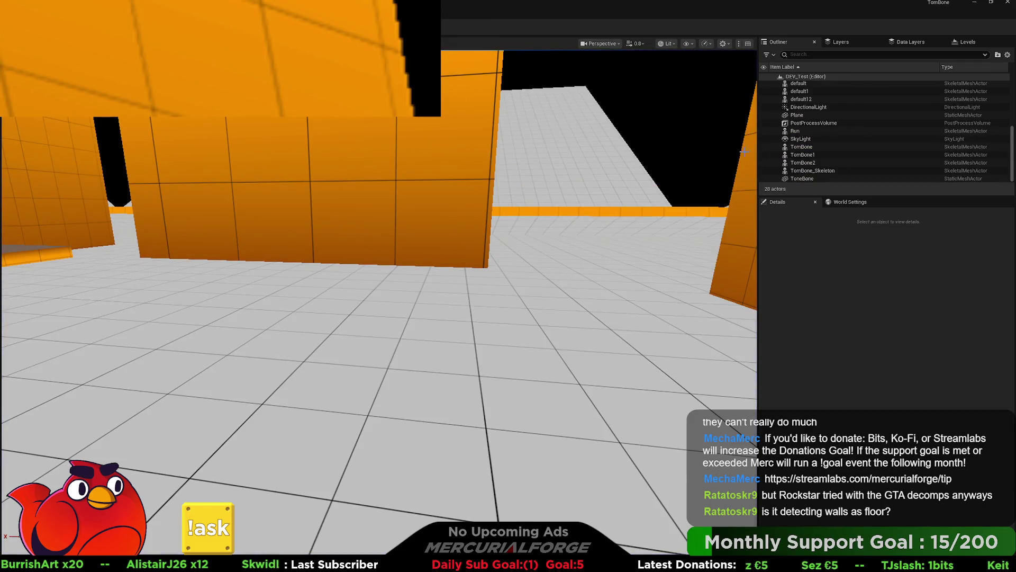
{"action": "left_click", "coordinate": [423, 13]}
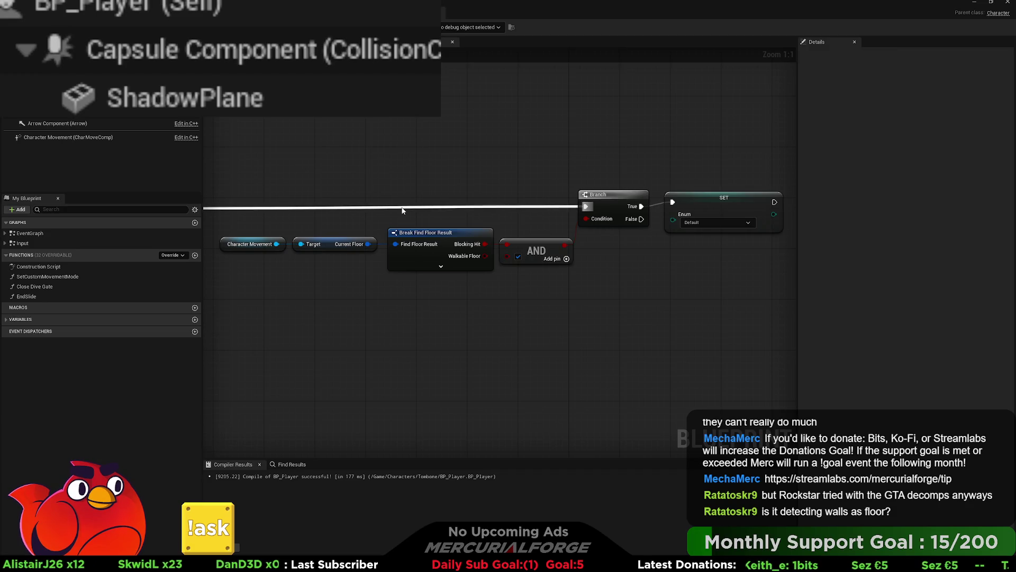
- Zoom to 1:1 on the Bonk group and pan toward the Determine if wall nodes
{"action": "scroll", "coordinate": [402, 210], "scroll_direction": "down", "scroll_amount": 1}
{"action": "scroll", "coordinate": [402, 210], "scroll_direction": "down", "scroll_amount": 10}
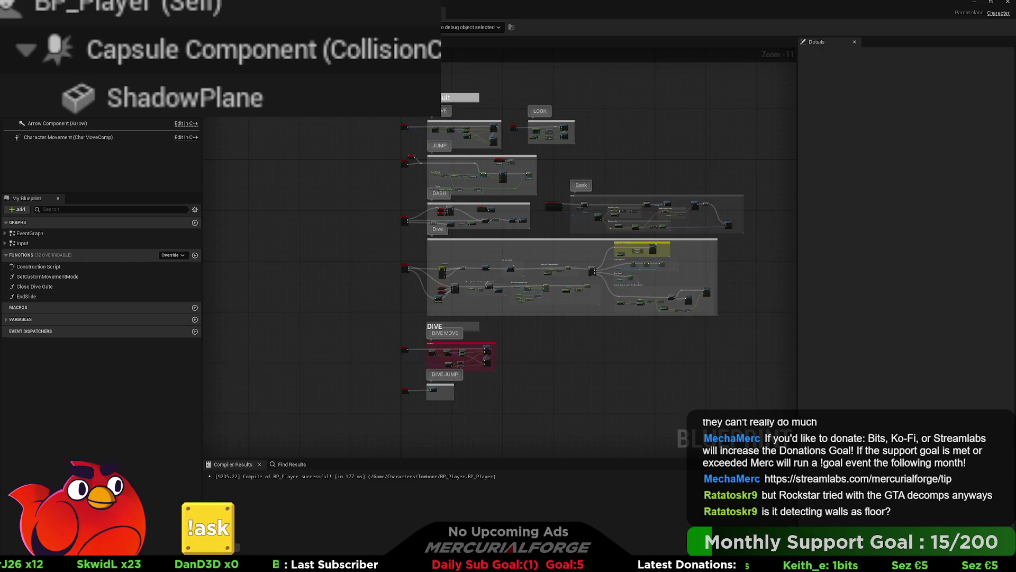
{"action": "scroll", "coordinate": [583, 204], "scroll_direction": "up", "scroll_amount": 11}
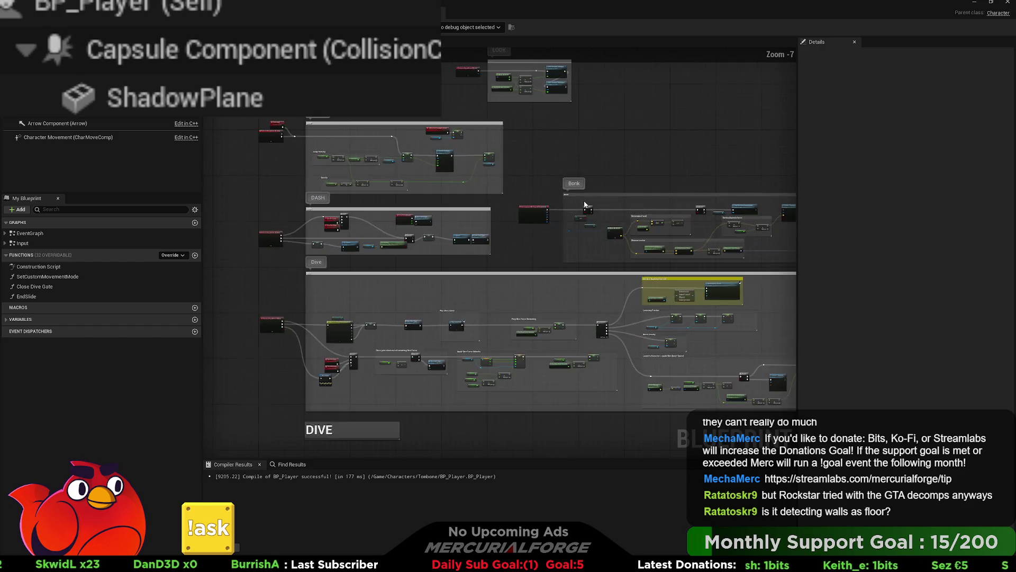
{"action": "mouse_move", "coordinate": [648, 188]}
{"action": "left_mouse_down"}
{"action": "mouse_move", "coordinate": [617, 166]}
{"action": "mouse_move", "coordinate": [545, 158]}
{"action": "left_mouse_up"}
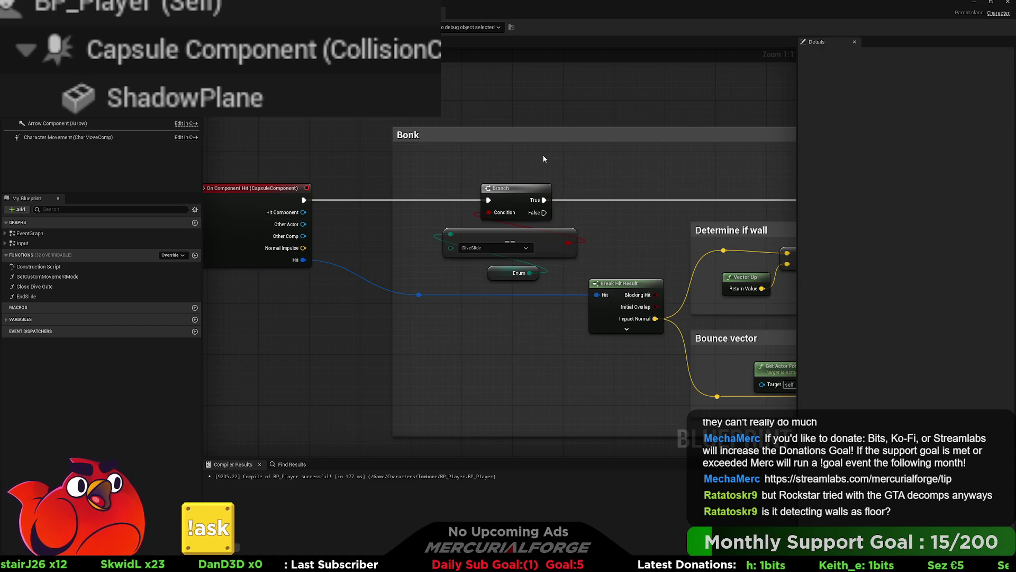
- Straighten the wires between the reroute knot, dot and <= nodes
{"action": "mouse_move", "coordinate": [554, 160]}
{"action": "left_mouse_down"}
{"action": "mouse_move", "coordinate": [342, 110]}
{"action": "mouse_move", "coordinate": [302, 124]}
{"action": "left_mouse_up"}
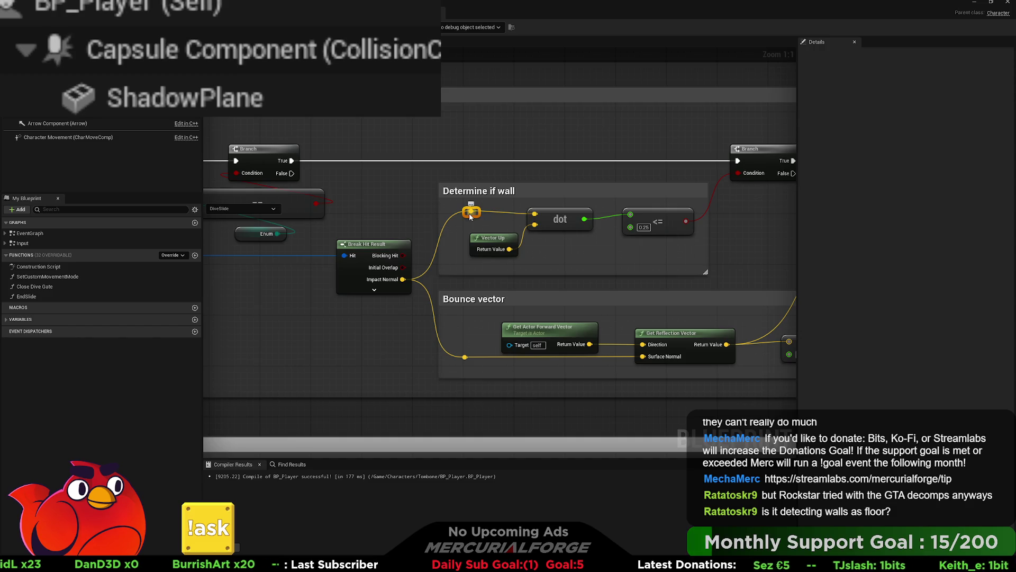
{"action": "left_click_drag", "start_coordinate": [472, 211], "coordinate": [471, 217]}
{"action": "left_click_drag", "start_coordinate": [672, 204], "coordinate": [481, 222]}
{"action": "key", "text": "q"}
{"action": "left_click", "coordinate": [596, 173]}
- Insert an End Slide call between Stop Movement Immediately and Launch Character
{"action": "mouse_move", "coordinate": [596, 173]}
{"action": "left_mouse_down"}
{"action": "mouse_move", "coordinate": [543, 159]}
{"action": "mouse_move", "coordinate": [367, 161]}
{"action": "mouse_move", "coordinate": [375, 215]}
{"action": "left_mouse_up"}
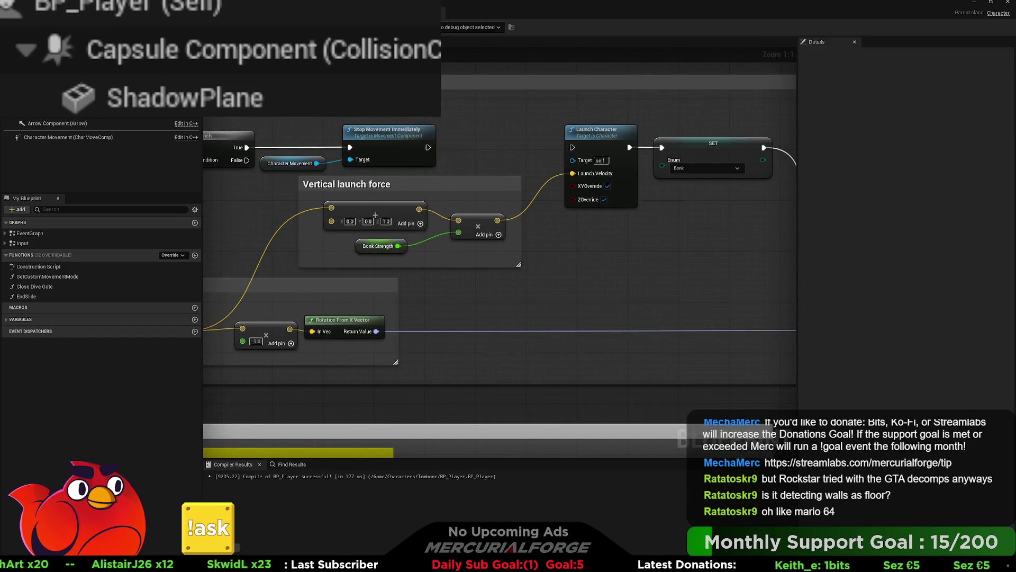
{"action": "left_click_drag", "start_coordinate": [428, 147], "coordinate": [490, 151]}
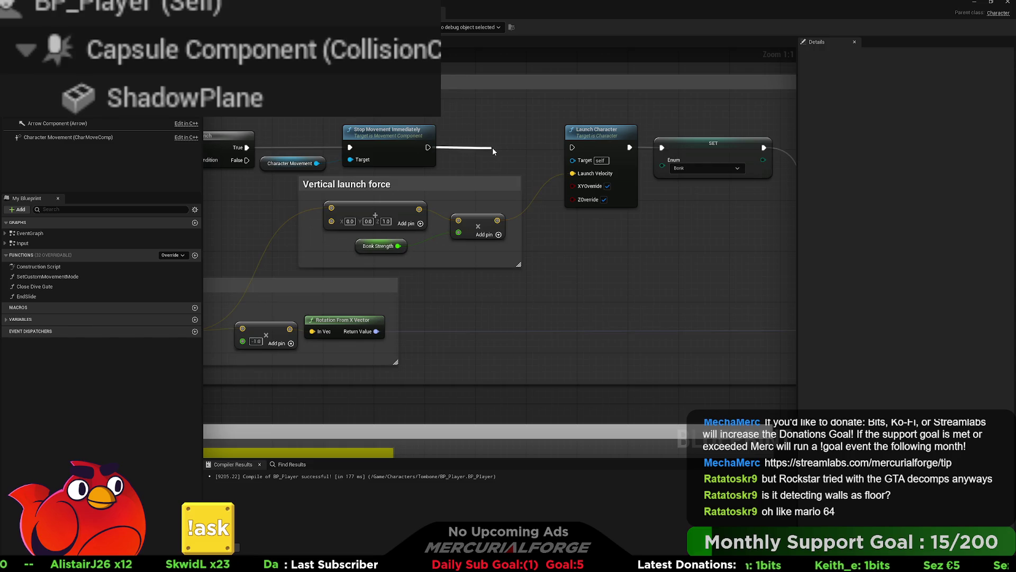
{"action": "left_click_drag", "start_coordinate": [573, 150], "coordinate": [573, 150]}
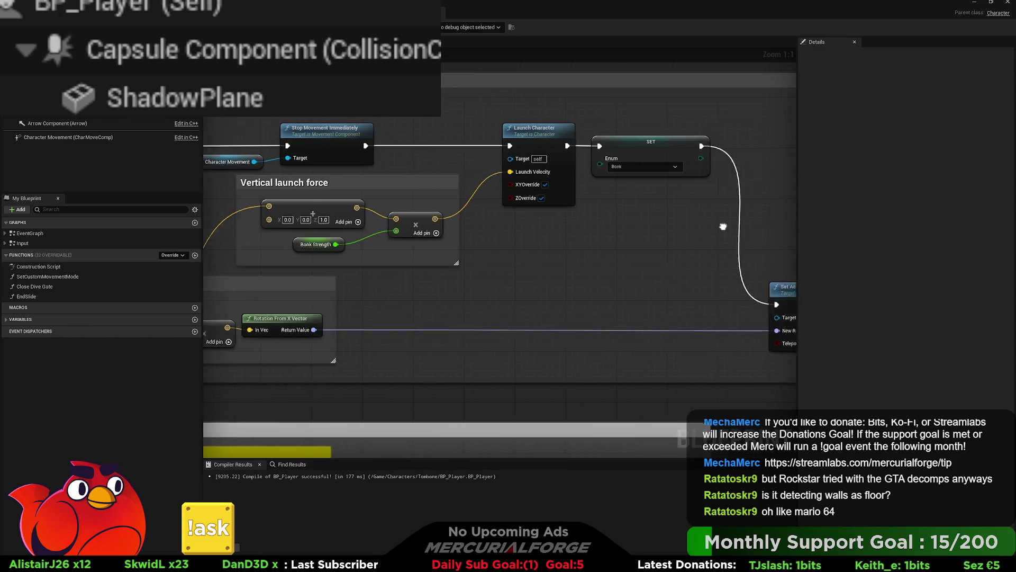
{"action": "left_click_drag", "start_coordinate": [435, 187], "coordinate": [507, 181]}
{"action": "left_click", "coordinate": [515, 151]}
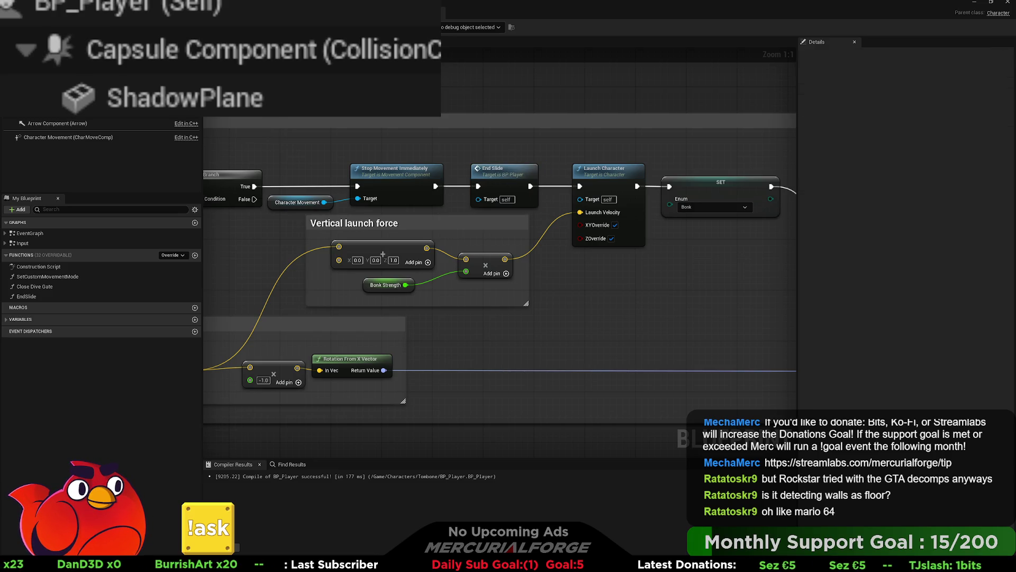
{"action": "key", "text": "alt+Tab"}
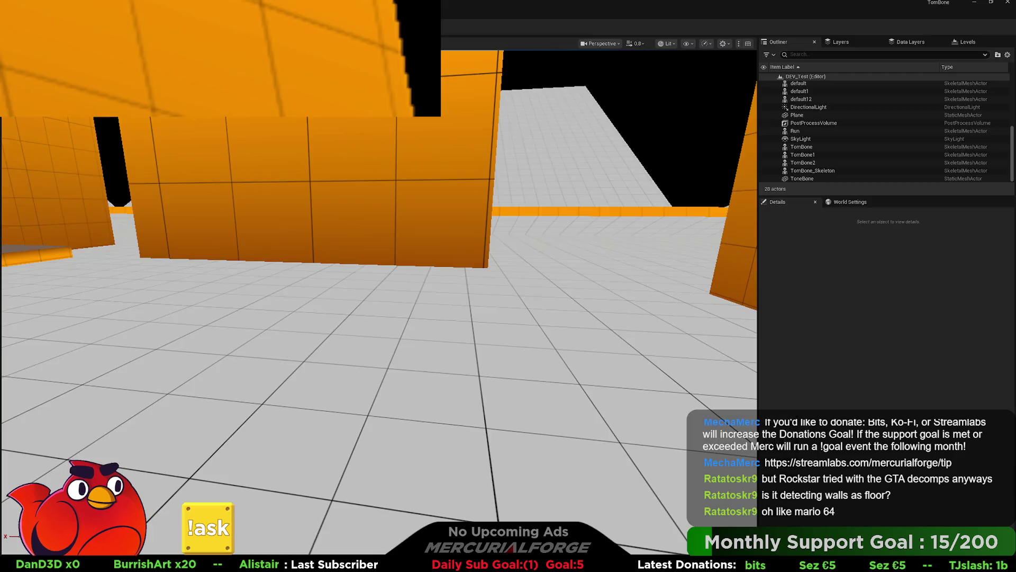
{"action": "key", "text": "alt+p"}
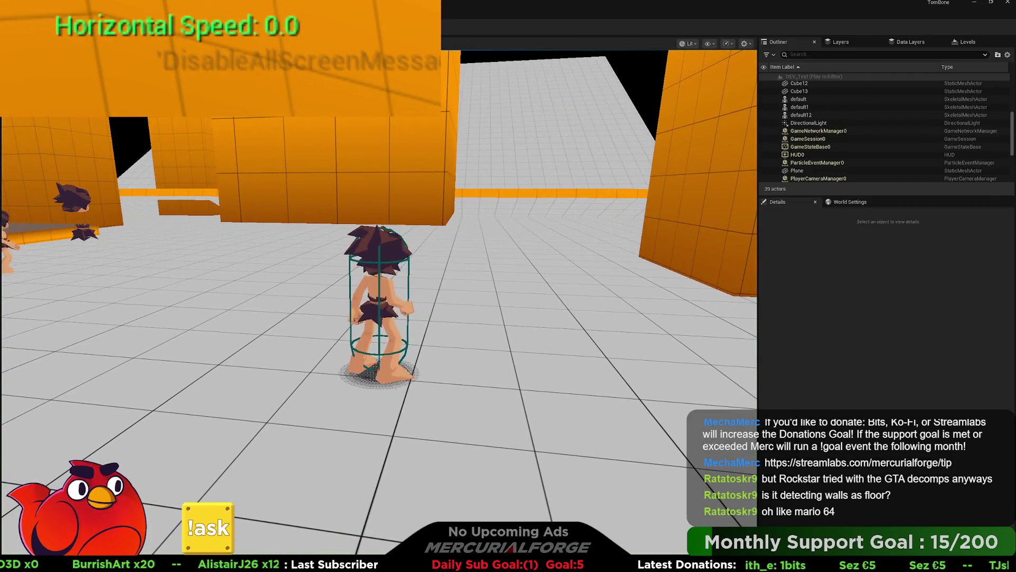
{"action": "key", "text": "a"}
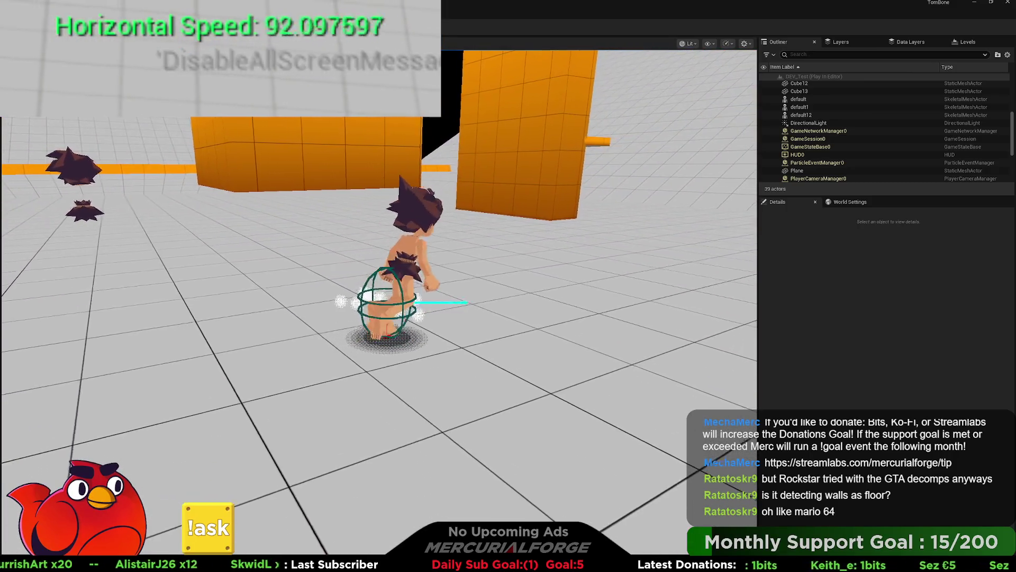
{"action": "key", "text": "d"}
{"action": "key", "text": "space"}
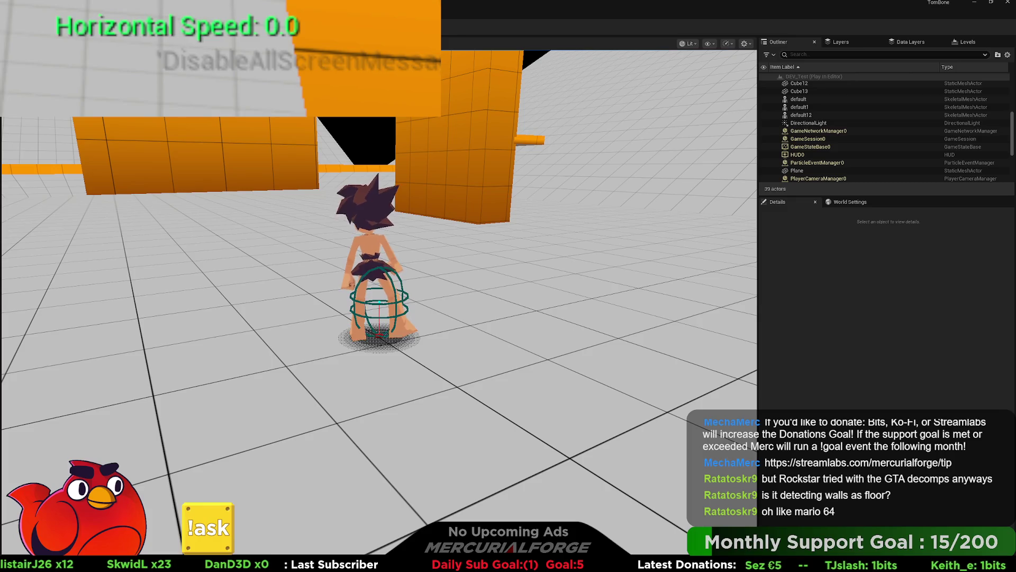
{"action": "key", "text": "Escape"}
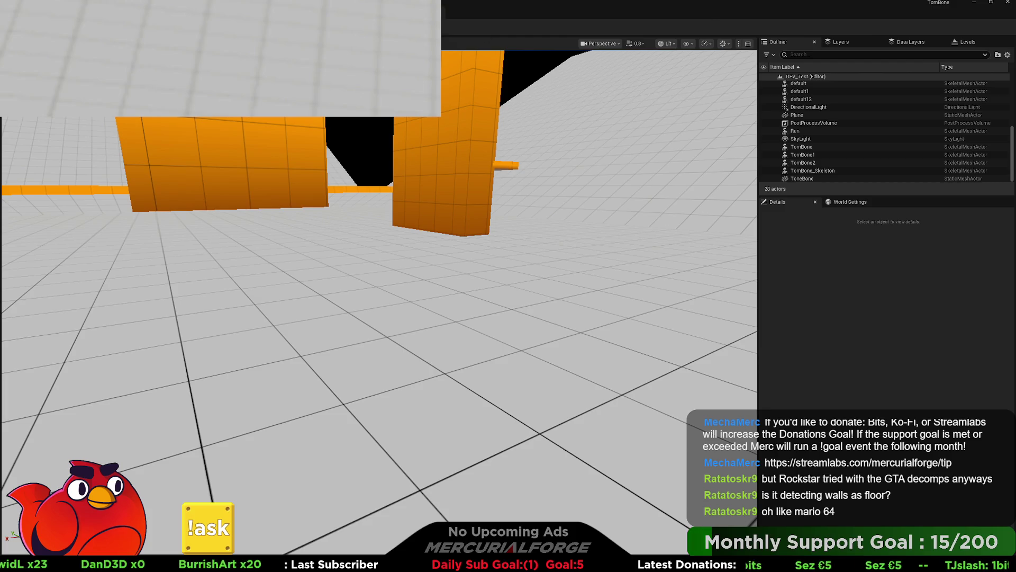
{"action": "left_click", "coordinate": [138, 6]}
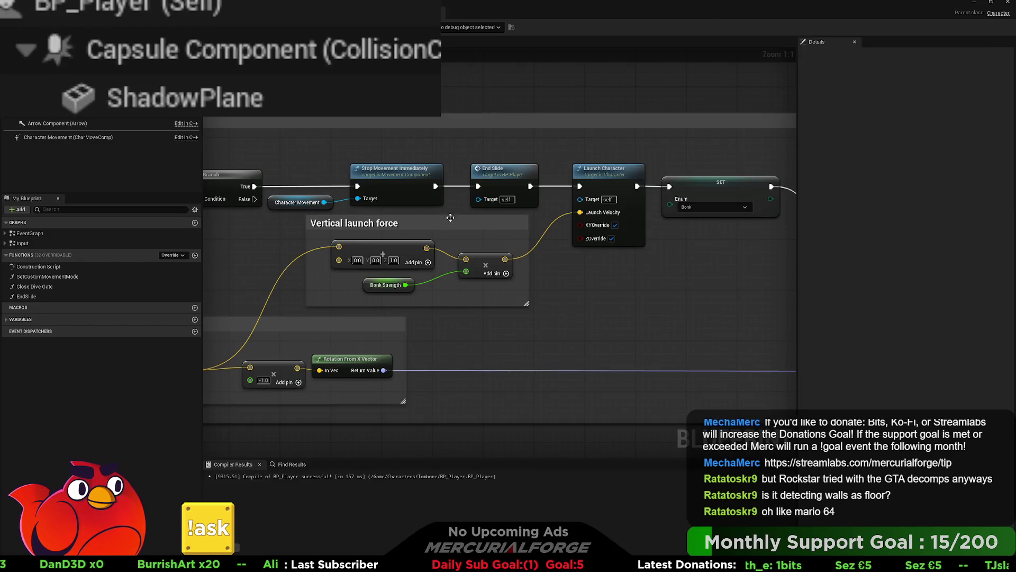
- Pan and zoom through BP_Player's graph to the Break Find Floor Result and AND nodes
{"action": "left_click_drag", "start_coordinate": [539, 200], "coordinate": [485, 234]}
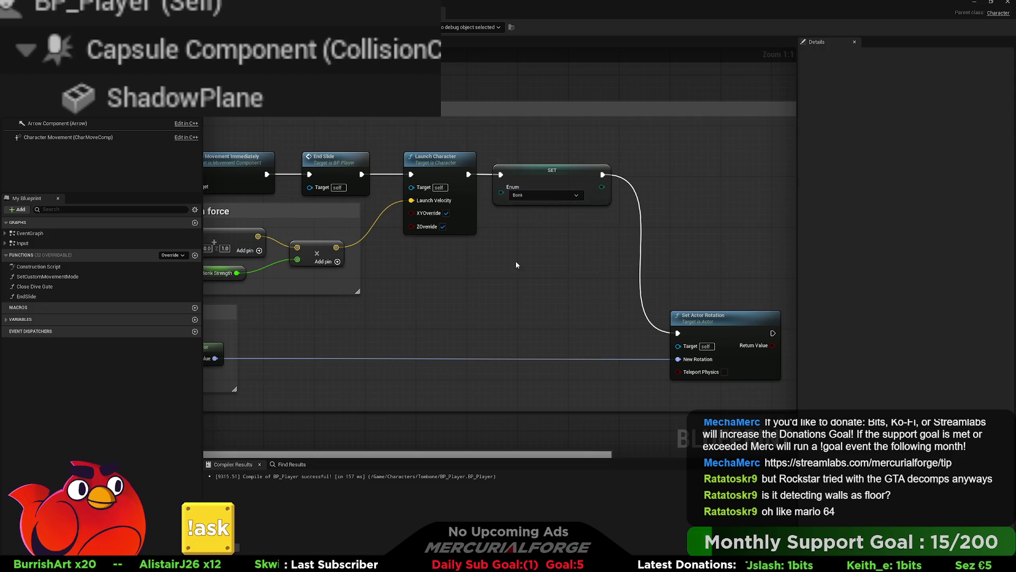
{"action": "scroll", "coordinate": [522, 256], "scroll_direction": "down", "scroll_amount": 5}
{"action": "mouse_move", "coordinate": [297, 278]}
{"action": "left_mouse_down"}
{"action": "mouse_move", "coordinate": [419, 210]}
{"action": "mouse_move", "coordinate": [650, 188]}
{"action": "mouse_move", "coordinate": [641, 188]}
{"action": "left_mouse_up"}
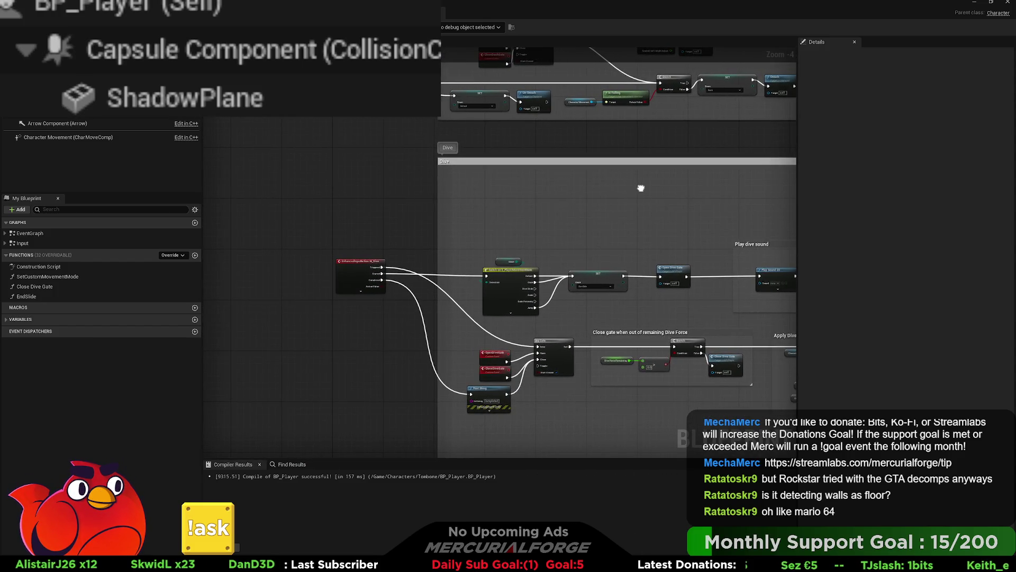
{"action": "scroll", "coordinate": [641, 188], "scroll_direction": "down", "scroll_amount": 3}
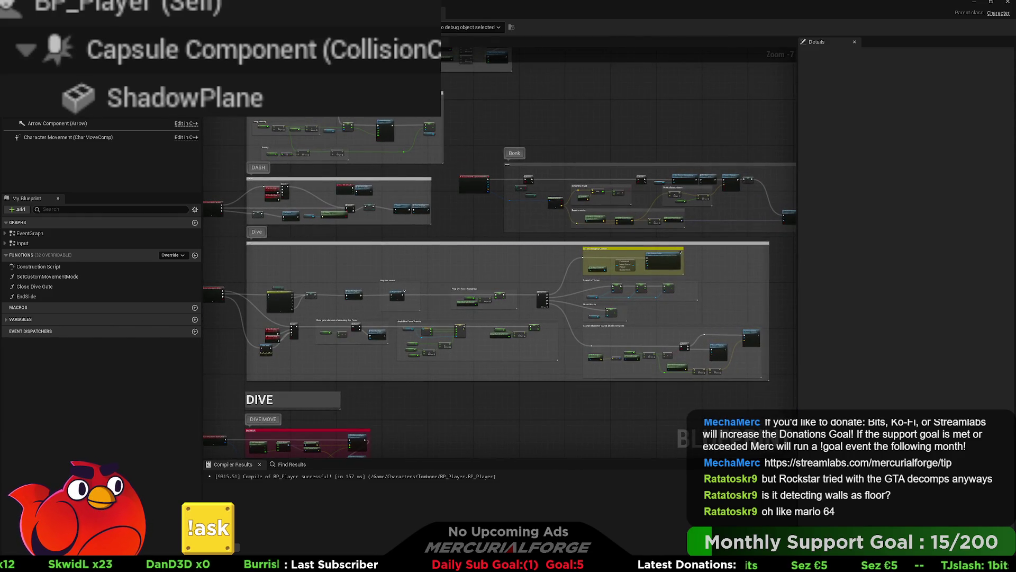
{"action": "scroll", "coordinate": [516, 178], "scroll_direction": "up", "scroll_amount": 6}
{"action": "scroll", "coordinate": [468, 258], "scroll_direction": "up", "scroll_amount": 1}
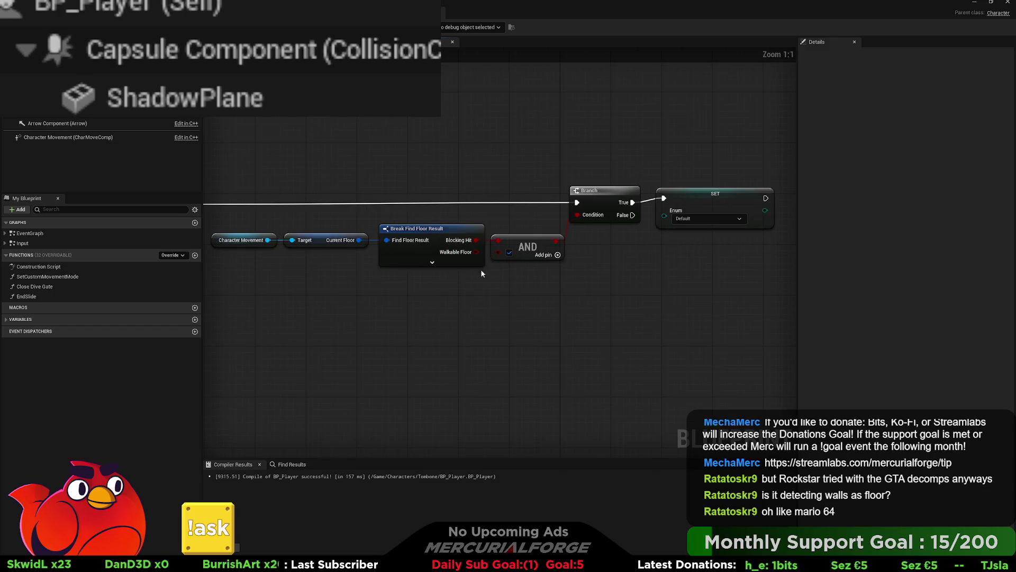
- Wire Walkable Floor into the AND node's second input, then switch to the level
{"action": "mouse_move", "coordinate": [476, 253]}
{"action": "left_mouse_down"}
{"action": "mouse_move", "coordinate": [488, 253]}
{"action": "mouse_move", "coordinate": [472, 253]}
{"action": "left_mouse_up"}
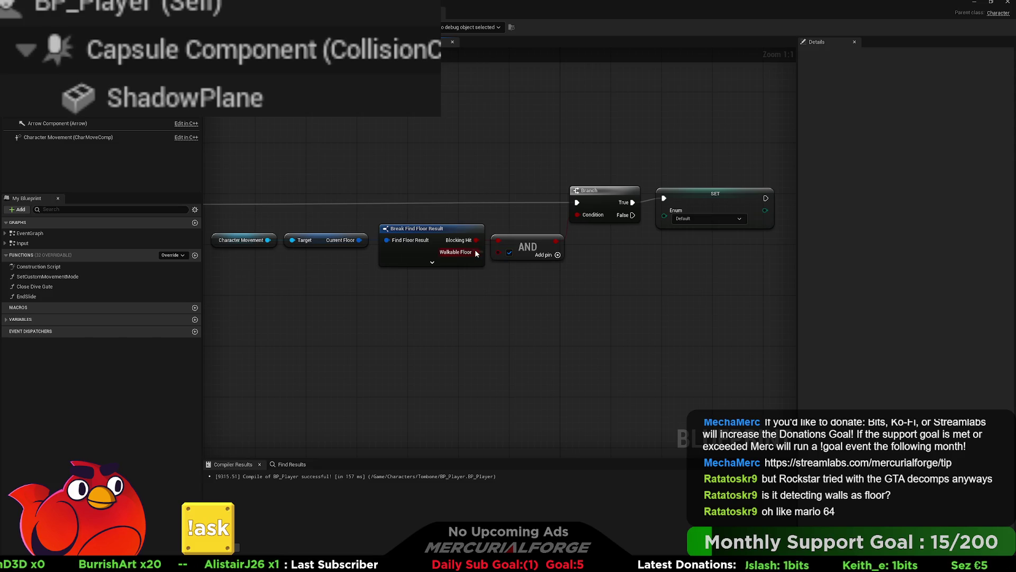
{"action": "left_click_drag", "start_coordinate": [492, 252], "coordinate": [495, 253]}
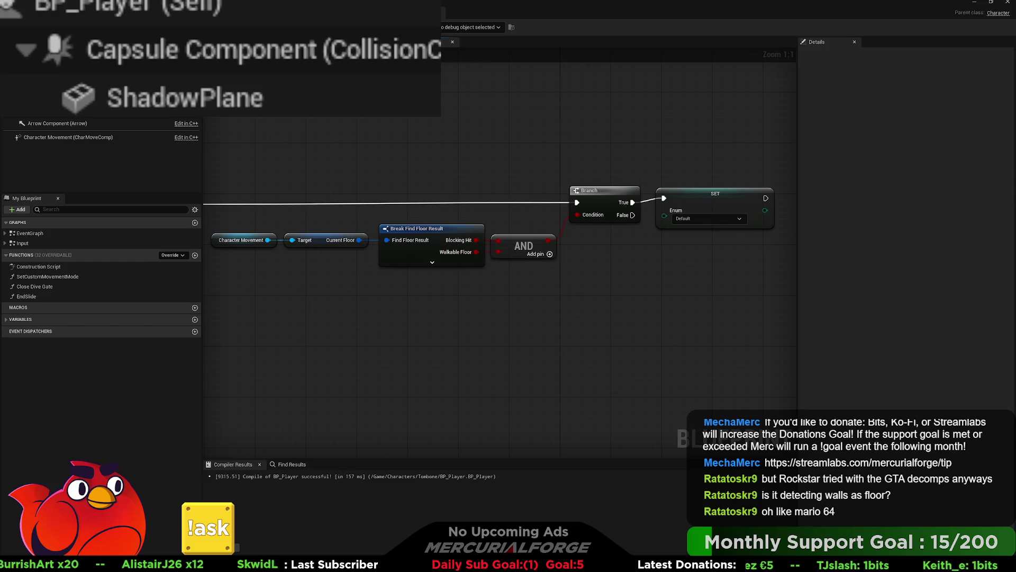
{"action": "key", "text": "alt+Tab"}
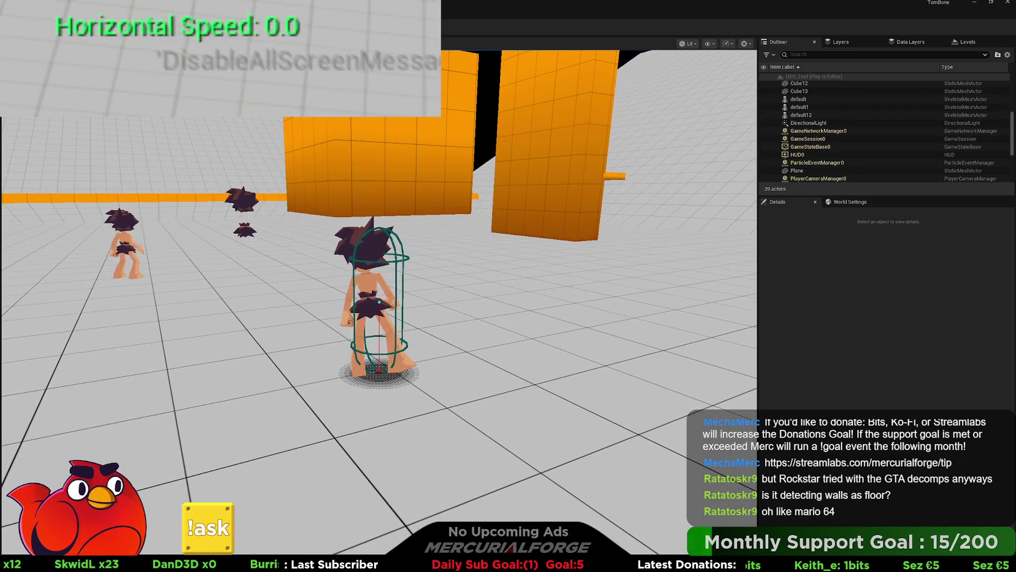
- Dash into the orange wall, dive into a belly slide, get up and run, then stop playing
{"action": "key", "text": "space"}
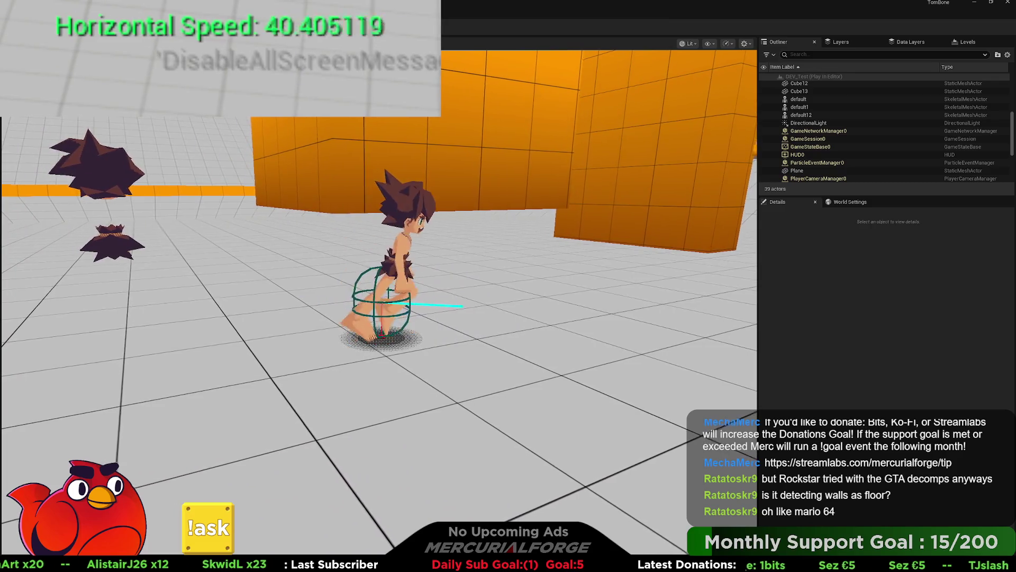
{"action": "key", "text": "s"}
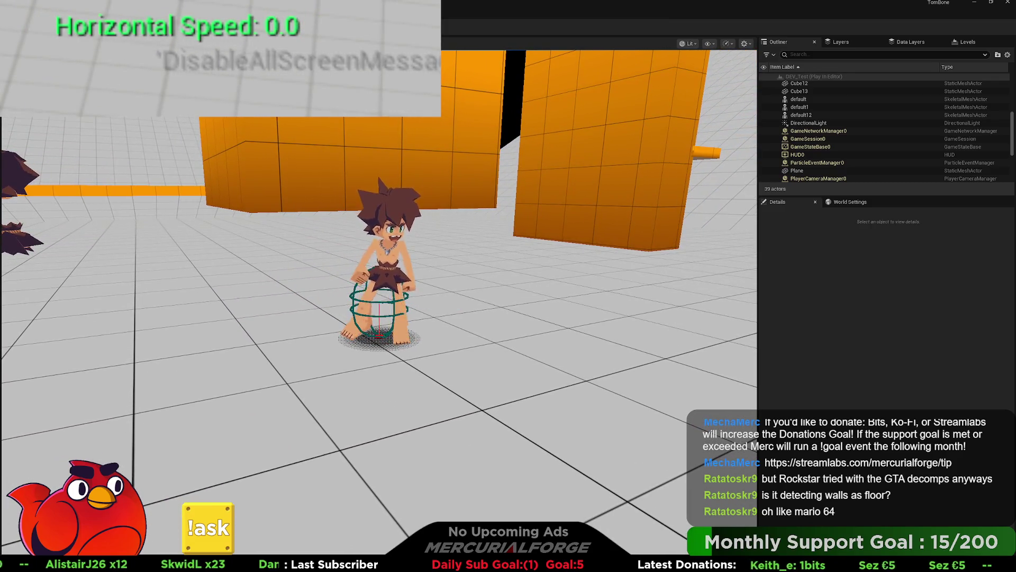
{"action": "key", "text": "shift"}
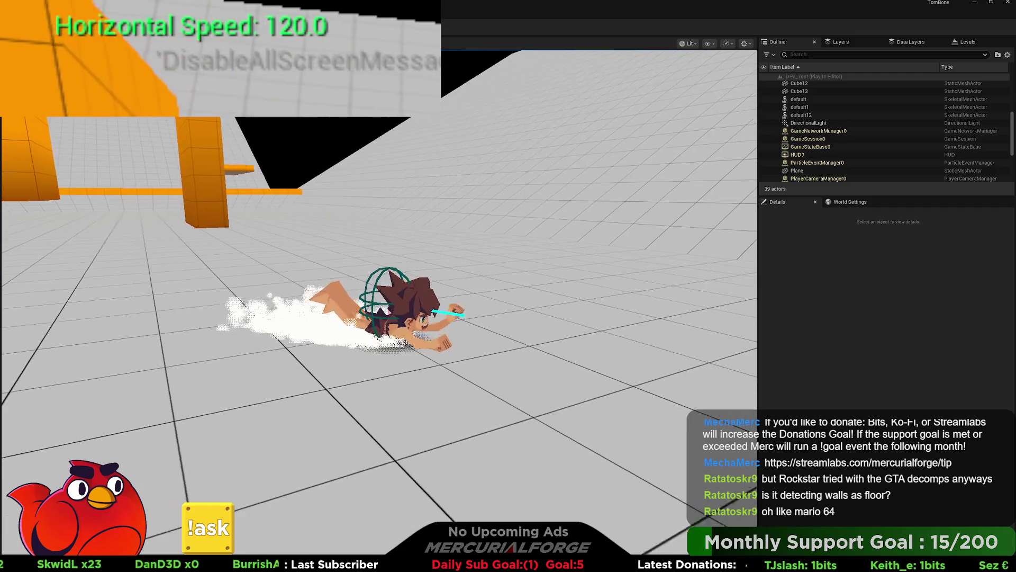
{"action": "key", "text": "a"}
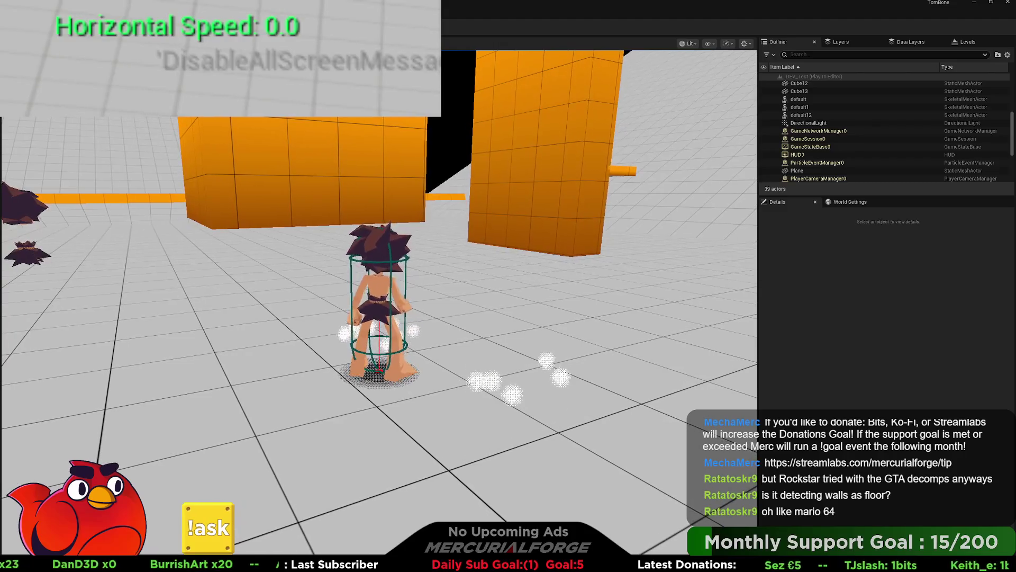
{"action": "key", "text": "Escape"}
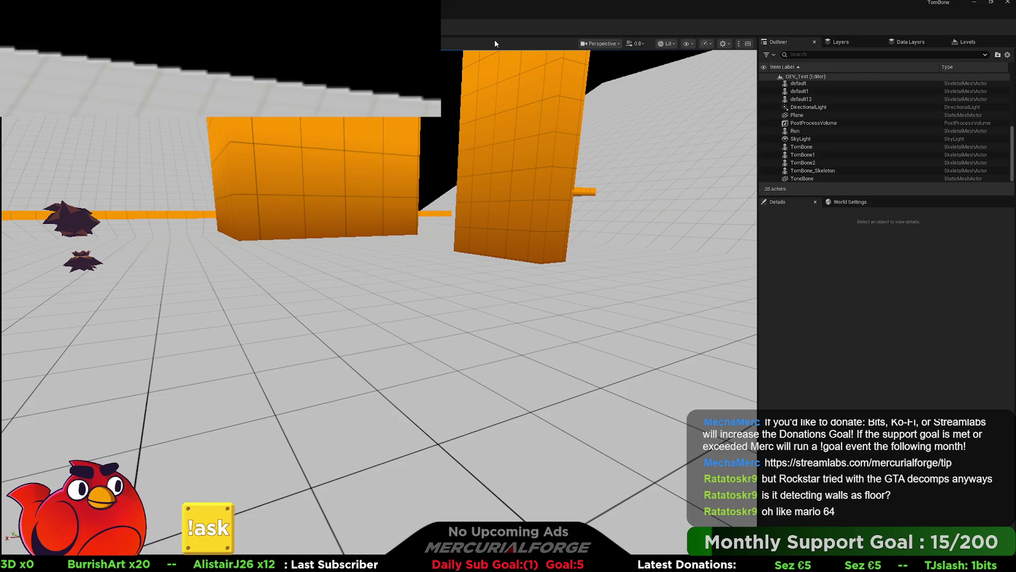
{"action": "key", "text": "alt+Tab"}
- Open EndSlide, align its entry with the Branch wire and delete the Cancel on request comment
{"action": "scroll", "coordinate": [404, 194], "scroll_direction": "down", "scroll_amount": 1}
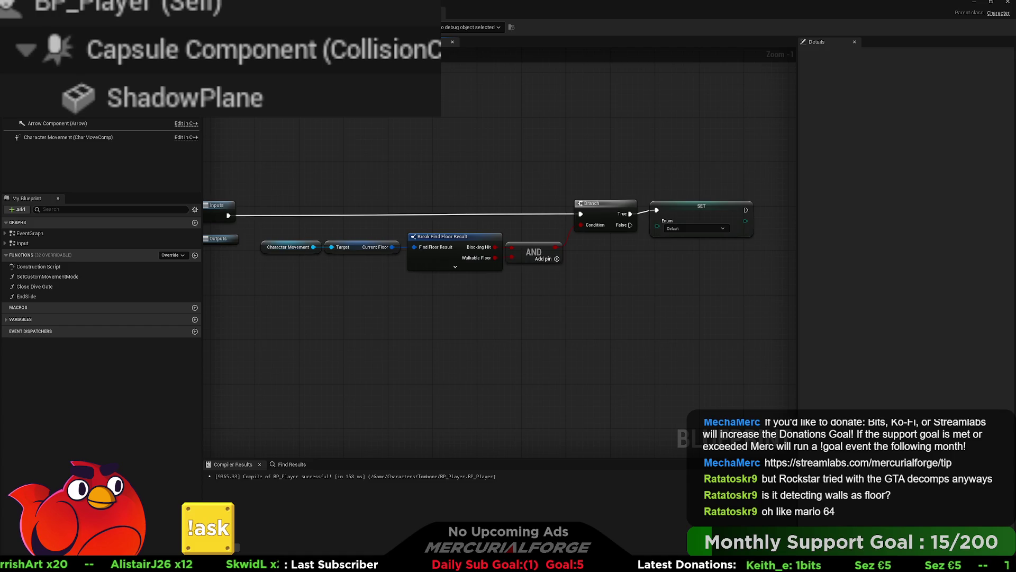
{"action": "double_click", "coordinate": [27, 296]}
{"action": "scroll", "coordinate": [352, 254], "scroll_direction": "down", "scroll_amount": 3}
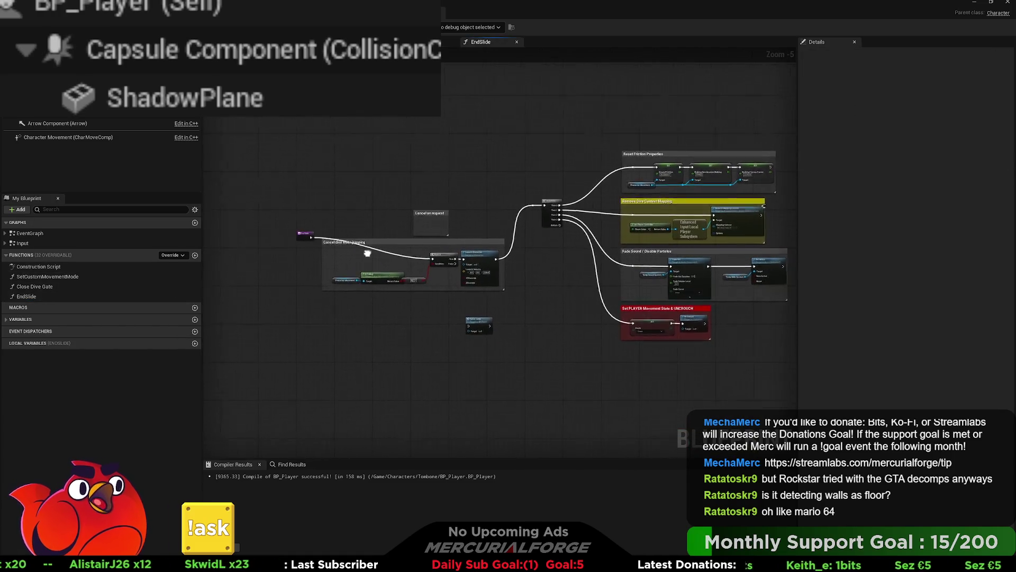
{"action": "scroll", "coordinate": [352, 254], "scroll_direction": "up", "scroll_amount": 3}
{"action": "left_click_drag", "start_coordinate": [305, 220], "coordinate": [305, 262]}
{"action": "left_click", "coordinate": [529, 196]}
{"action": "key", "text": "Delete"}
- Centre the Branch, Launch Character and Sequence nodes, then start a play test
{"action": "left_click_drag", "start_coordinate": [529, 203], "coordinate": [494, 176]}
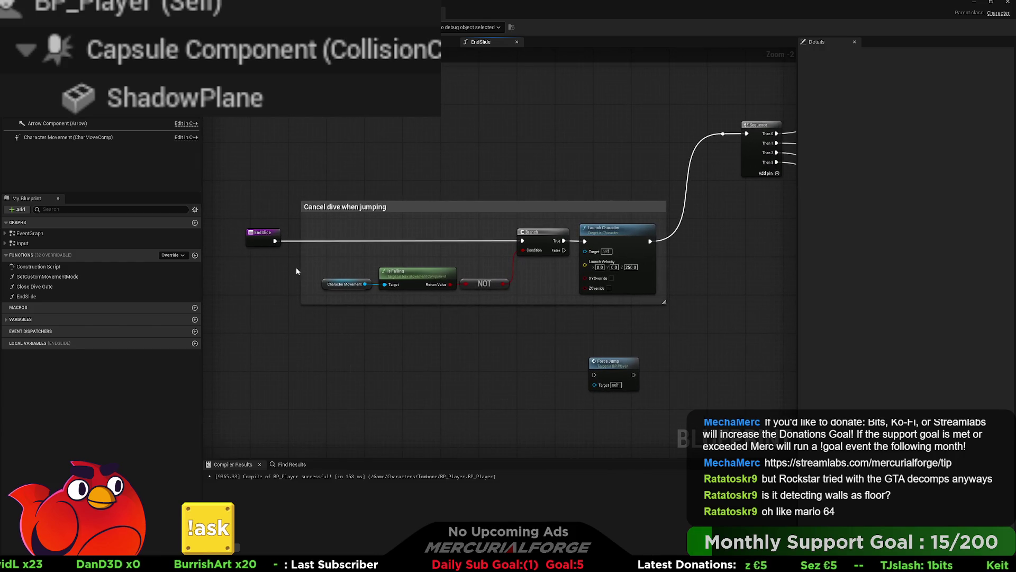
{"action": "scroll", "coordinate": [574, 167], "scroll_direction": "down", "scroll_amount": 2}
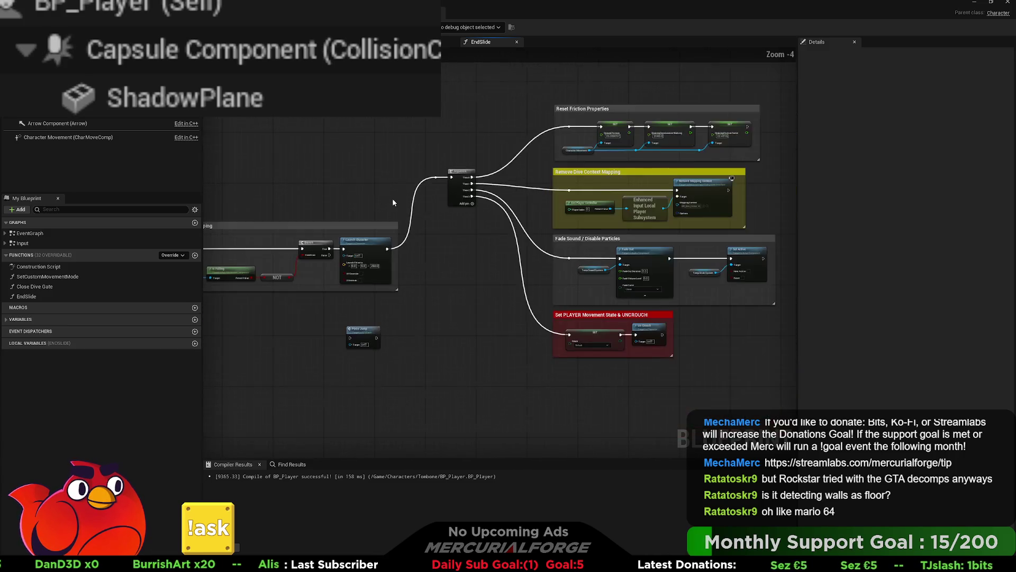
{"action": "left_click_drag", "start_coordinate": [452, 225], "coordinate": [378, 232]}
{"action": "scroll", "coordinate": [393, 225], "scroll_direction": "up", "scroll_amount": 3}
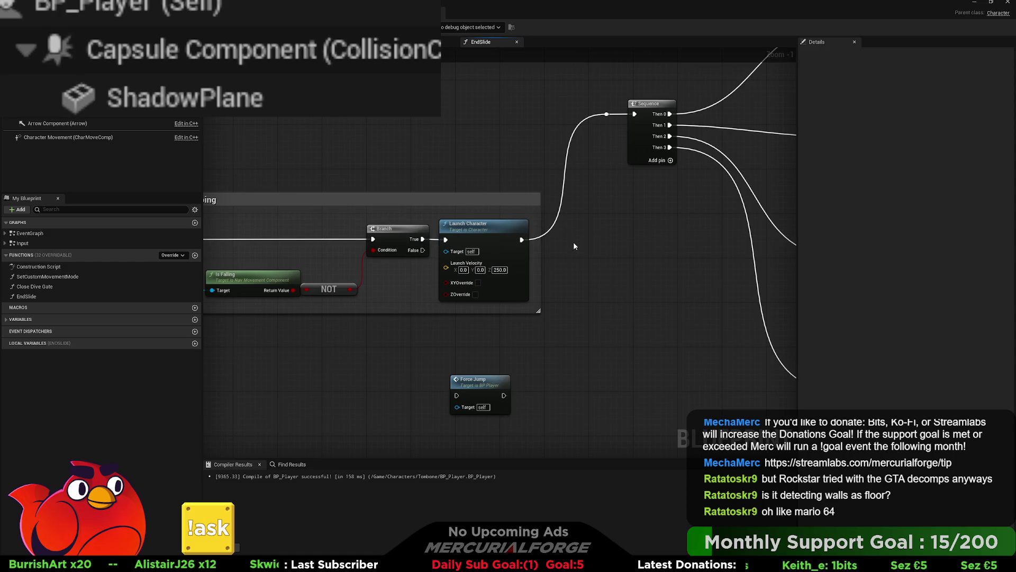
{"action": "key", "text": "alt+p"}
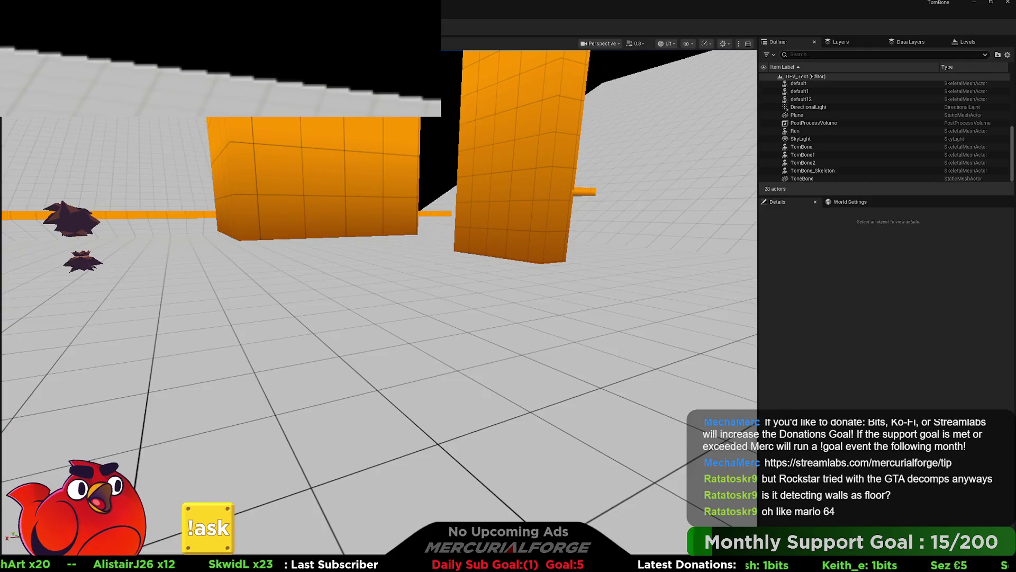
- Run and dive toward the orange wall several times, then stop and return to EndSlide
{"action": "key", "text": "w"}
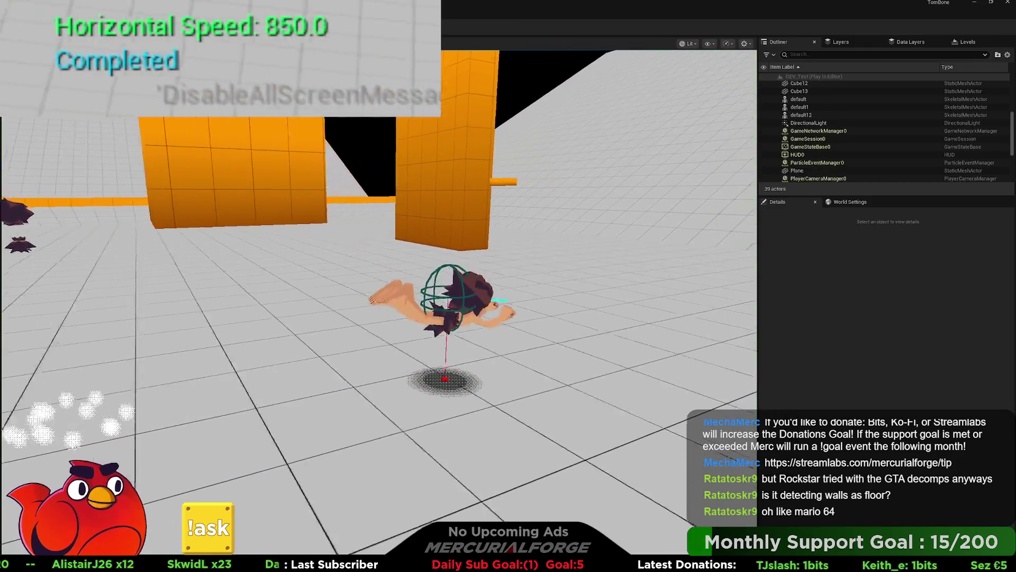
{"action": "key", "text": "w"}
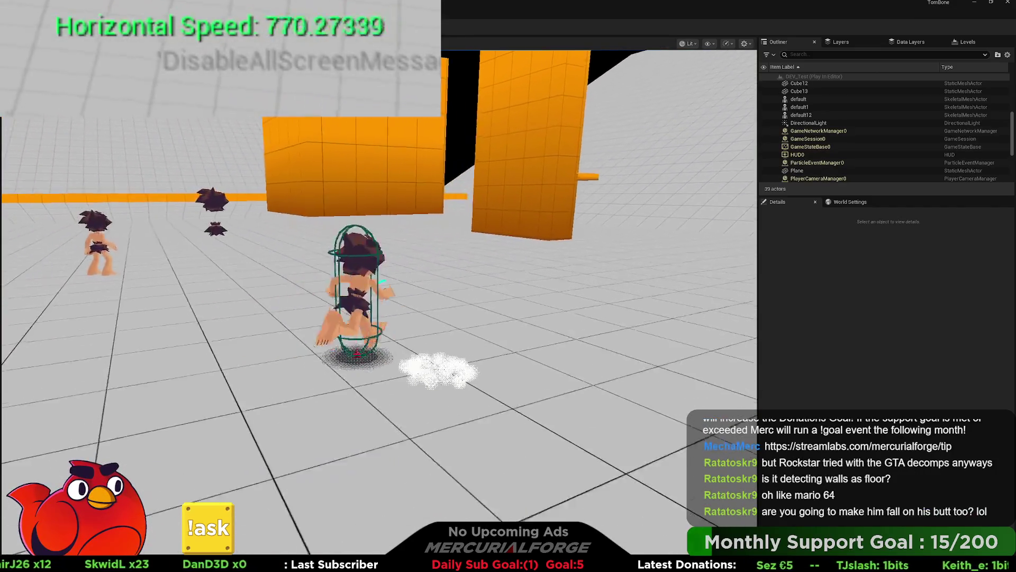
{"action": "key", "text": "space"}
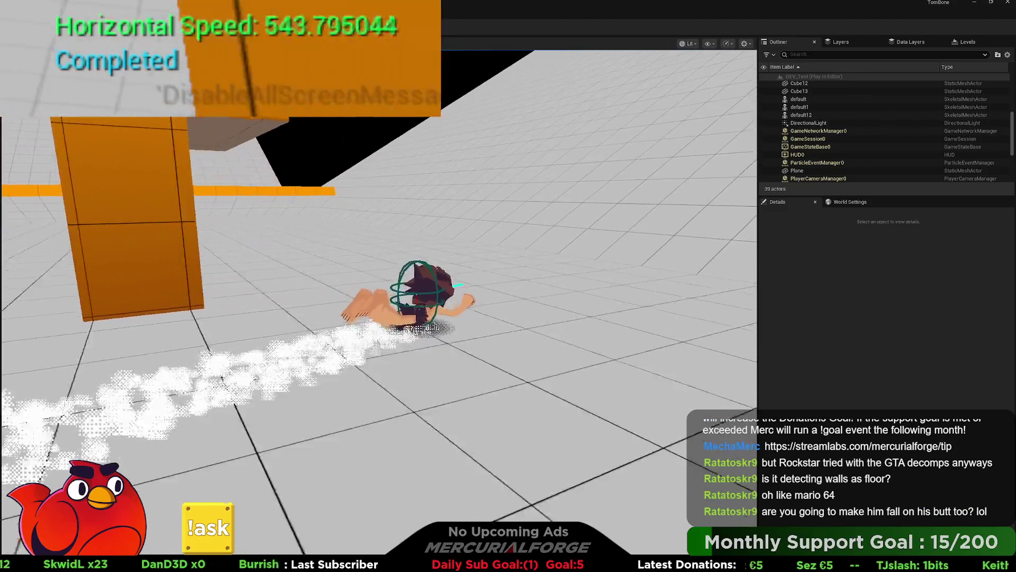
{"action": "key", "text": "w"}
{"action": "key", "text": "space"}
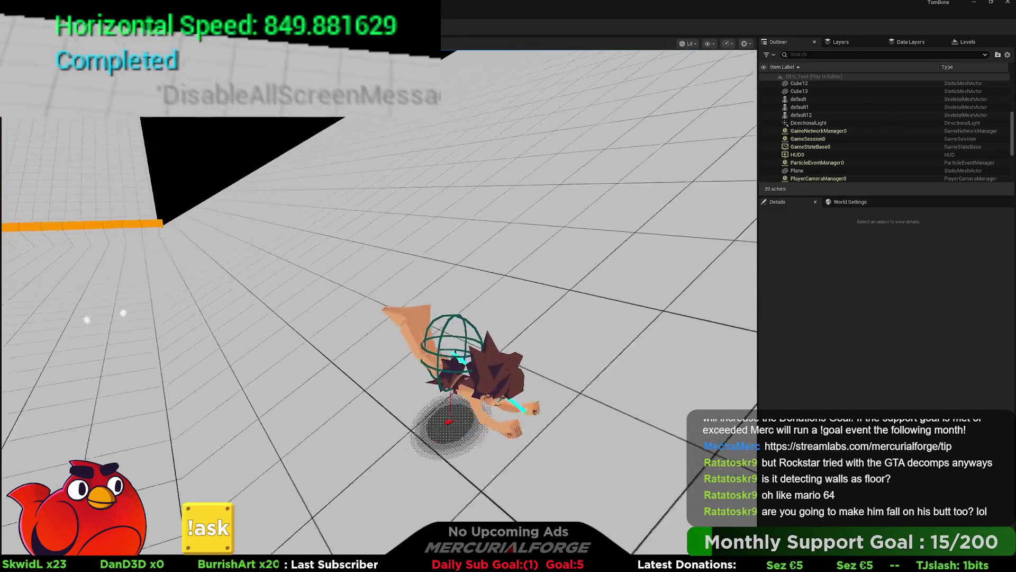
{"action": "key", "text": "space"}
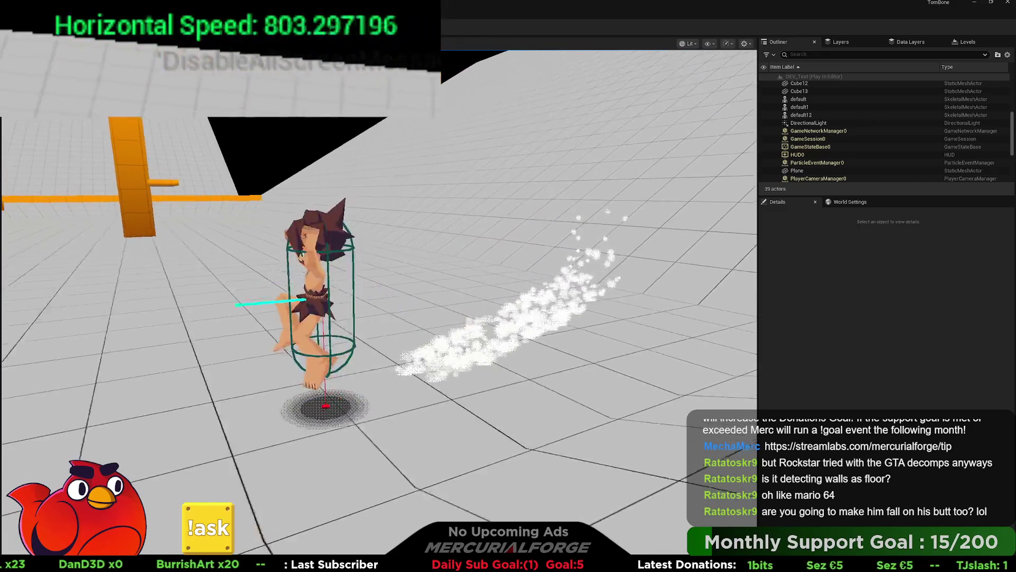
{"action": "key", "text": "space"}
{"action": "key", "text": "space"}
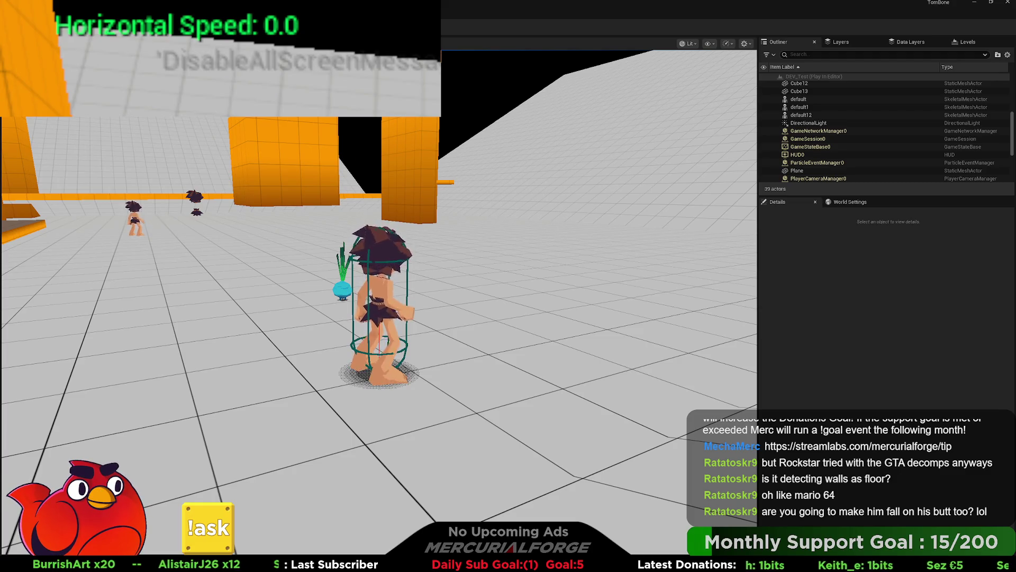
{"action": "key", "text": "Escape"}
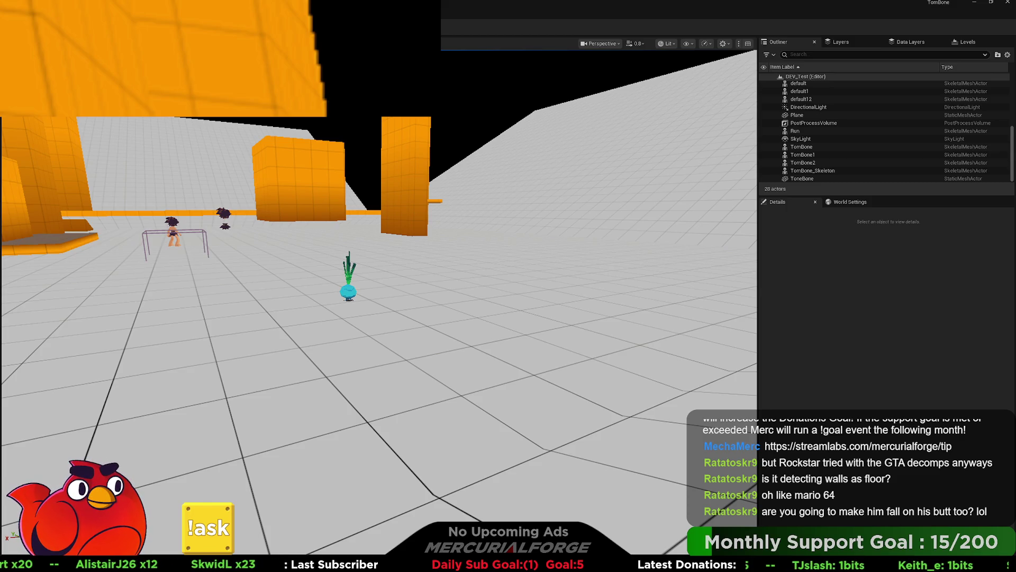
{"action": "key", "text": "alt+Tab"}
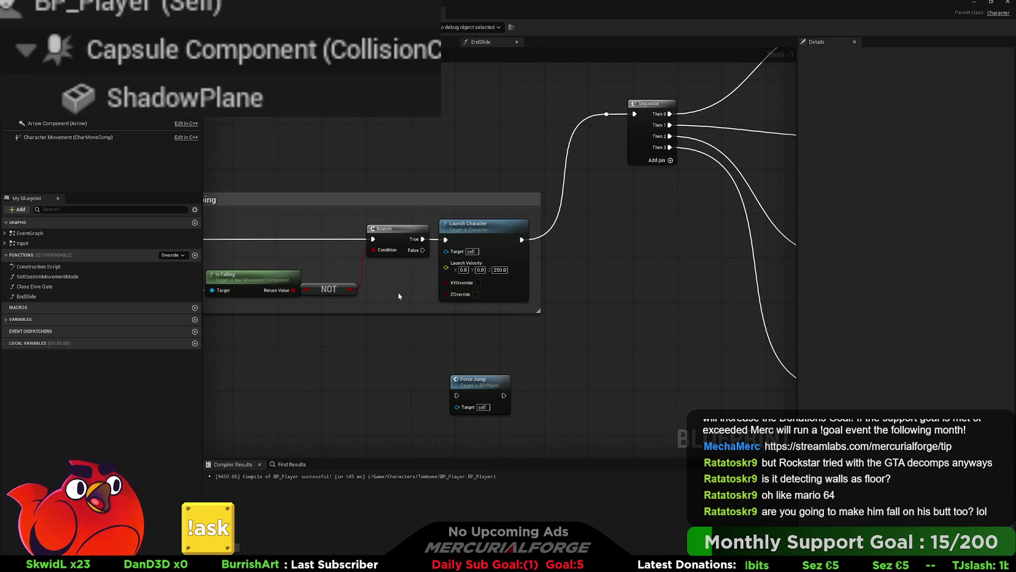
- Review EndSlide's Cancel dive comment, then the EventGraph's Determine if wall section
{"action": "left_click_drag", "start_coordinate": [346, 160], "coordinate": [499, 162]}
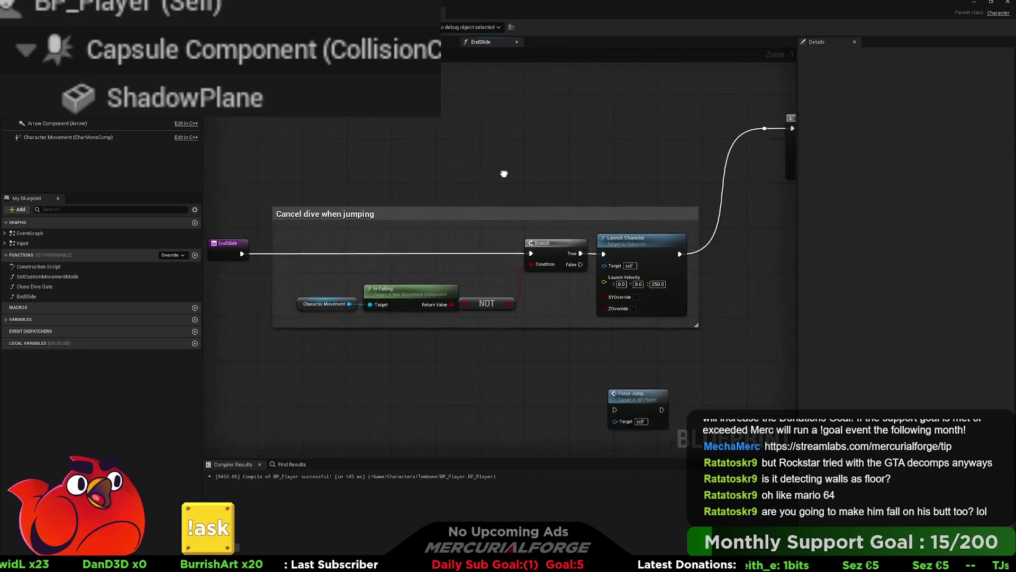
{"action": "left_click", "coordinate": [424, 42]}
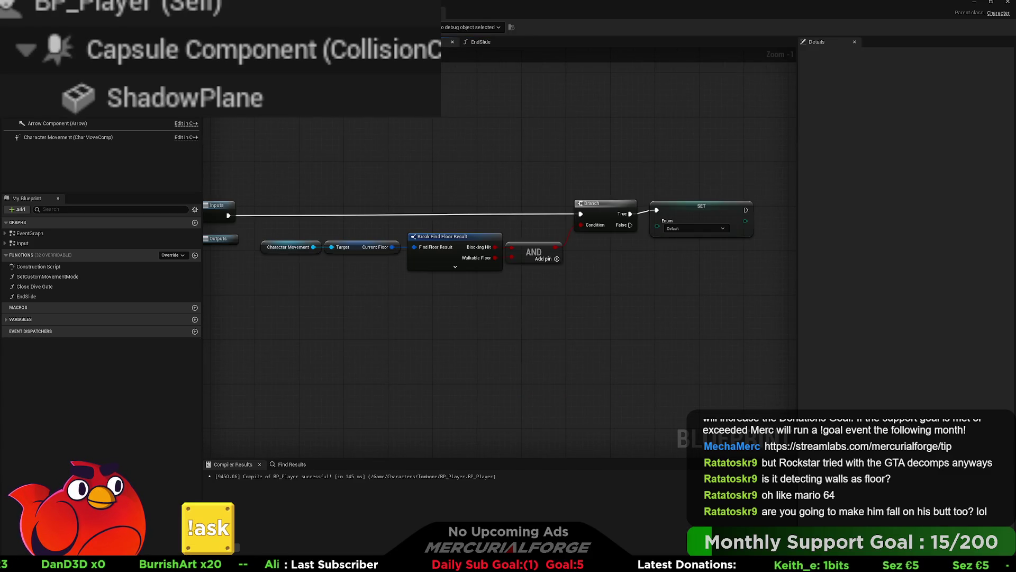
{"action": "left_click", "coordinate": [382, 42]}
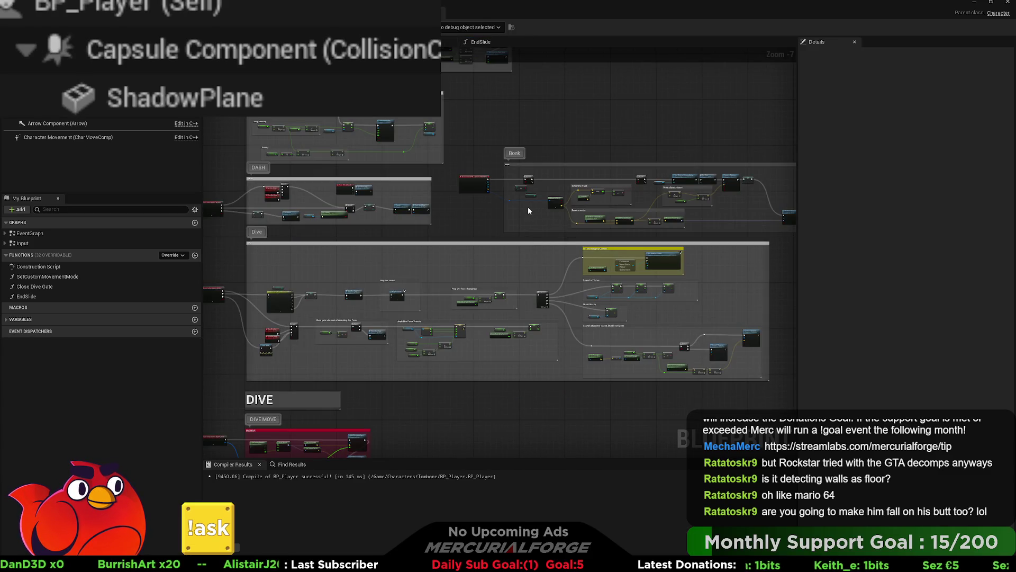
{"action": "scroll", "coordinate": [514, 208], "scroll_direction": "up", "scroll_amount": 7}
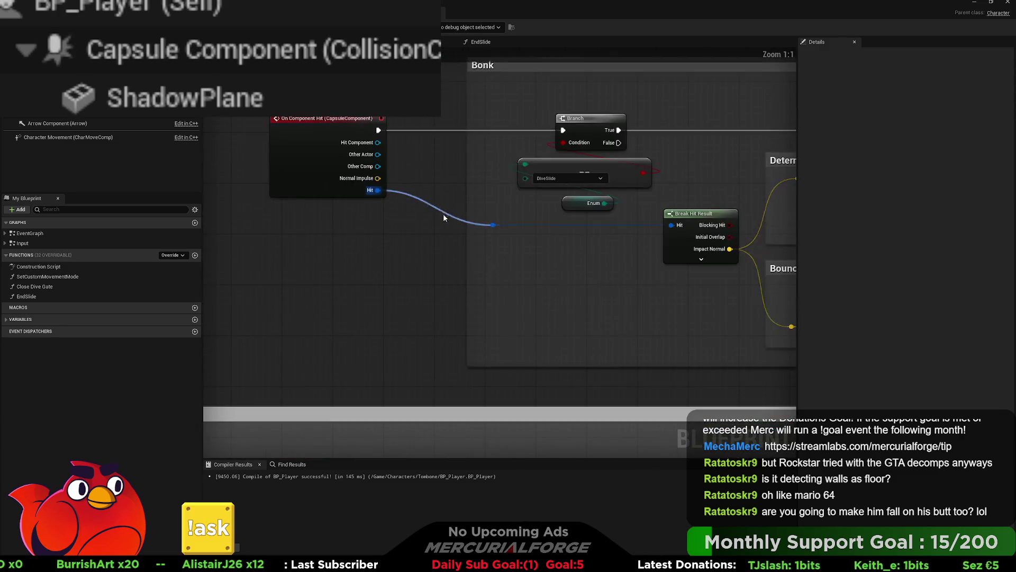
{"action": "left_click_drag", "start_coordinate": [653, 264], "coordinate": [225, 254]}
{"action": "mouse_move", "coordinate": [626, 194]}
{"action": "left_mouse_down"}
{"action": "mouse_move", "coordinate": [592, 191]}
{"action": "mouse_move", "coordinate": [695, 206]}
{"action": "mouse_move", "coordinate": [409, 209]}
{"action": "mouse_move", "coordinate": [530, 198]}
{"action": "mouse_move", "coordinate": [926, 204]}
{"action": "mouse_move", "coordinate": [321, 231]}
{"action": "left_mouse_up"}
- Follow the Bonk logic through Vertical launch force, Set Actor Rotation, and the Branch and mapping context nodes
{"action": "mouse_move", "coordinate": [413, 236]}
{"action": "left_mouse_down"}
{"action": "mouse_move", "coordinate": [689, 186]}
{"action": "mouse_move", "coordinate": [406, 218]}
{"action": "left_mouse_up"}
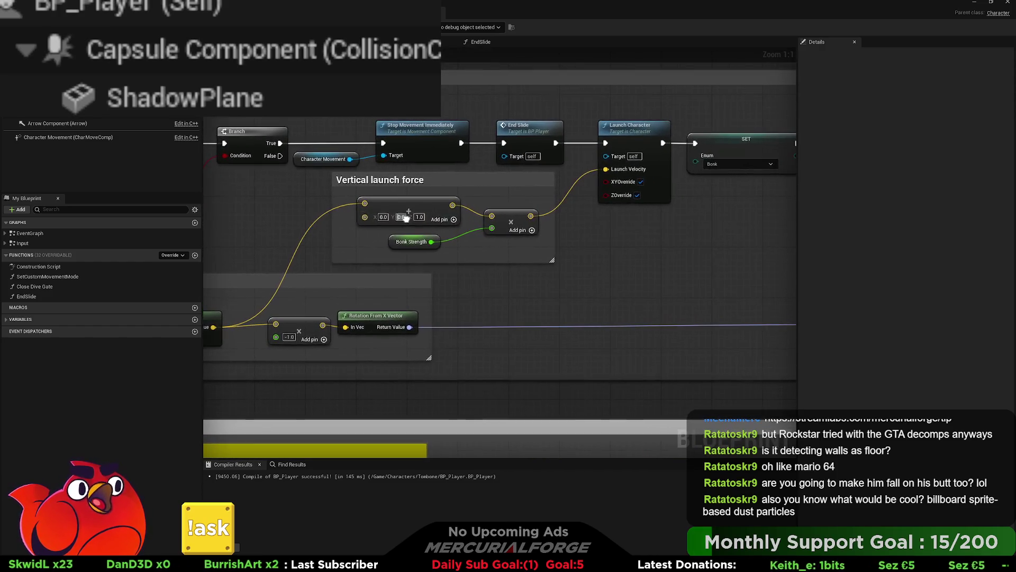
{"action": "left_click_drag", "start_coordinate": [479, 195], "coordinate": [345, 211]}
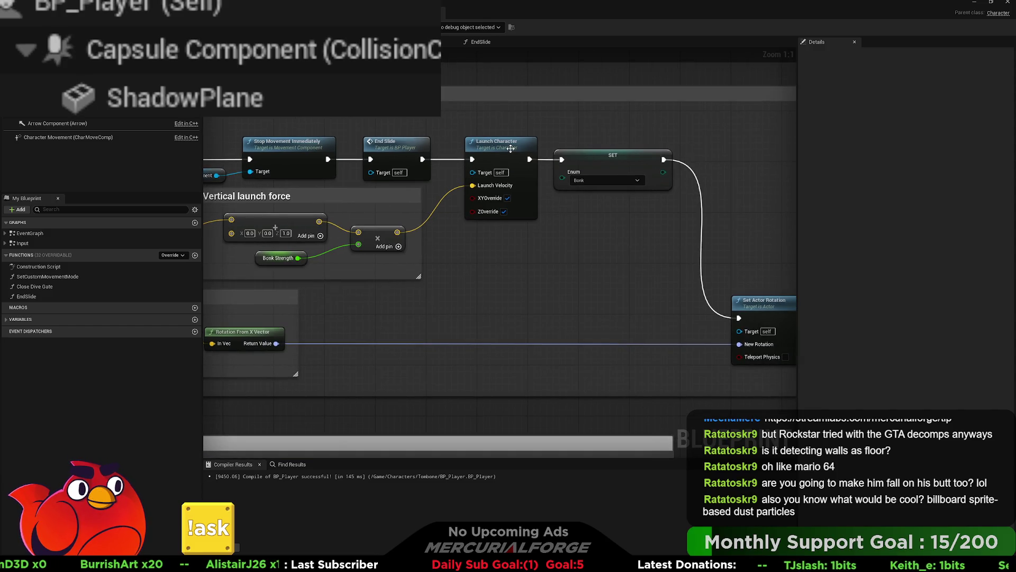
{"action": "left_click_drag", "start_coordinate": [603, 156], "coordinate": [498, 151]}
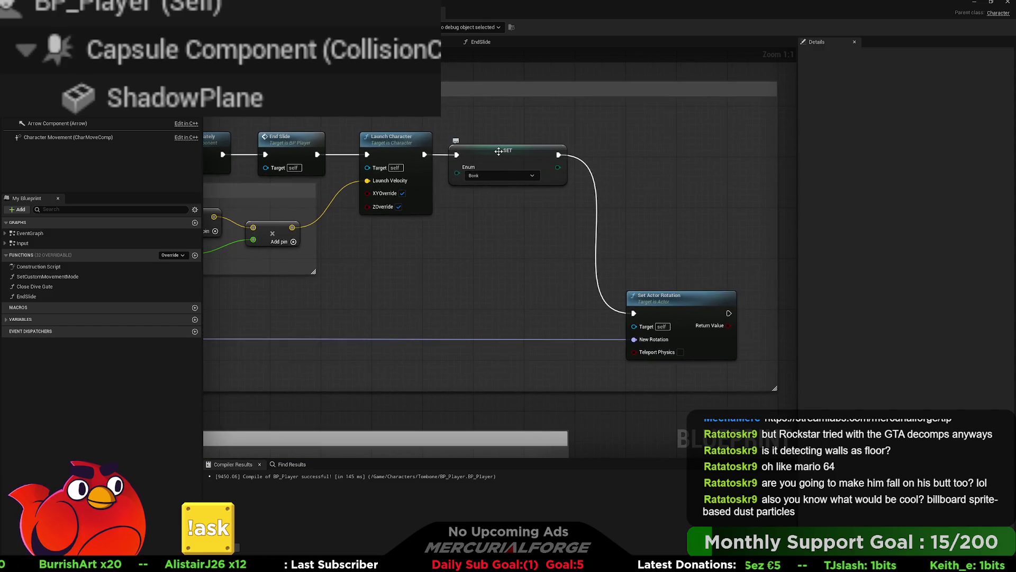
{"action": "scroll", "coordinate": [493, 214], "scroll_direction": "down", "scroll_amount": 3}
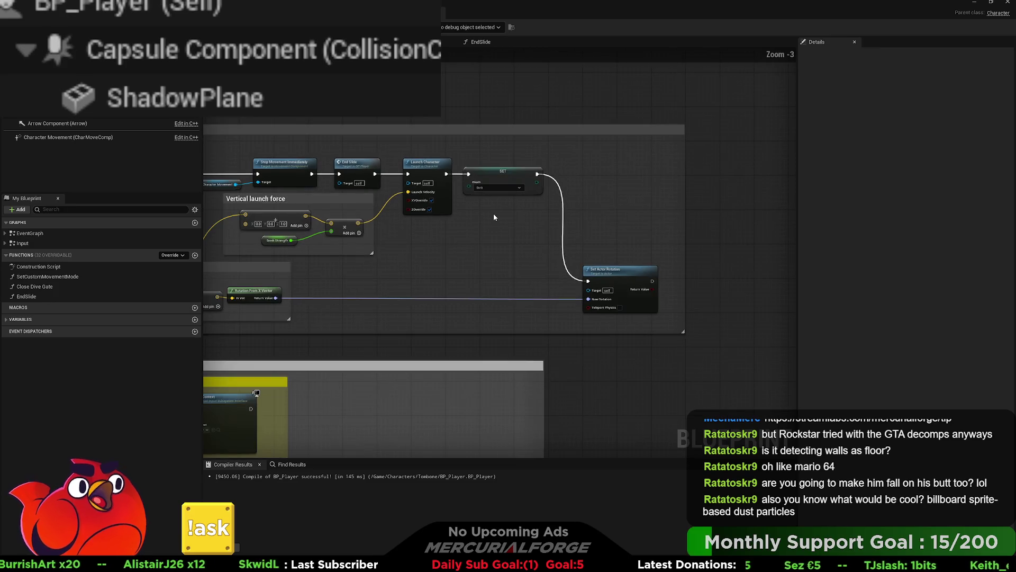
{"action": "left_click_drag", "start_coordinate": [492, 214], "coordinate": [565, 201]}
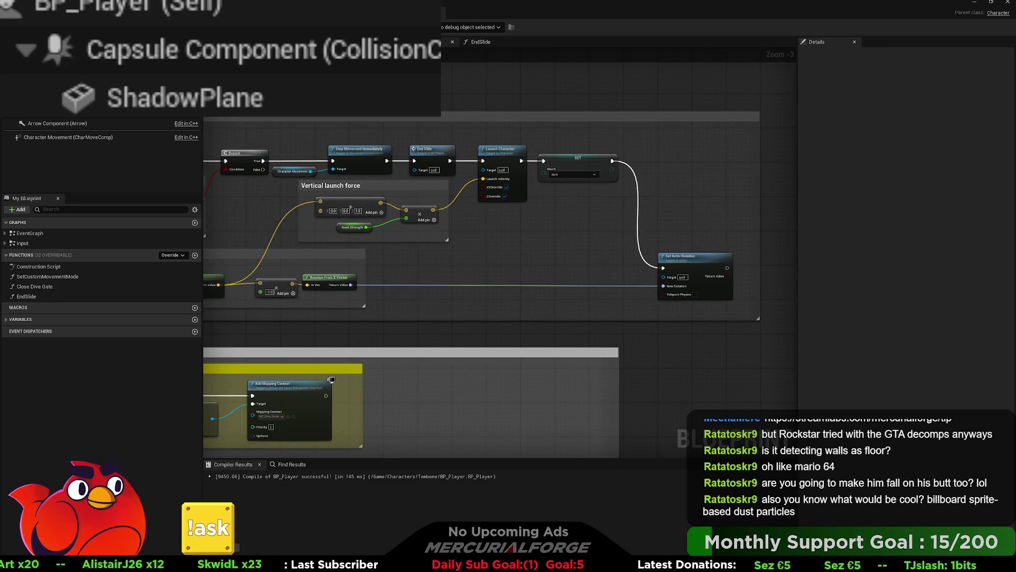
- Go to the EventGraph's Tick movement-state switch and open the Bonk_Ticking collapsed graph
{"action": "left_click", "coordinate": [477, 43]}
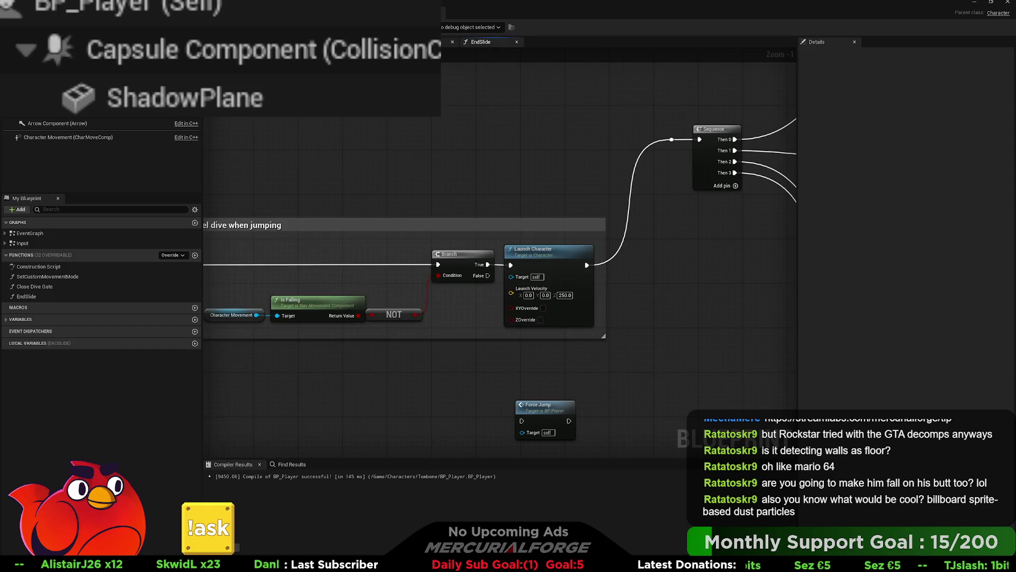
{"action": "key", "text": "alt+Left"}
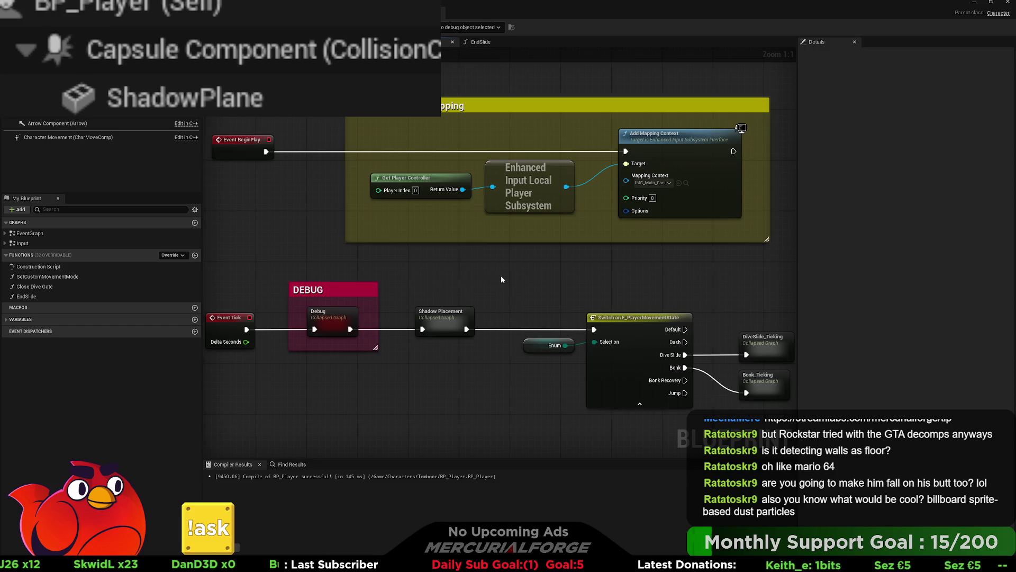
{"action": "left_click_drag", "start_coordinate": [502, 280], "coordinate": [422, 274]}
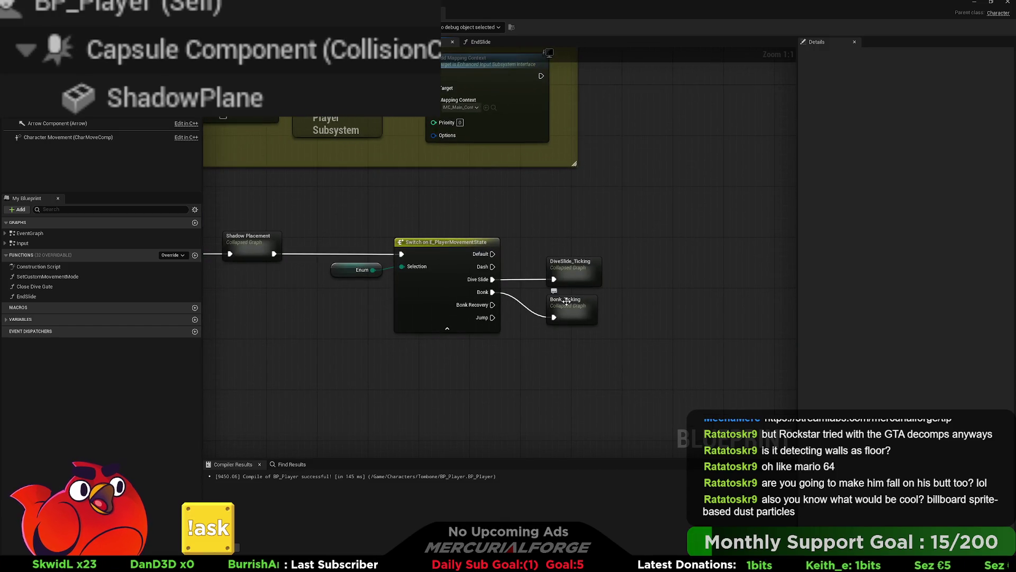
{"action": "double_click", "coordinate": [567, 301]}
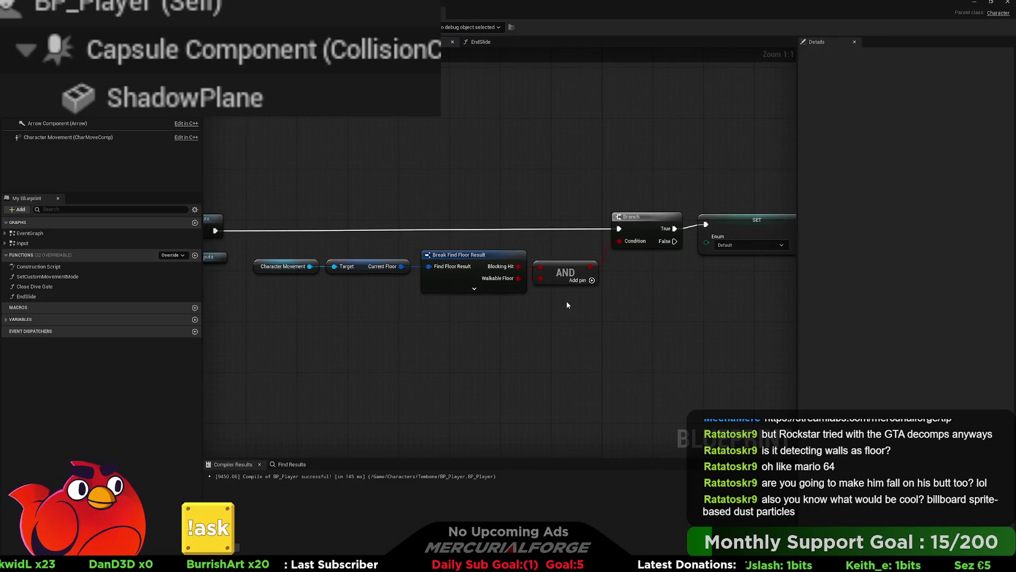
- Add a Print String after SET printing 'My ass hit the ground'
{"action": "mouse_move", "coordinate": [539, 315]}
{"action": "left_mouse_down"}
{"action": "mouse_move", "coordinate": [591, 310]}
{"action": "mouse_move", "coordinate": [544, 312]}
{"action": "left_mouse_up"}
{"action": "scroll", "coordinate": [593, 304], "scroll_direction": "down", "scroll_amount": 1}
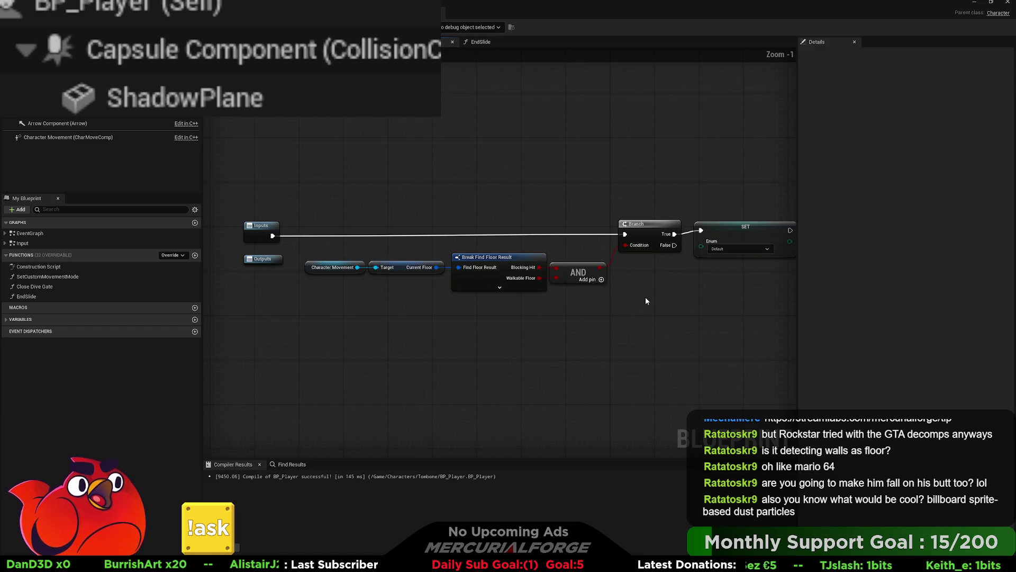
{"action": "left_click_drag", "start_coordinate": [625, 244], "coordinate": [450, 244]}
{"action": "left_click_drag", "start_coordinate": [619, 235], "coordinate": [679, 171]}
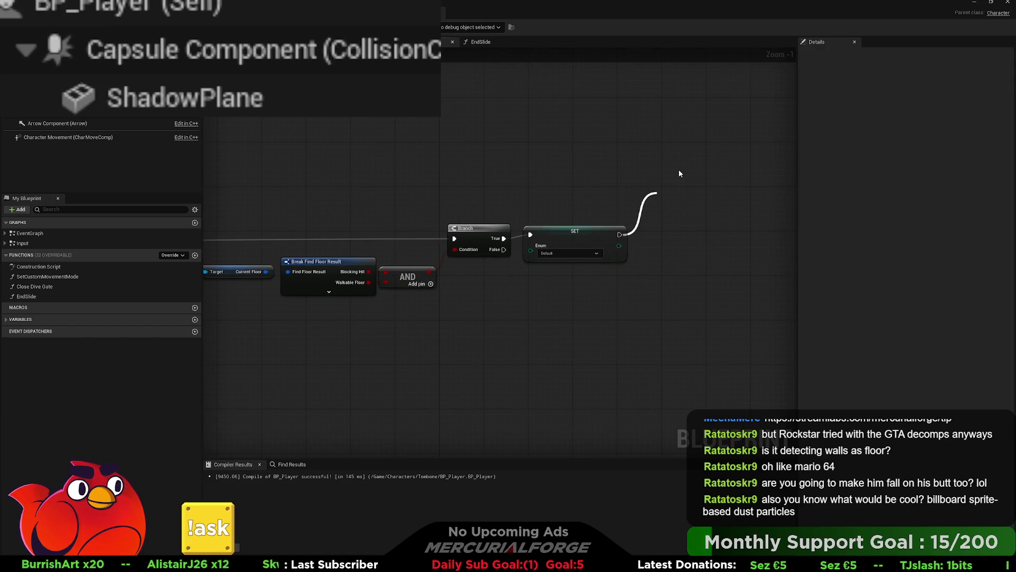
{"action": "key", "text": "Return"}
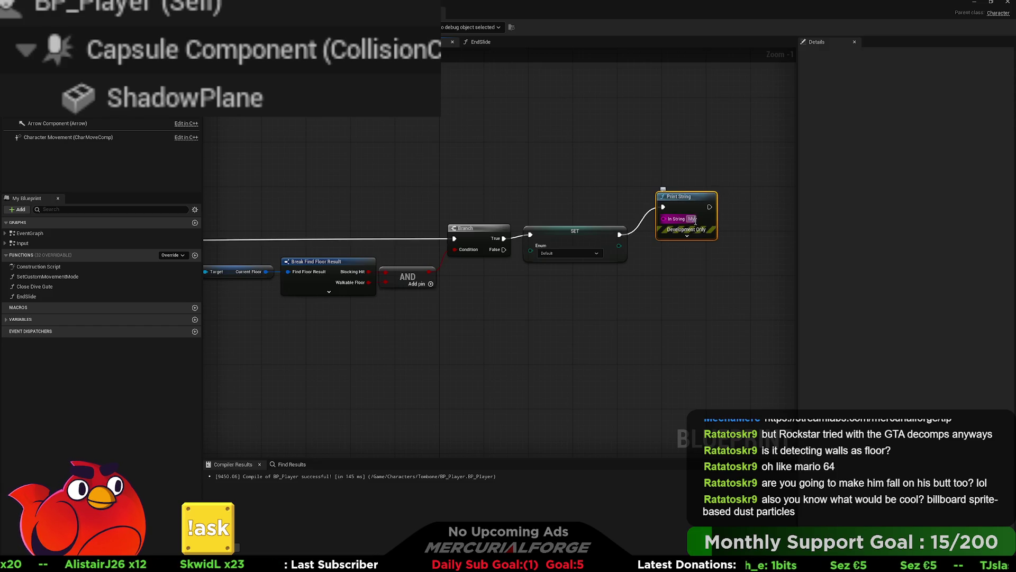
{"action": "type", "text": "y ass hit the ground"}
{"action": "key", "text": "Return"}
- Deselect the node and start a play test from the level editor
{"action": "left_click", "coordinate": [662, 279]}
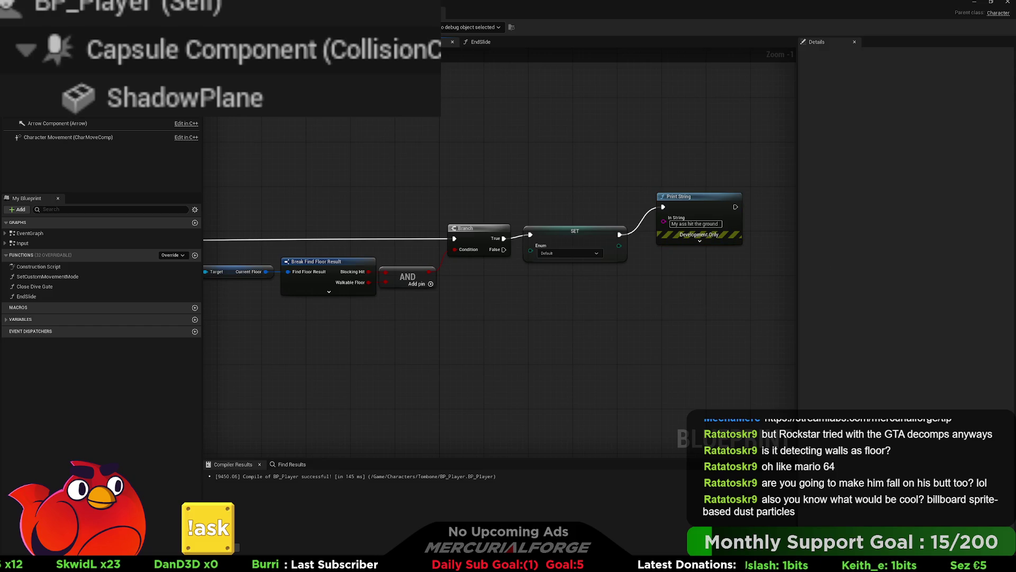
{"action": "key", "text": "alt+Tab"}
{"action": "key", "text": "alt+p"}
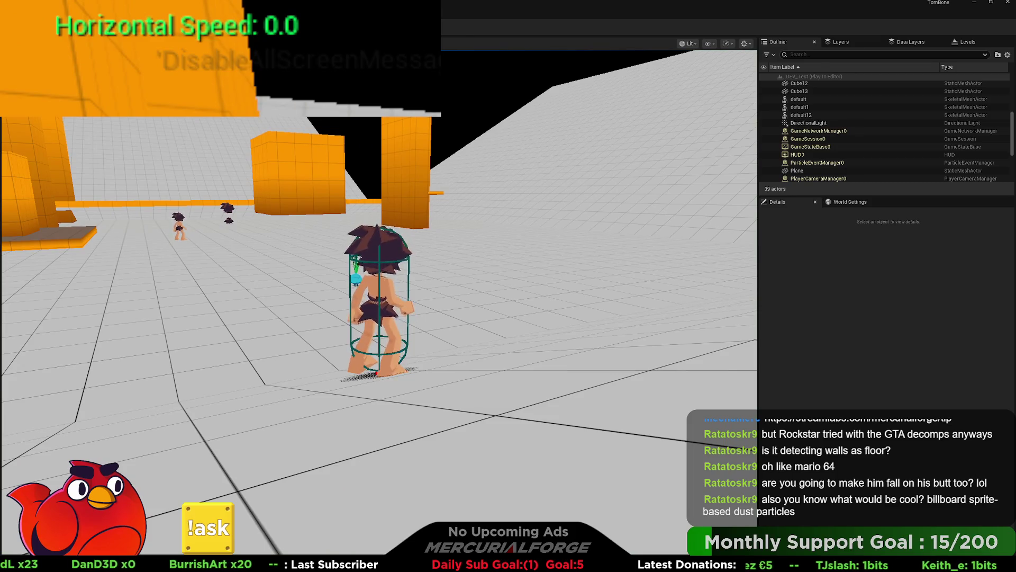
- Run the character left, right and forward across the floor, then stop the play session
{"action": "key", "text": "a"}
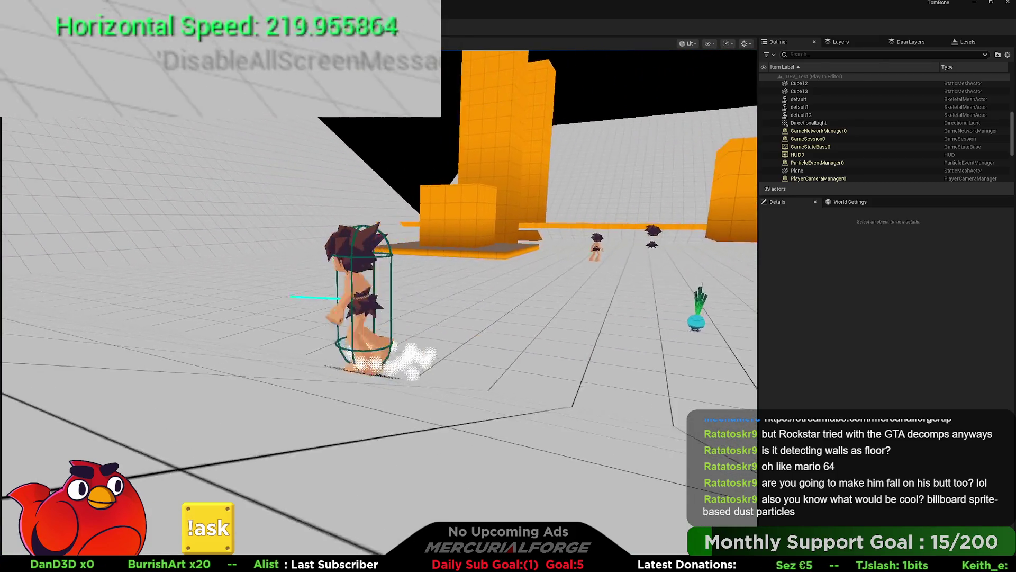
{"action": "key", "text": "a"}
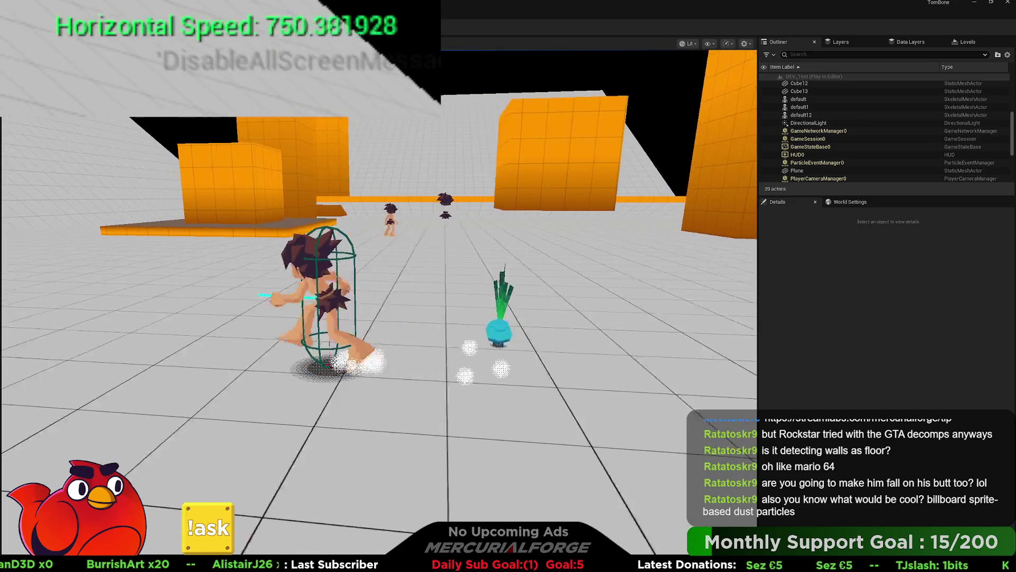
{"action": "key", "text": "d"}
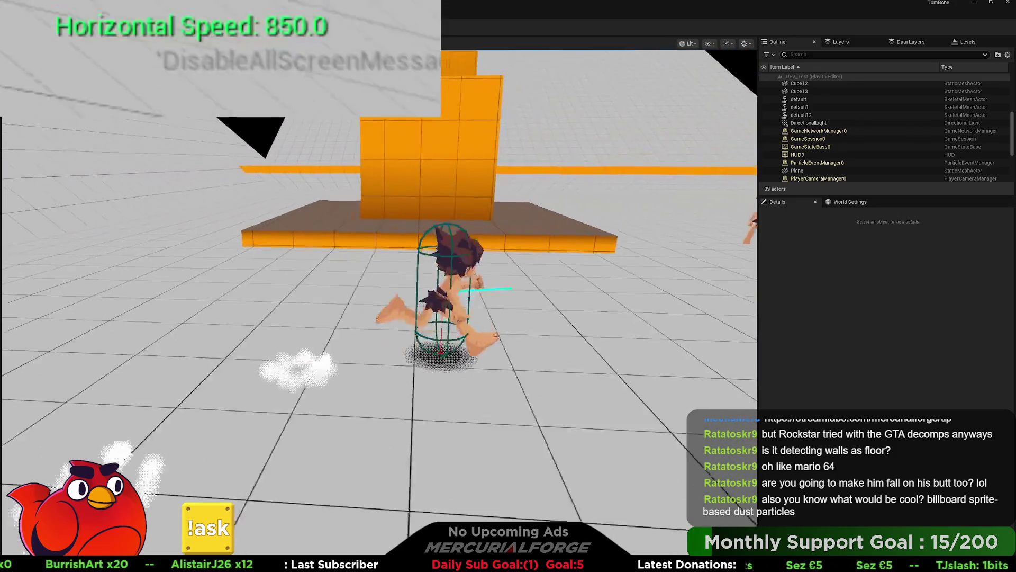
{"action": "key", "text": "w"}
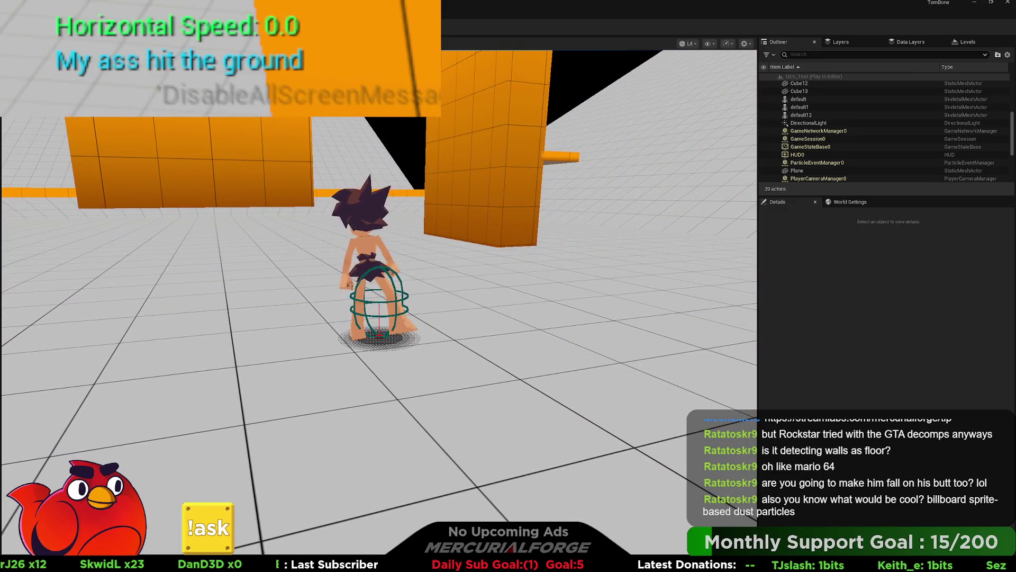
{"action": "key", "text": "w"}
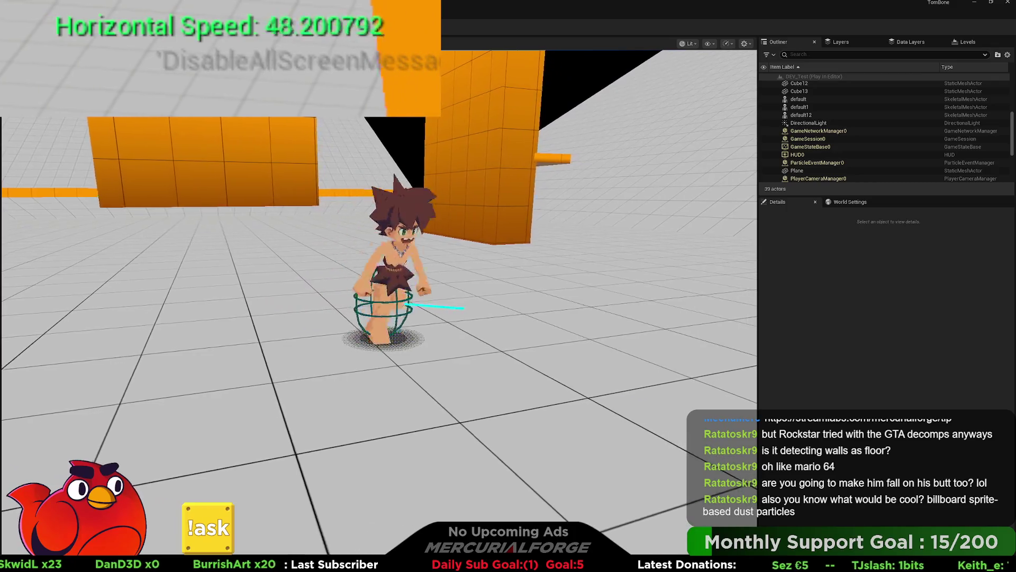
{"action": "key", "text": "d"}
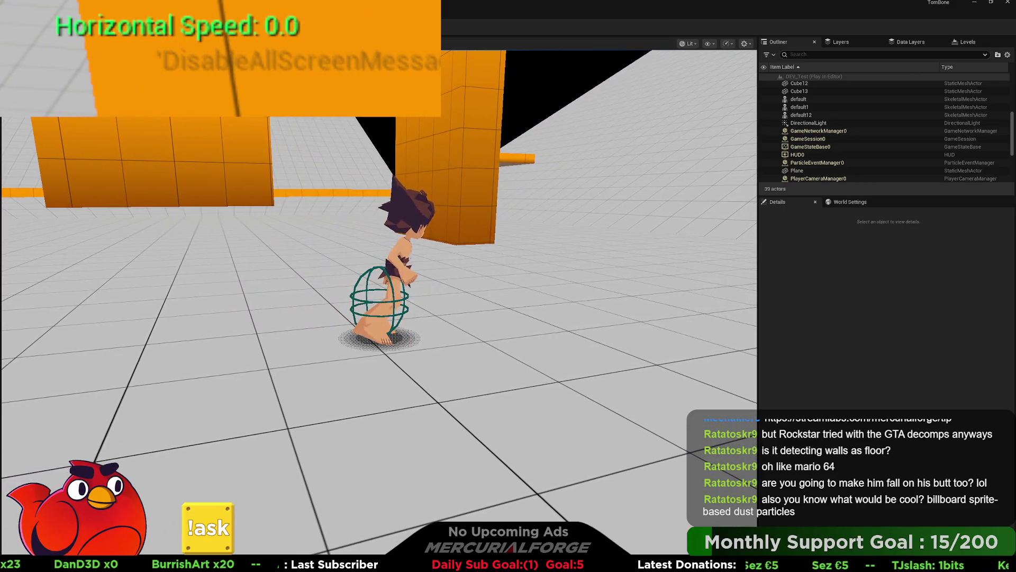
{"action": "key", "text": "Escape"}
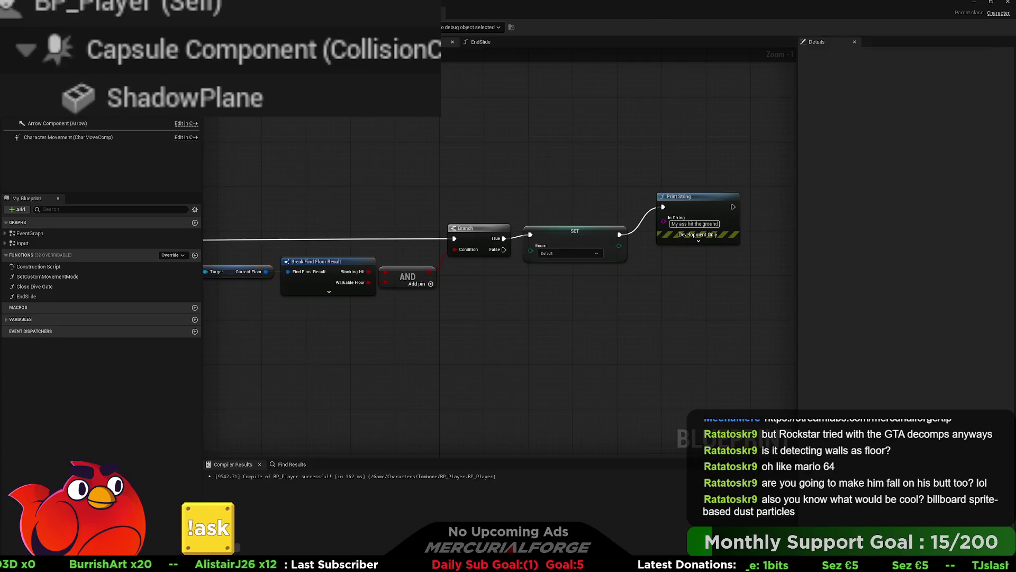
- Delete the debug Print String node that followed SET
{"action": "left_click_drag", "start_coordinate": [688, 128], "coordinate": [680, 299]}
{"action": "key", "text": "Delete"}
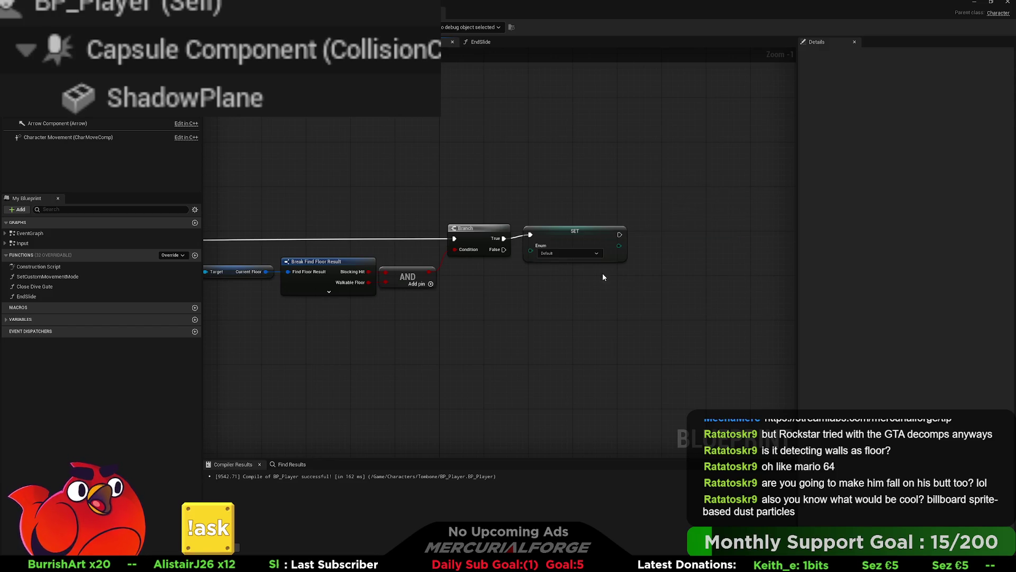
{"action": "left_click", "coordinate": [579, 233]}
- Browse back through the graphs past the Bonk and dive sections and open the EndSlide function
{"action": "left_click", "coordinate": [481, 42]}
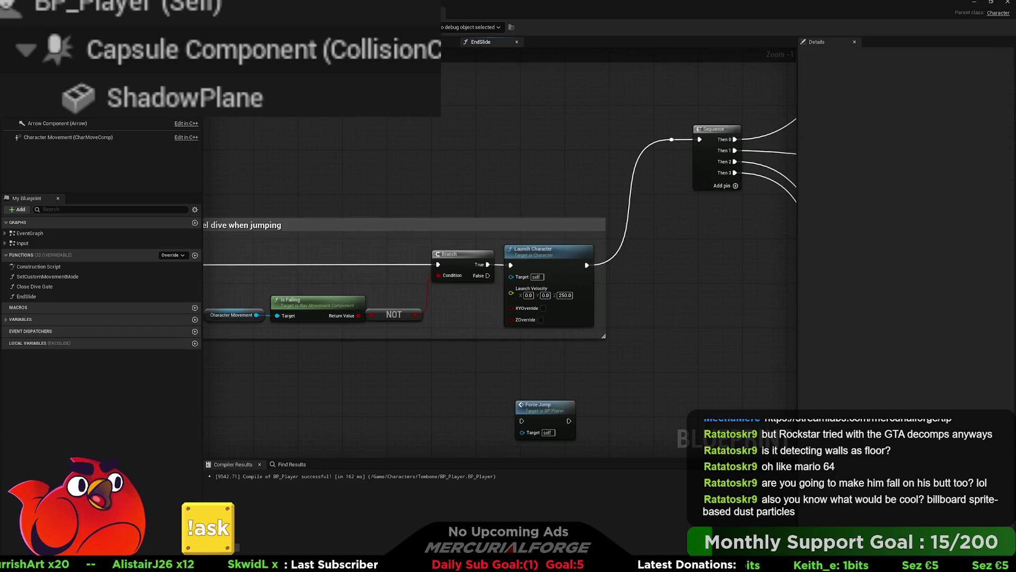
{"action": "key", "text": "alt+Left"}
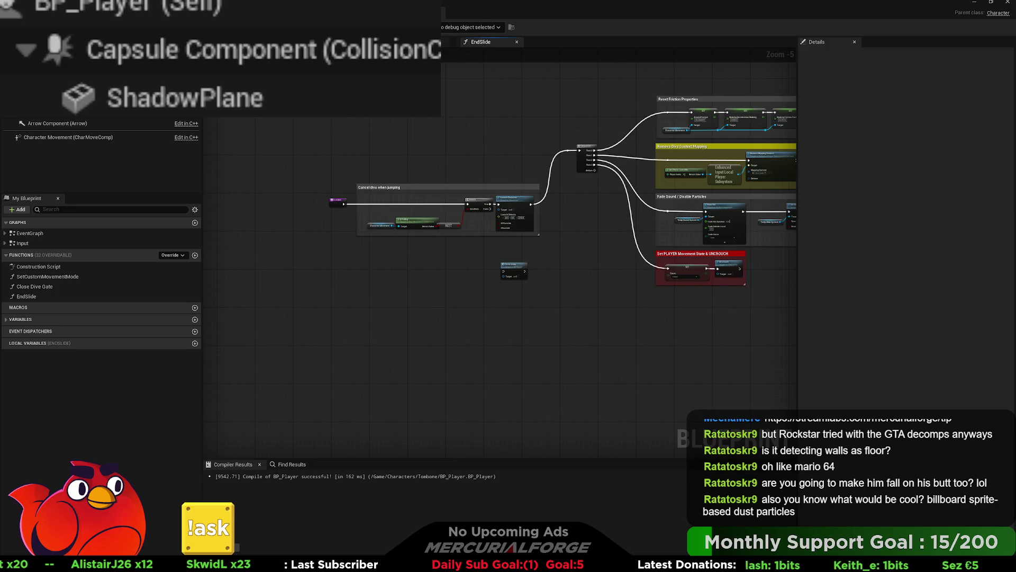
{"action": "key", "text": "alt+Left"}
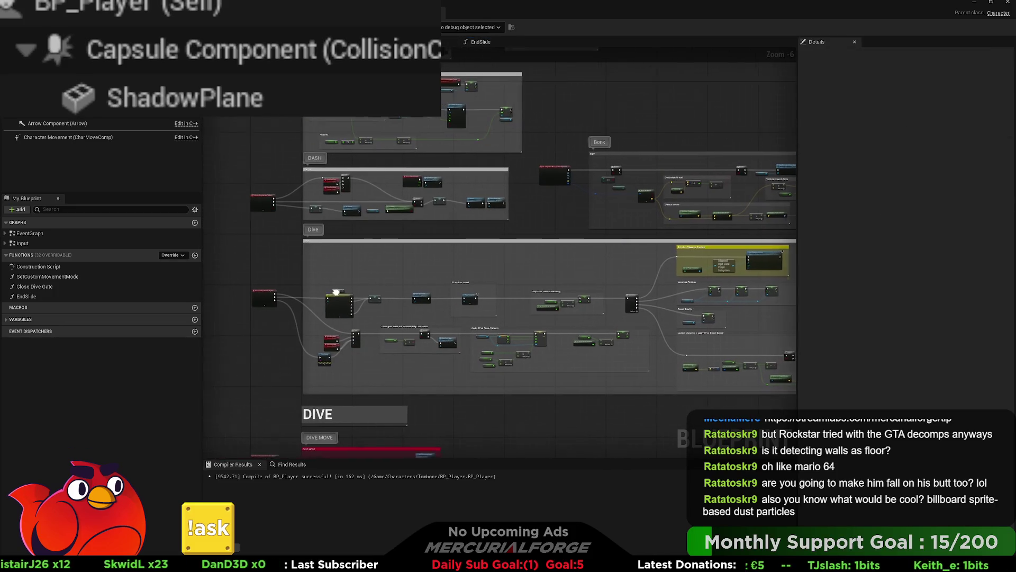
{"action": "key", "text": "alt+Left"}
{"action": "key", "text": "alt+Left"}
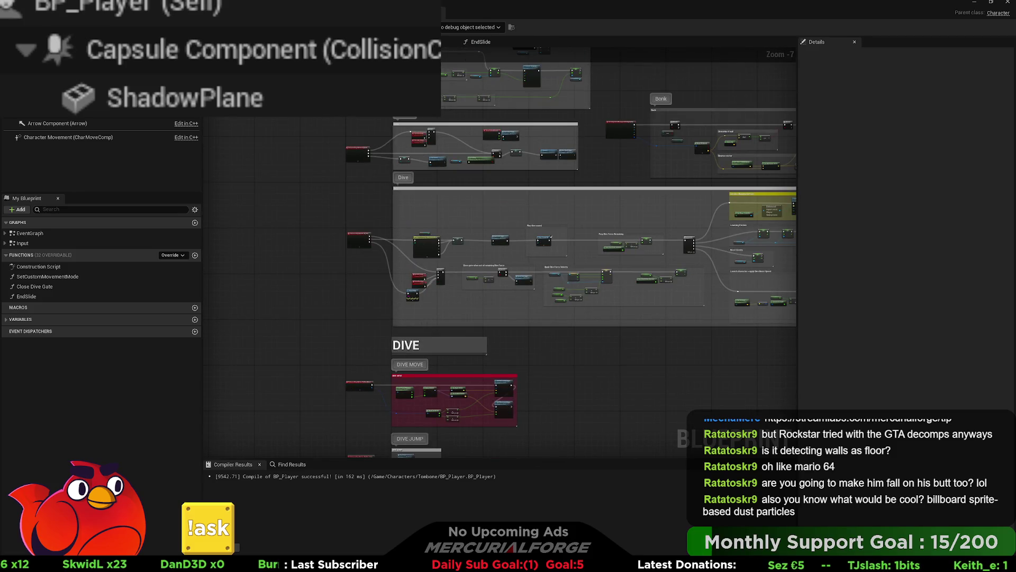
{"action": "key", "text": "alt+Left"}
{"action": "key", "text": "alt+Right"}
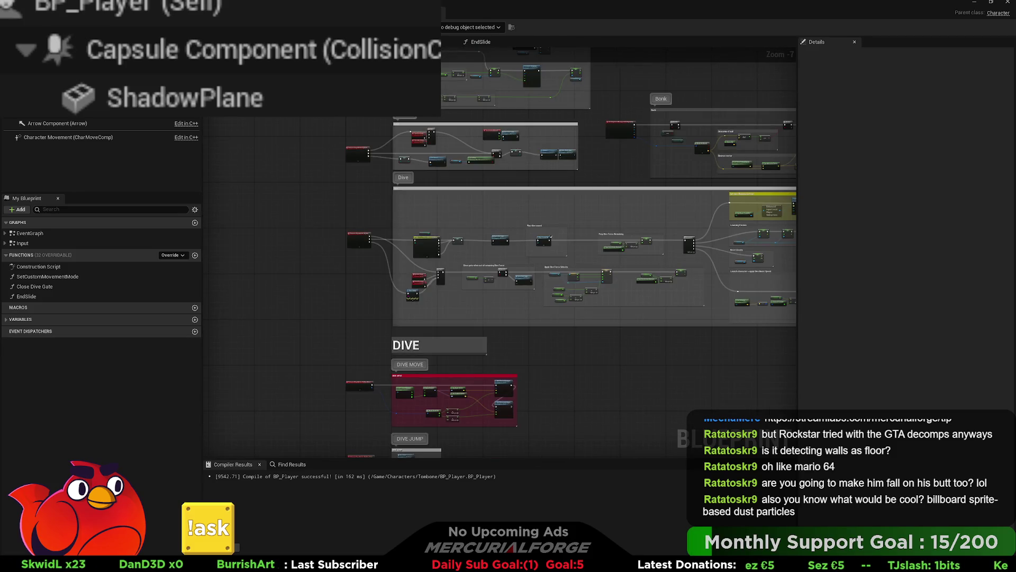
{"action": "mouse_move", "coordinate": [650, 183]}
{"action": "left_mouse_down"}
{"action": "mouse_move", "coordinate": [462, 175]}
{"action": "mouse_move", "coordinate": [604, 96]}
{"action": "mouse_move", "coordinate": [442, 229]}
{"action": "mouse_move", "coordinate": [405, 276]}
{"action": "mouse_move", "coordinate": [423, 248]}
{"action": "mouse_move", "coordinate": [458, 238]}
{"action": "mouse_move", "coordinate": [414, 248]}
{"action": "mouse_move", "coordinate": [408, 268]}
{"action": "left_mouse_up"}
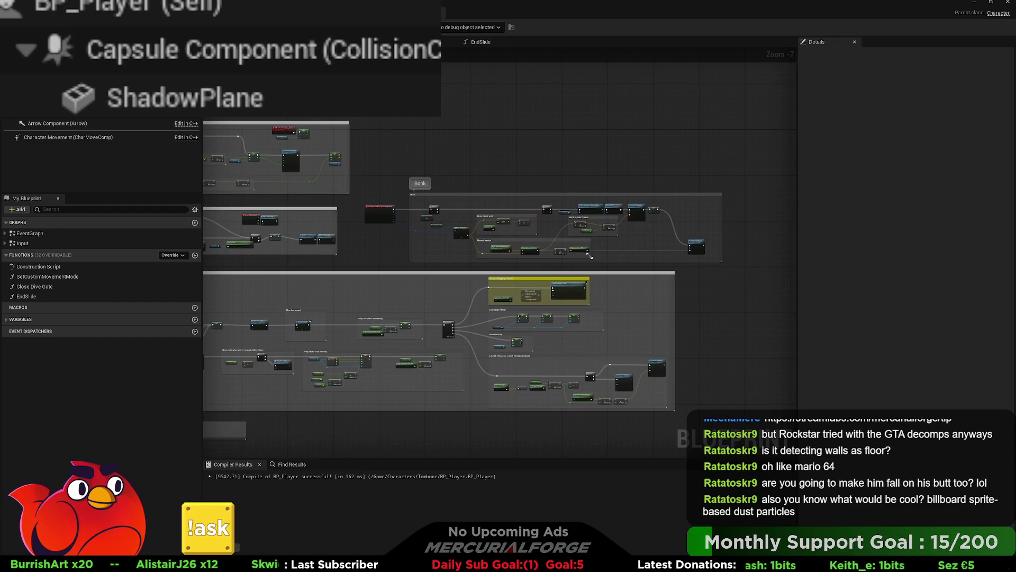
{"action": "scroll", "coordinate": [593, 233], "scroll_direction": "up", "scroll_amount": 3}
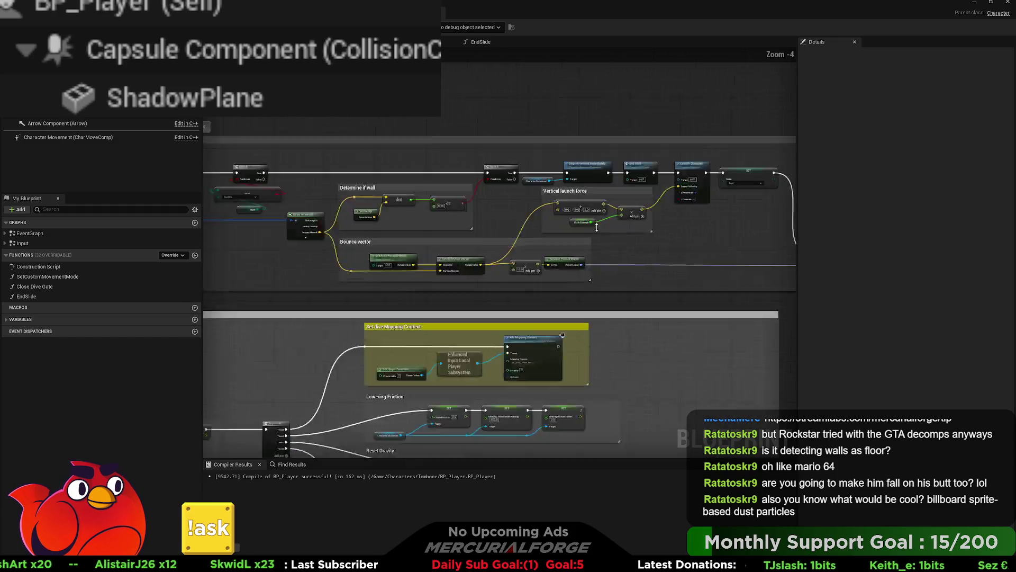
{"action": "double_click", "coordinate": [658, 144]}
{"action": "scroll", "coordinate": [467, 246], "scroll_direction": "up", "scroll_amount": 2}
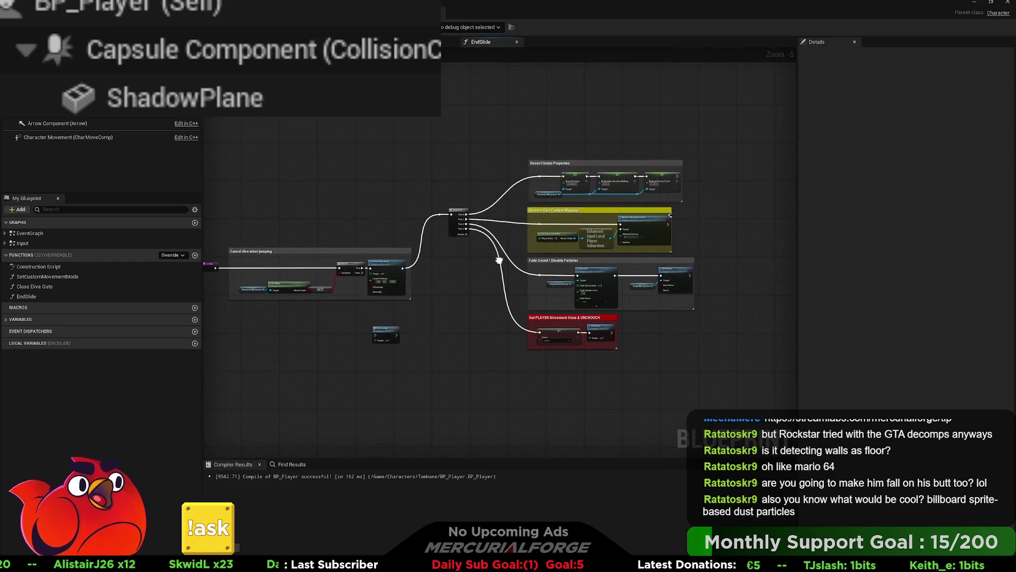
- Wire a Print String after Remove Mapping Context with the message 'dive context removed'
{"action": "mouse_move", "coordinate": [467, 247]}
{"action": "left_mouse_down"}
{"action": "mouse_move", "coordinate": [475, 252]}
{"action": "mouse_move", "coordinate": [409, 281]}
{"action": "left_mouse_up"}
{"action": "scroll", "coordinate": [475, 252], "scroll_direction": "up", "scroll_amount": 3}
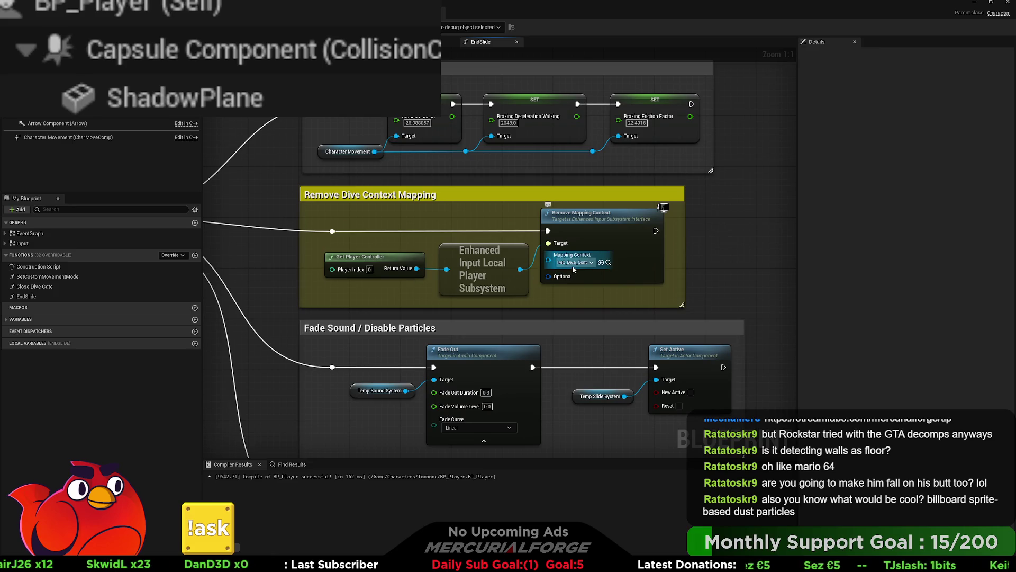
{"action": "mouse_move", "coordinate": [573, 265]}
{"action": "left_mouse_down"}
{"action": "mouse_move", "coordinate": [487, 265]}
{"action": "mouse_move", "coordinate": [752, 291]}
{"action": "mouse_move", "coordinate": [755, 211]}
{"action": "mouse_move", "coordinate": [458, 256]}
{"action": "mouse_move", "coordinate": [109, 287]}
{"action": "left_mouse_up"}
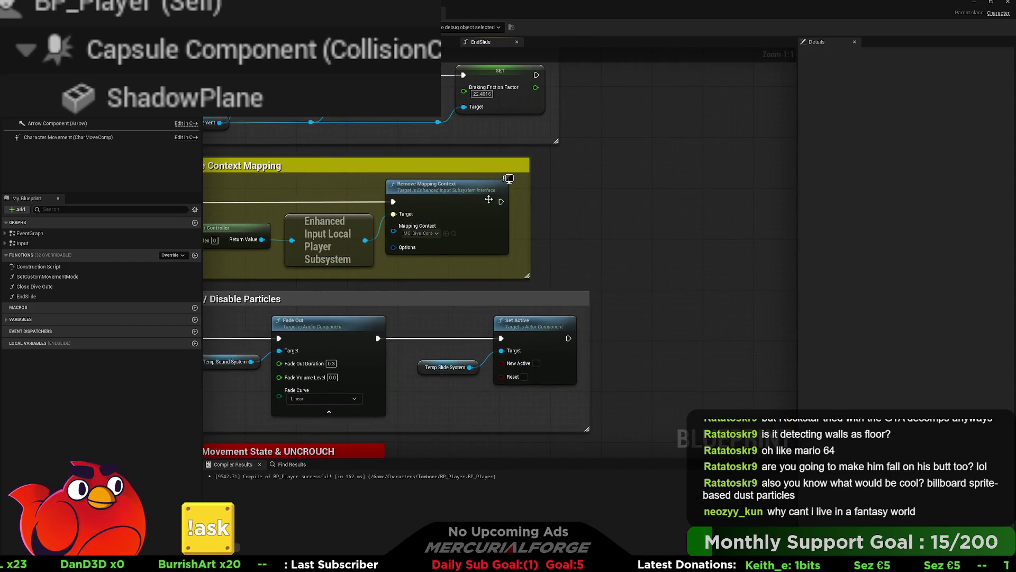
{"action": "left_click_drag", "start_coordinate": [501, 201], "coordinate": [626, 189]}
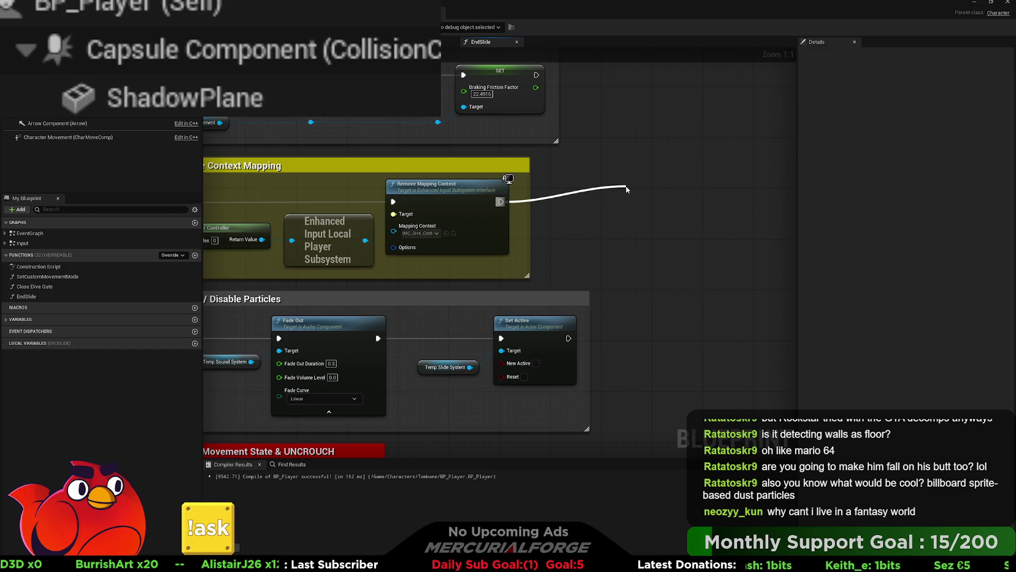
{"action": "left_click_drag", "start_coordinate": [626, 189], "coordinate": [626, 189]}
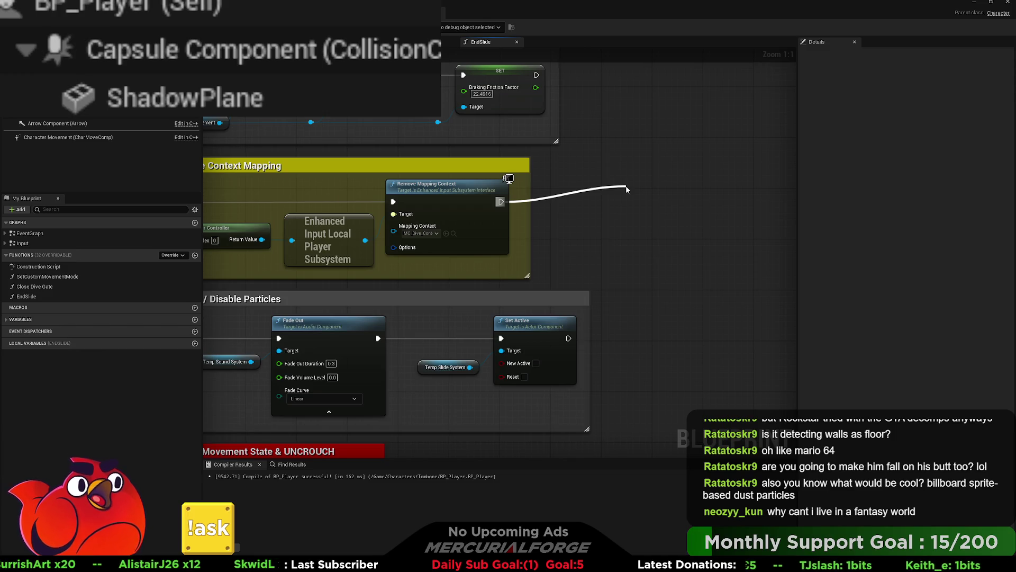
{"action": "key", "text": "Return"}
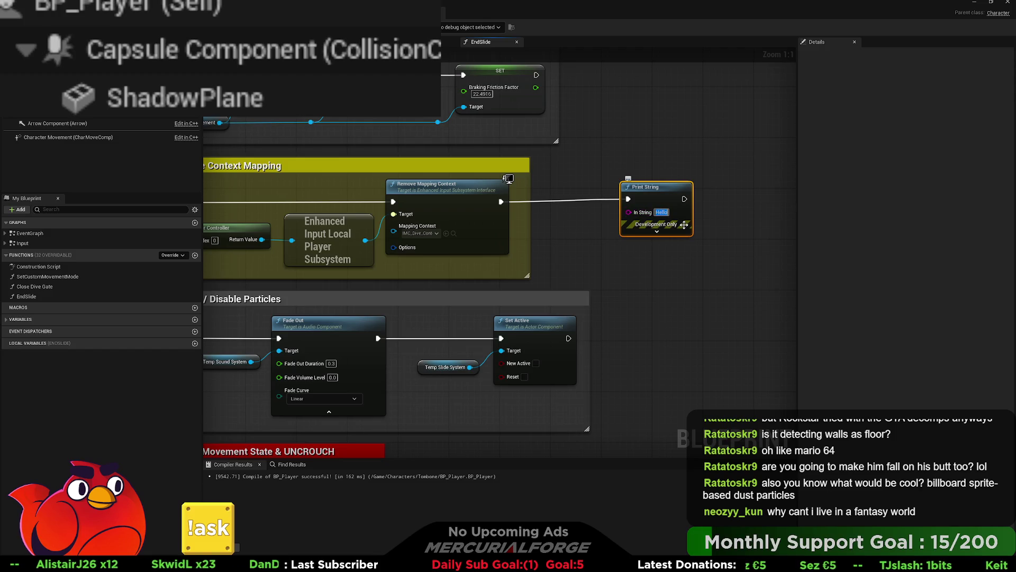
{"action": "type", "text": "dive con"}
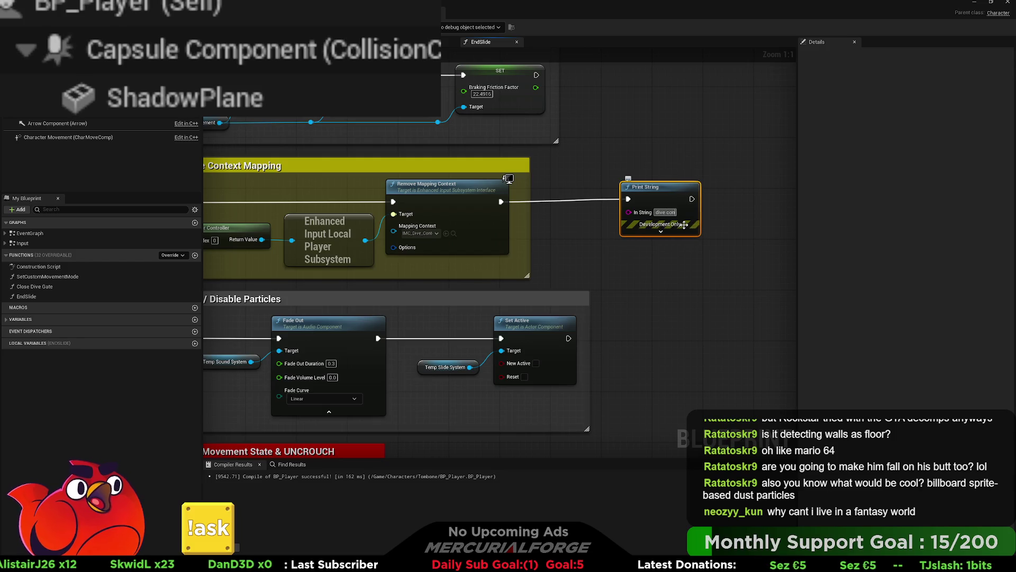
{"action": "type", "text": "text removed"}
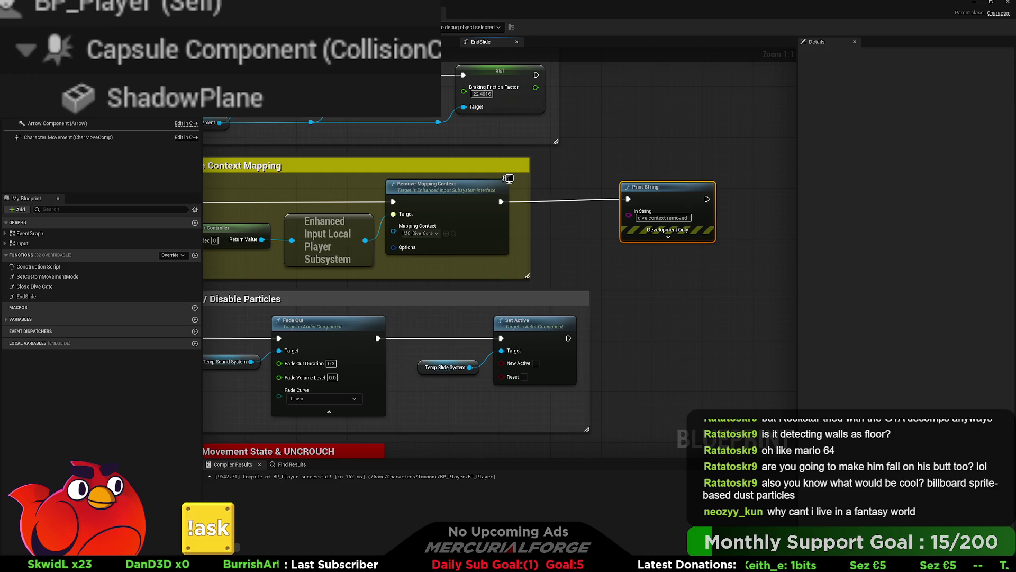
- Play the level, dash the character around and into the orange wall, then stop and return to BP_Player
{"action": "key", "text": "alt+Tab"}
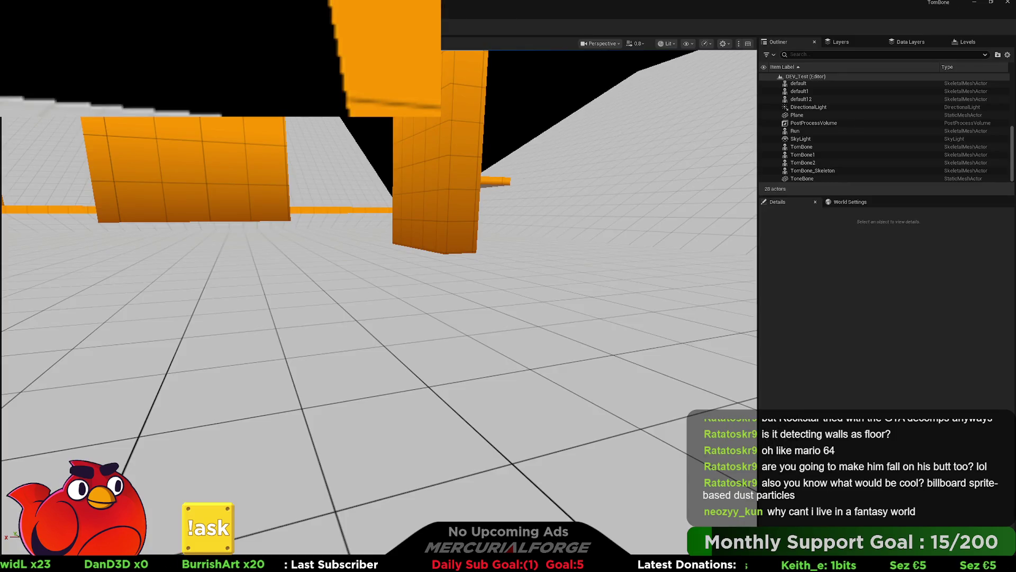
{"action": "key", "text": "alt+p"}
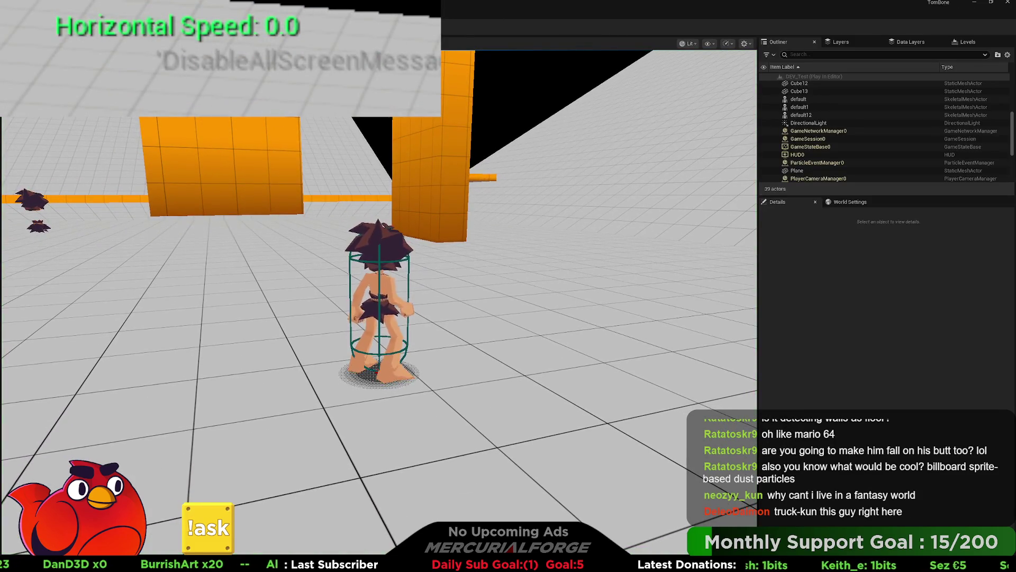
{"action": "key", "text": "a"}
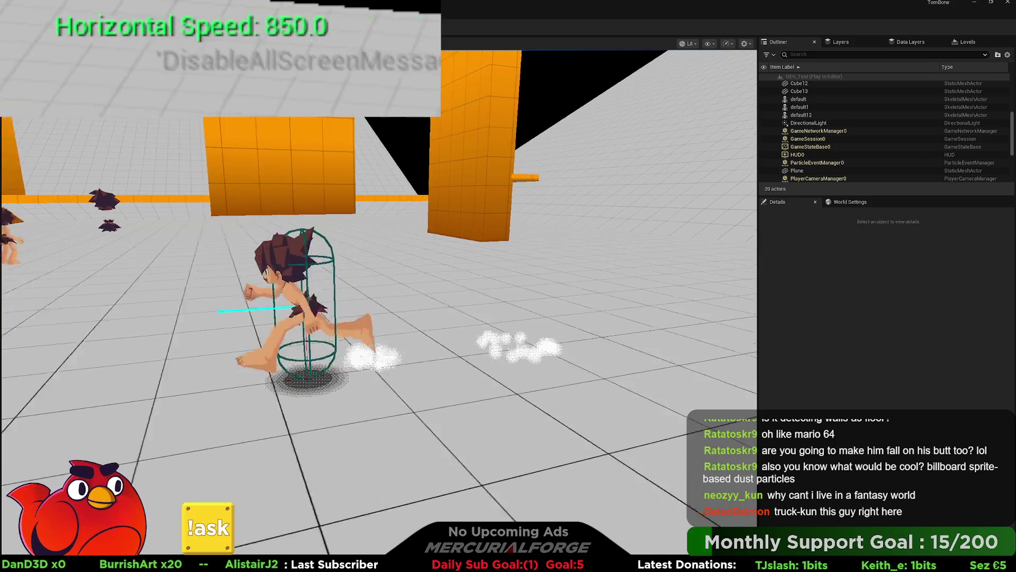
{"action": "key", "text": "w"}
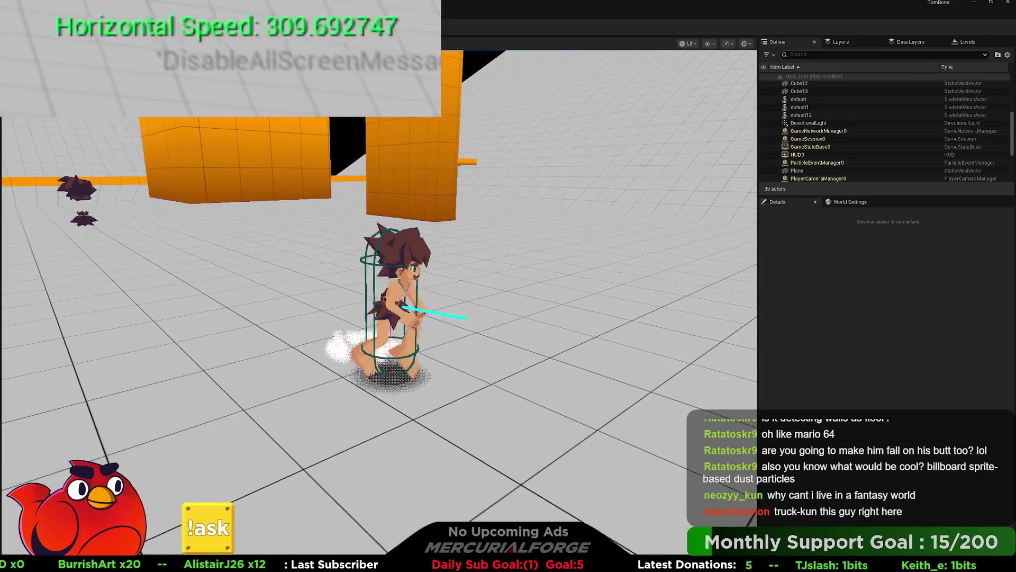
{"action": "key", "text": "w"}
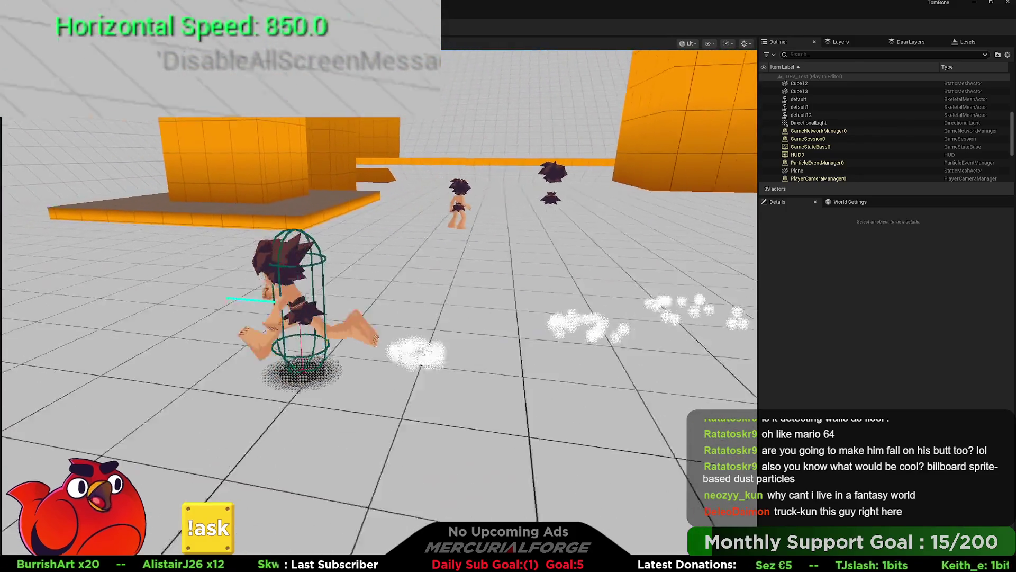
{"action": "key", "text": "space"}
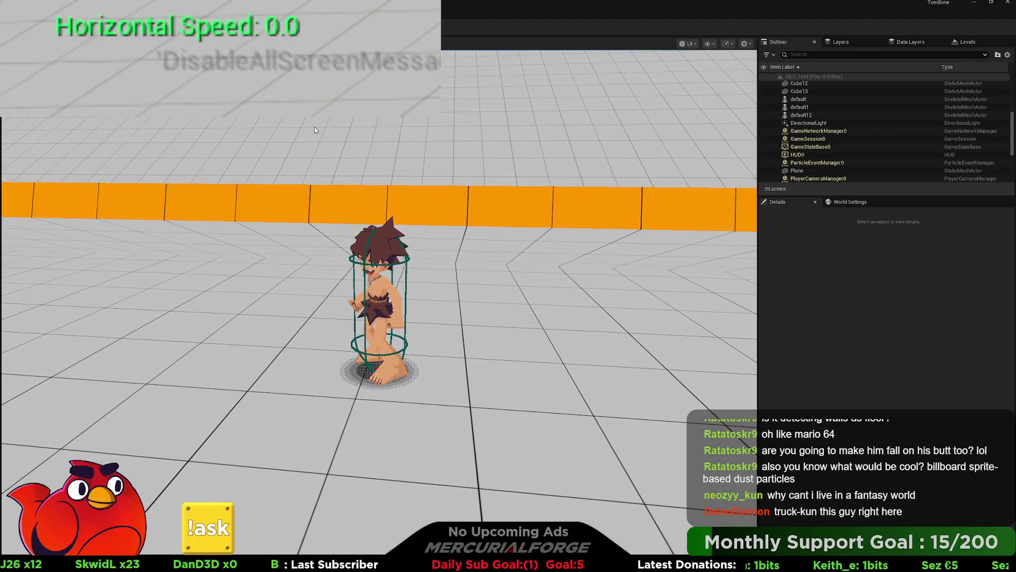
{"action": "key", "text": "Escape"}
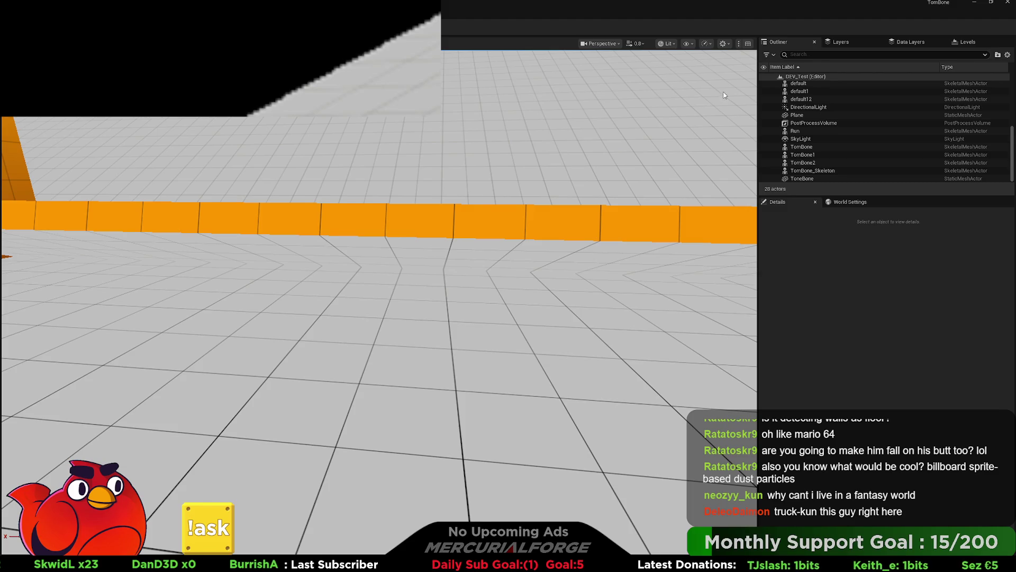
{"action": "key", "text": "alt+Tab"}
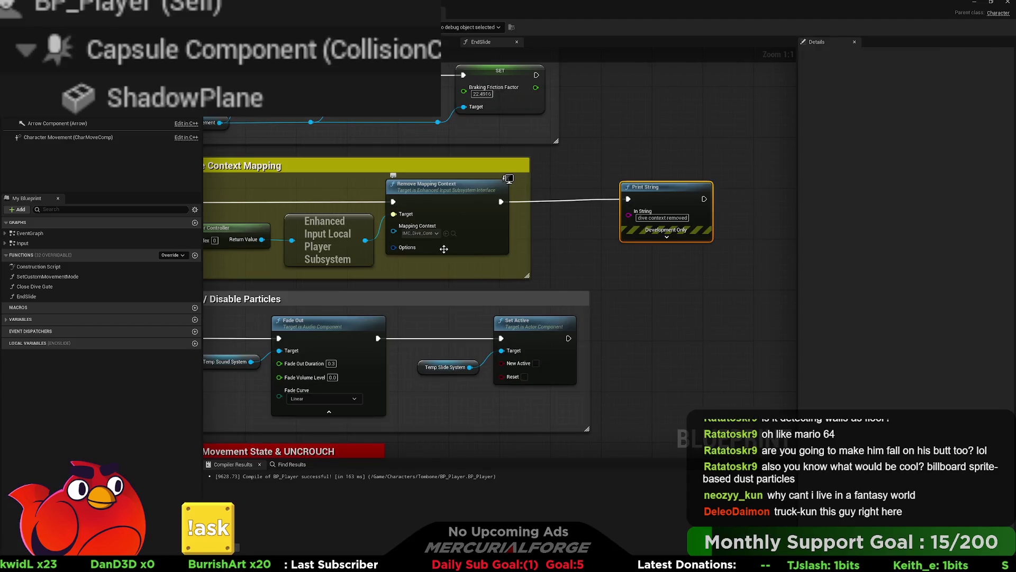
- Find the End Slide call in the EventGraph, open EndSlide, and select the Cancel dive when jumping group
{"action": "scroll", "coordinate": [444, 248], "scroll_direction": "down", "scroll_amount": 3}
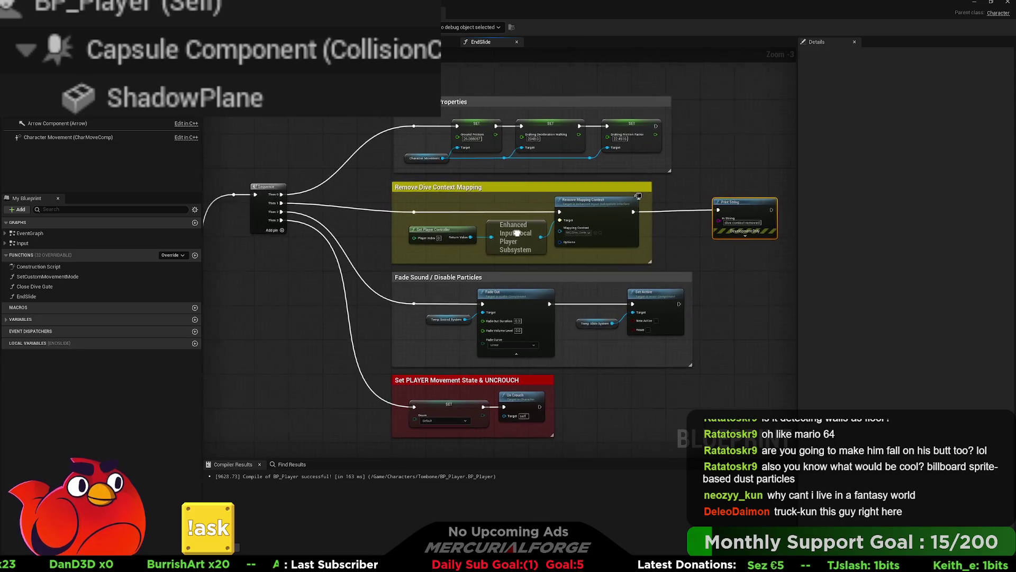
{"action": "scroll", "coordinate": [486, 243], "scroll_direction": "down", "scroll_amount": 3}
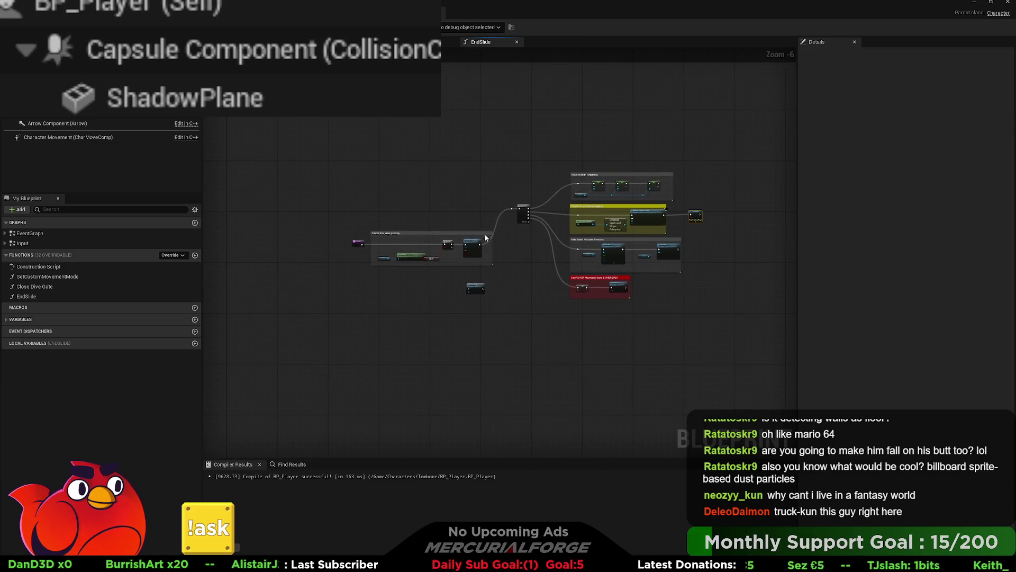
{"action": "scroll", "coordinate": [441, 244], "scroll_direction": "up", "scroll_amount": 5}
{"action": "scroll", "coordinate": [508, 238], "scroll_direction": "down", "scroll_amount": 5}
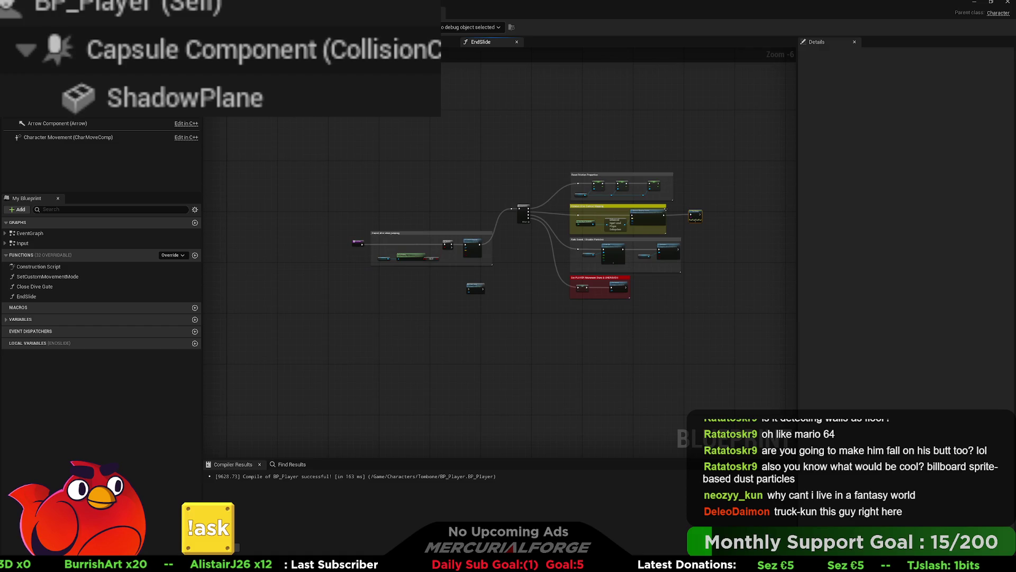
{"action": "scroll", "coordinate": [546, 169], "scroll_direction": "up", "scroll_amount": 3}
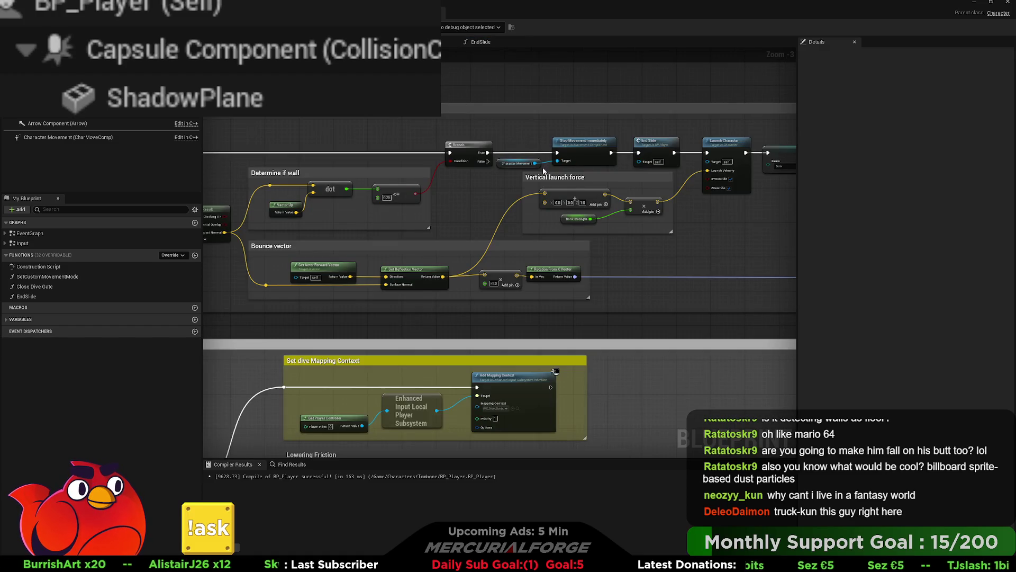
{"action": "left_click_drag", "start_coordinate": [482, 181], "coordinate": [772, 158]}
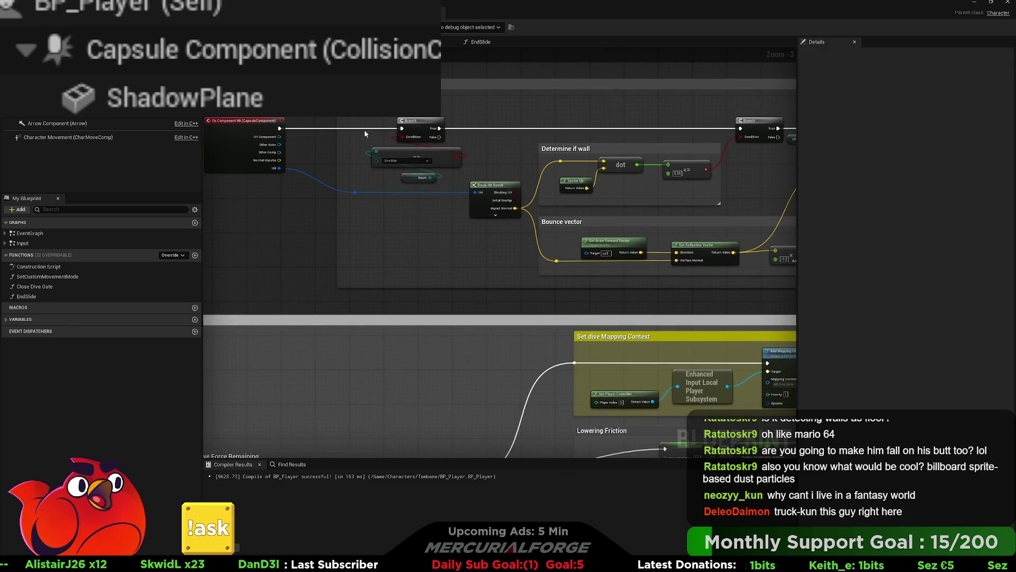
{"action": "left_click_drag", "start_coordinate": [696, 188], "coordinate": [467, 205]}
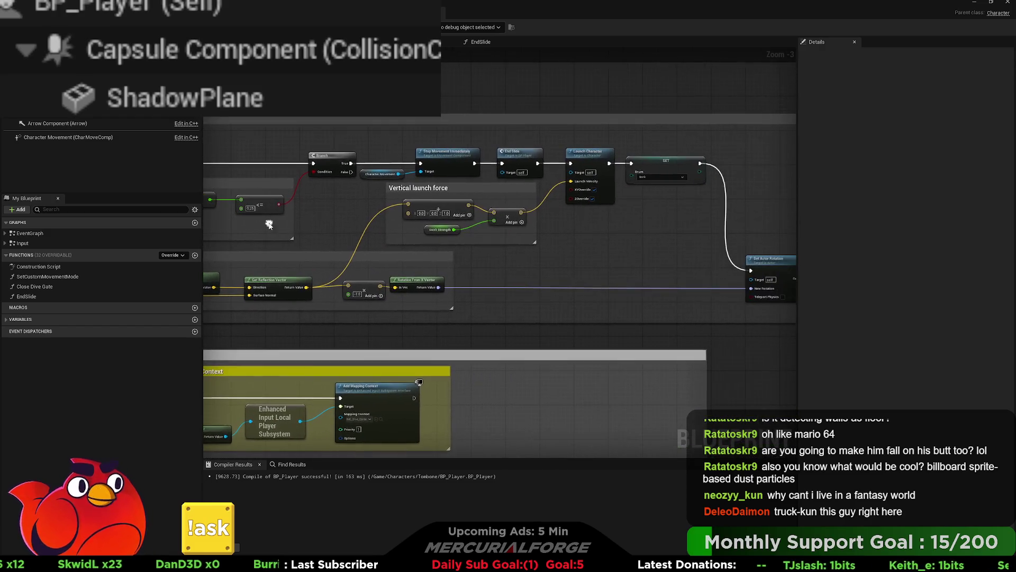
{"action": "double_click", "coordinate": [510, 154]}
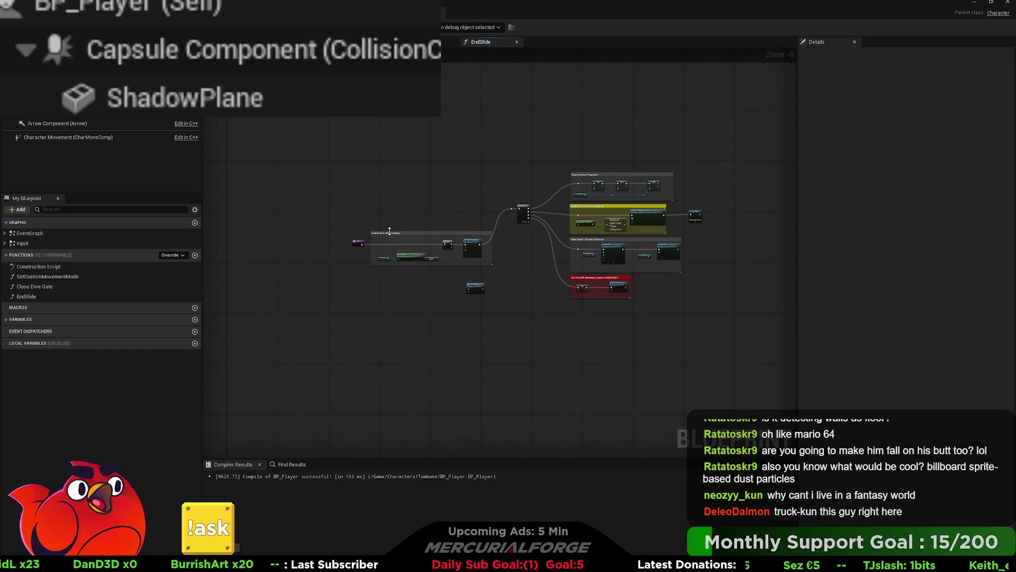
{"action": "scroll", "coordinate": [388, 231], "scroll_direction": "up", "scroll_amount": 2}
{"action": "scroll", "coordinate": [372, 274], "scroll_direction": "up", "scroll_amount": 2}
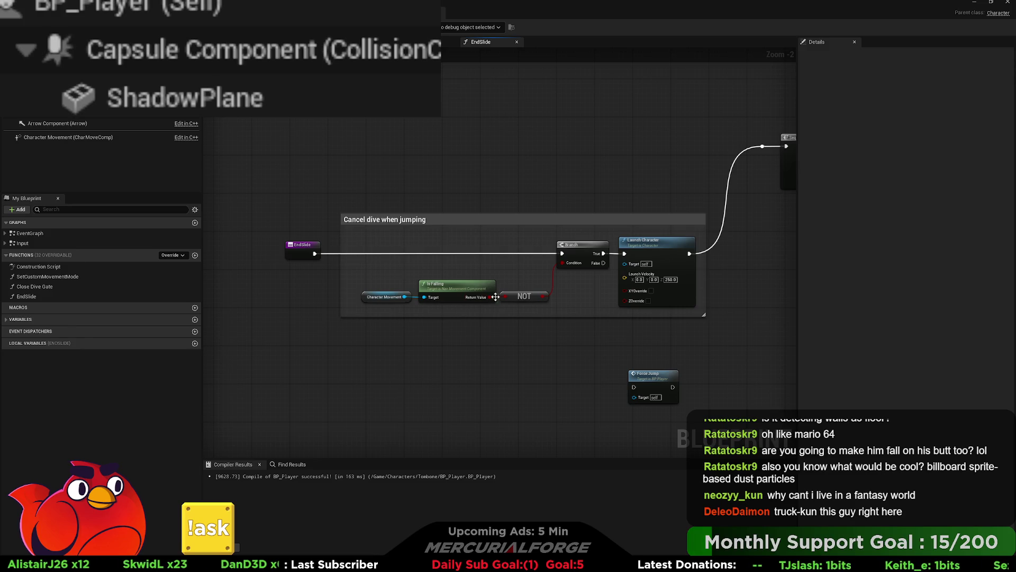
{"action": "left_click", "coordinate": [496, 218]}
- Raise and widen the Cancel dive when jumping group and move Launch Character further right
{"action": "mouse_move", "coordinate": [496, 216]}
{"action": "left_mouse_down"}
{"action": "mouse_move", "coordinate": [487, 97]}
{"action": "mouse_move", "coordinate": [442, 205]}
{"action": "mouse_move", "coordinate": [451, 188]}
{"action": "mouse_move", "coordinate": [444, 124]}
{"action": "mouse_move", "coordinate": [419, 145]}
{"action": "left_mouse_up"}
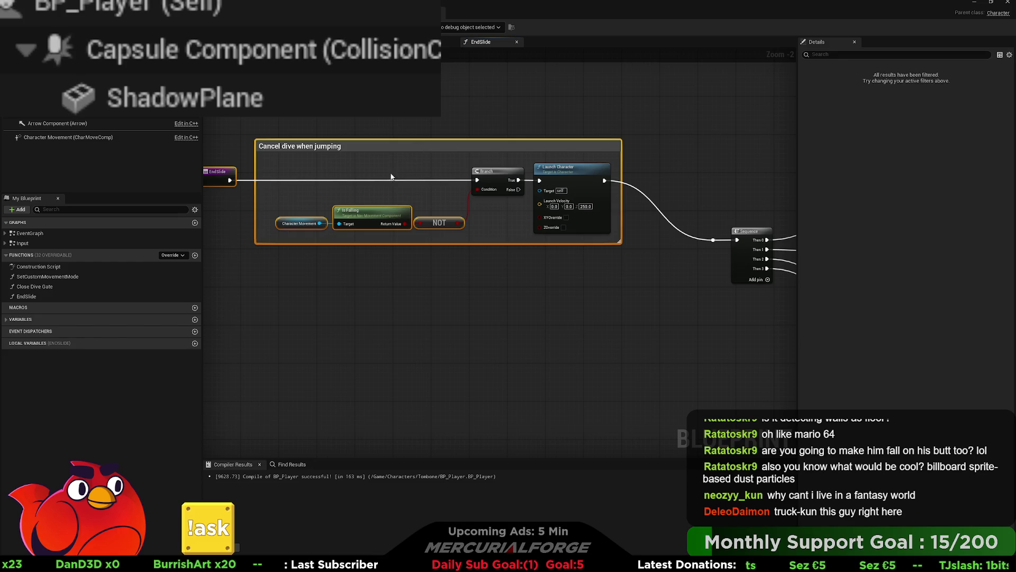
{"action": "left_click_drag", "start_coordinate": [368, 184], "coordinate": [416, 185]}
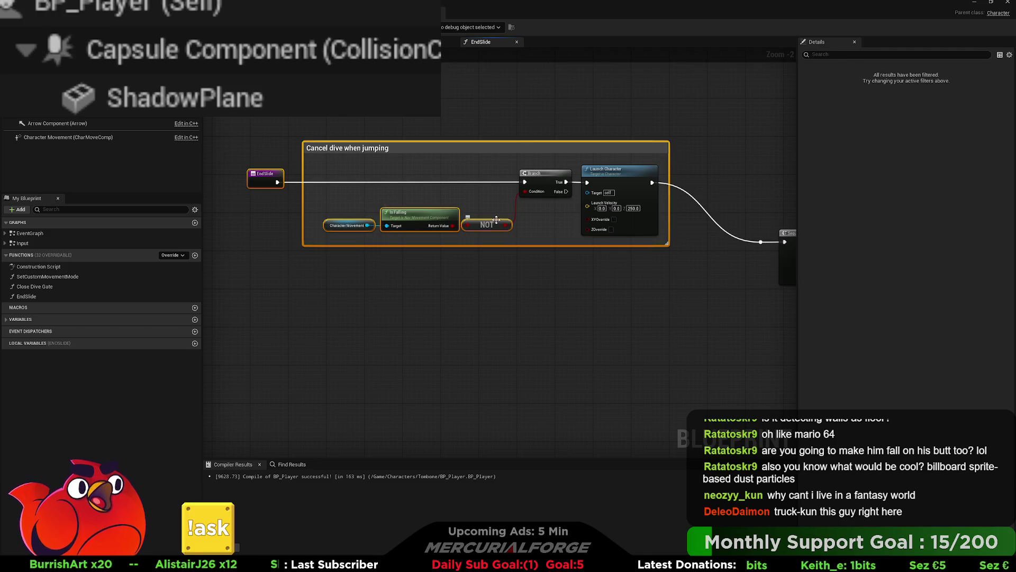
{"action": "left_click_drag", "start_coordinate": [605, 180], "coordinate": [433, 179]}
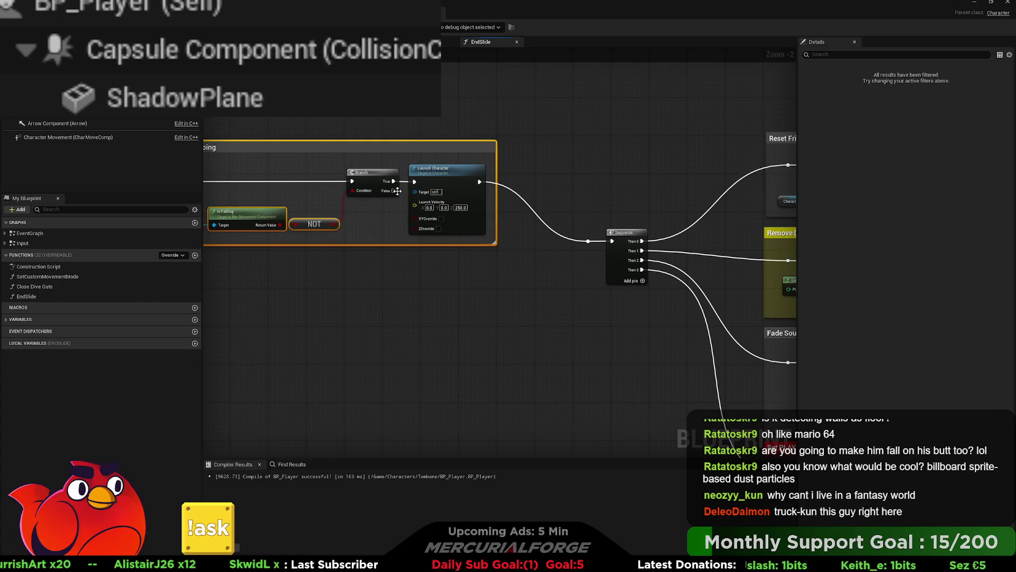
{"action": "left_click_drag", "start_coordinate": [497, 176], "coordinate": [533, 176]}
{"action": "left_click_drag", "start_coordinate": [444, 175], "coordinate": [483, 178]}
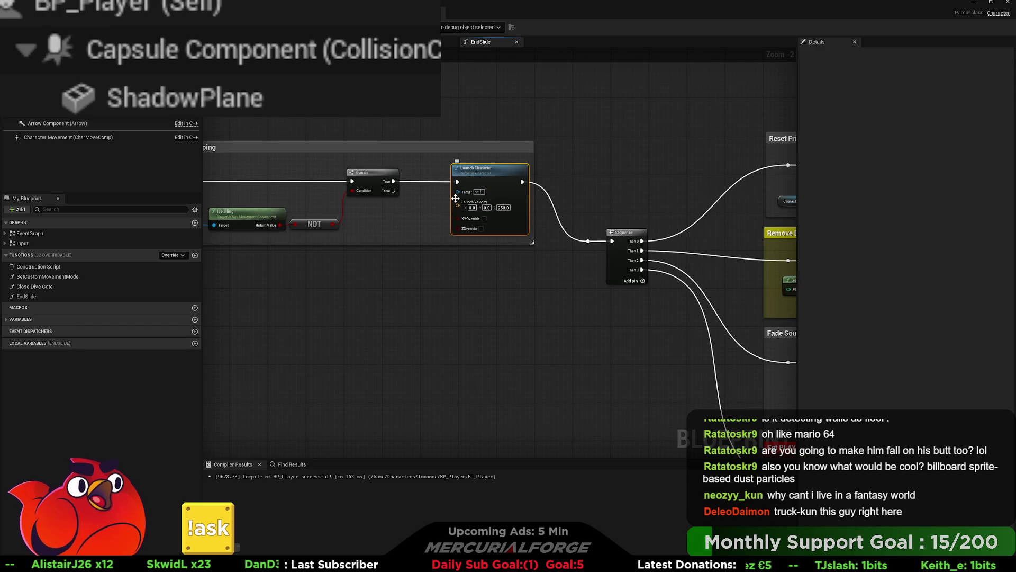
- Wire Branch False straight to the Sequence through aligned reroute points, enlarging the group downward
{"action": "mouse_move", "coordinate": [394, 190]}
{"action": "left_mouse_down"}
{"action": "mouse_move", "coordinate": [589, 242]}
{"action": "mouse_move", "coordinate": [412, 238]}
{"action": "left_mouse_up"}
{"action": "double_click", "coordinate": [545, 234]}
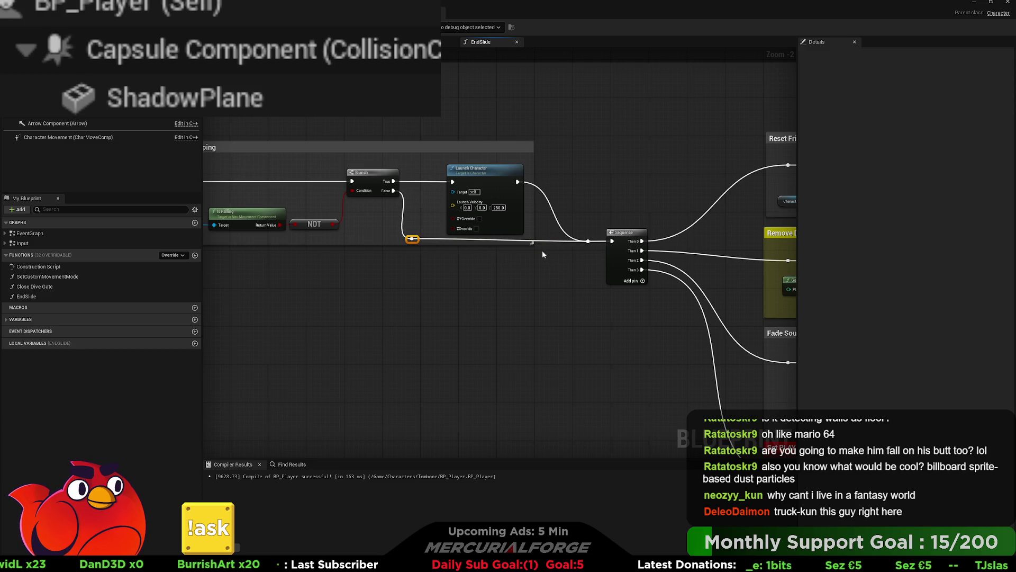
{"action": "left_click_drag", "start_coordinate": [533, 244], "coordinate": [533, 268]}
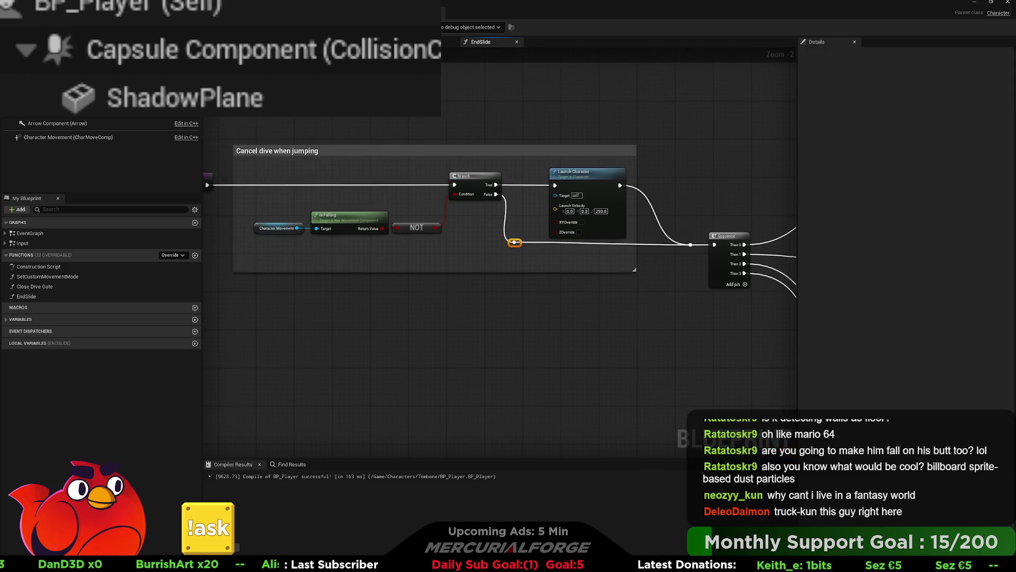
{"action": "left_click", "coordinate": [505, 208]}
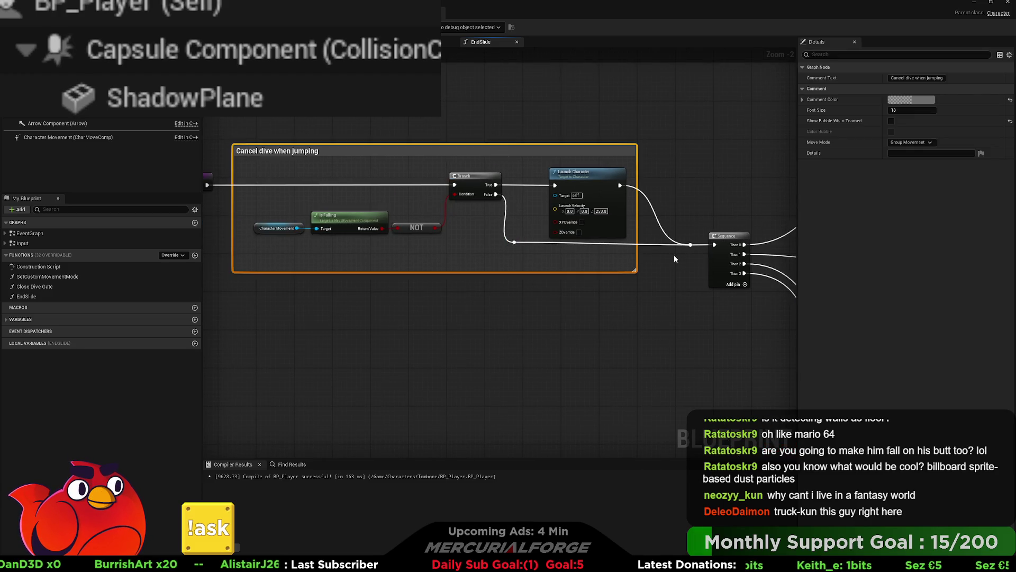
{"action": "left_click_drag", "start_coordinate": [693, 258], "coordinate": [507, 238]}
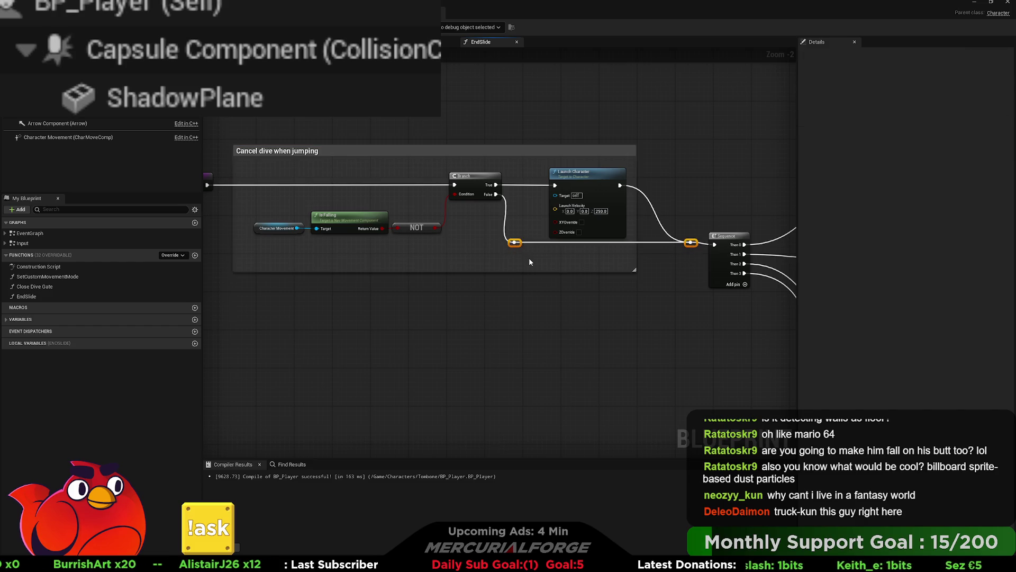
{"action": "key", "text": "q"}
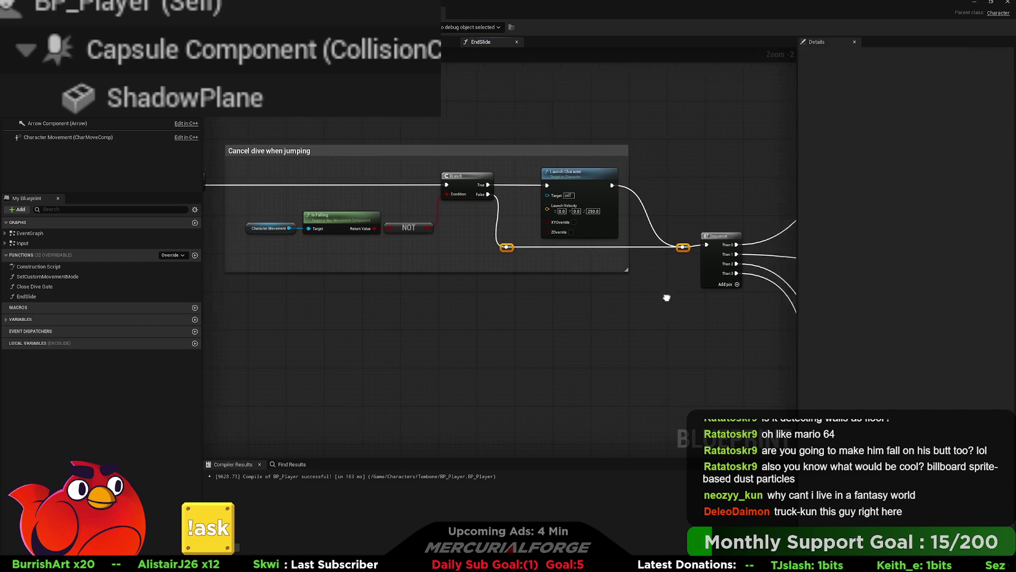
- Shift the Is Falling condition and Branch nodes slightly left to tidy the group
{"action": "left_click_drag", "start_coordinate": [665, 308], "coordinate": [434, 256]}
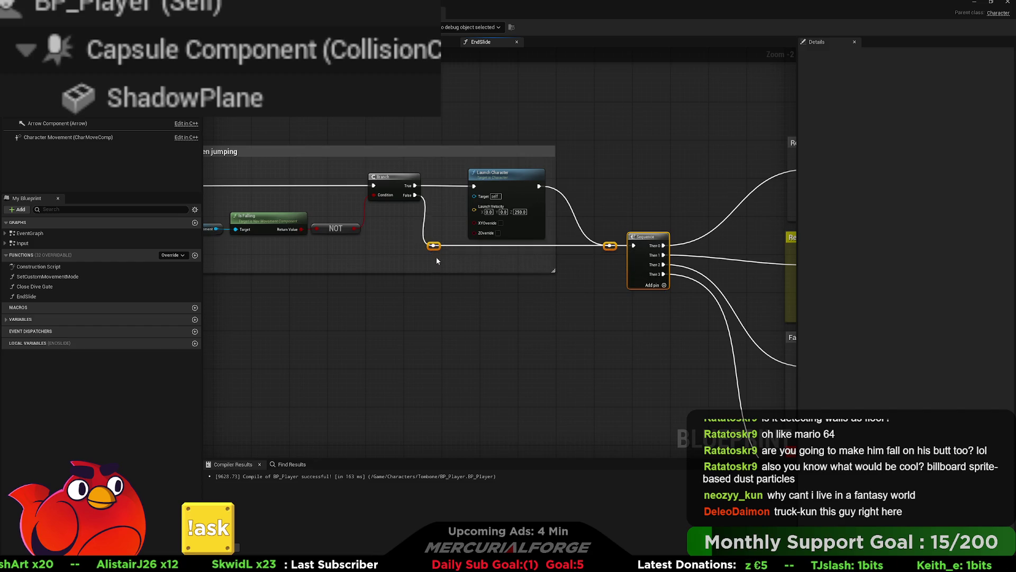
{"action": "left_click", "coordinate": [488, 290]}
{"action": "left_click_drag", "start_coordinate": [488, 290], "coordinate": [603, 294]}
{"action": "scroll", "coordinate": [551, 294], "scroll_direction": "down", "scroll_amount": 3}
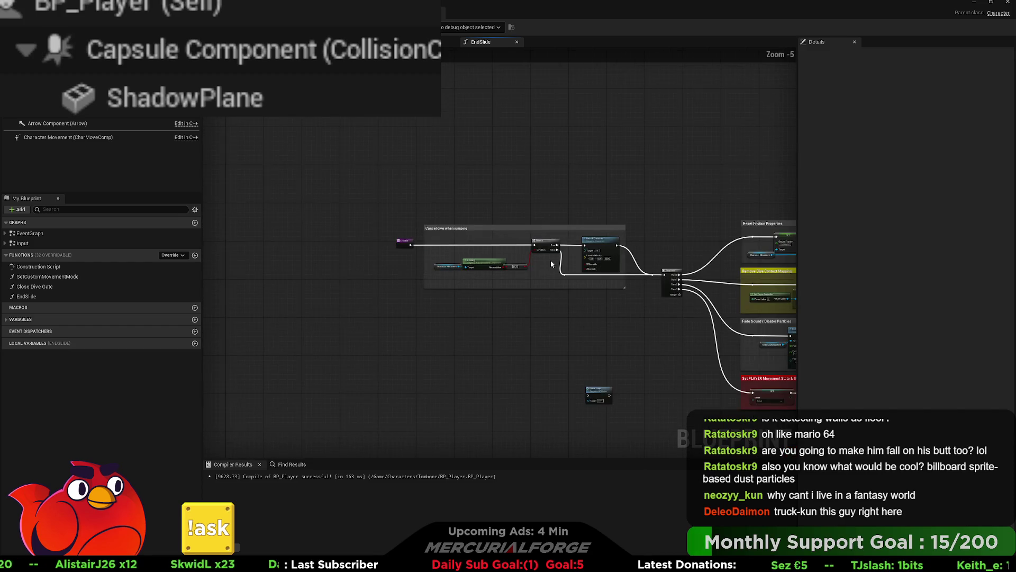
{"action": "left_click_drag", "start_coordinate": [450, 242], "coordinate": [451, 244]}
{"action": "left_click_drag", "start_coordinate": [485, 262], "coordinate": [420, 252]}
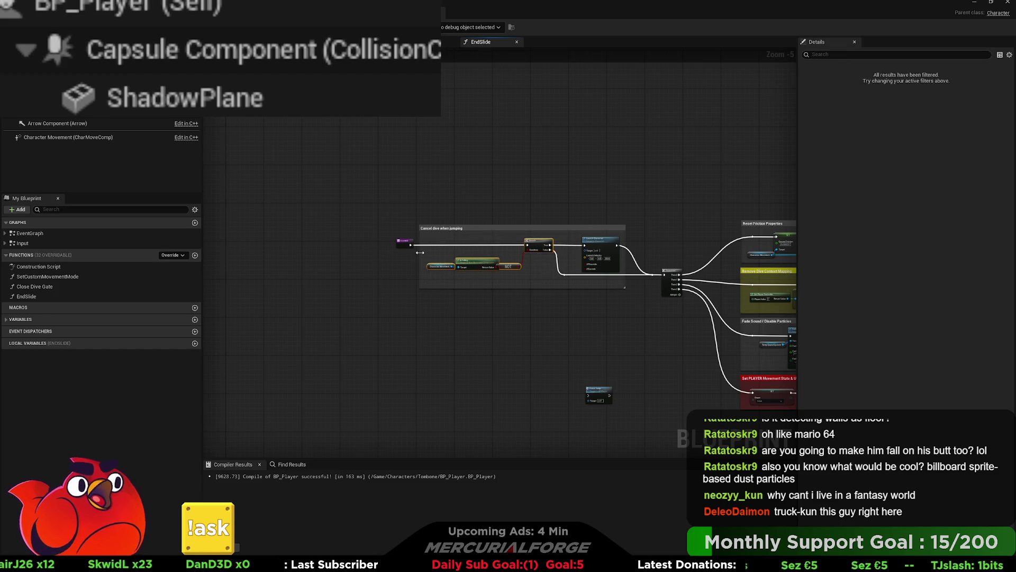
{"action": "scroll", "coordinate": [440, 247], "scroll_direction": "up", "scroll_amount": 2}
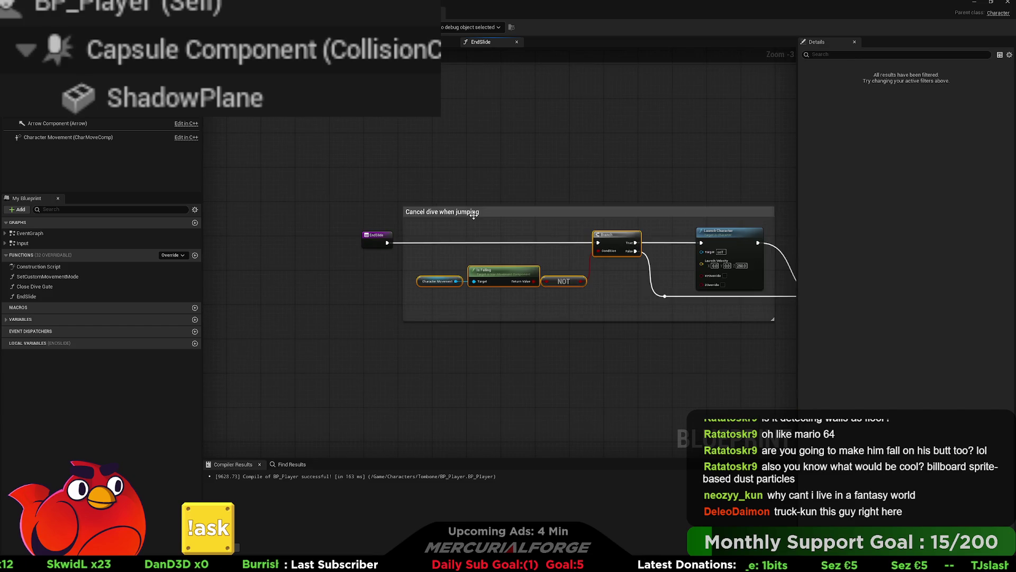
- Replace the 'Cancel dive when jumping' comment title with 'Apply launch force is on ground'
{"action": "double_click", "coordinate": [473, 214]}
{"action": "key", "text": "Return"}
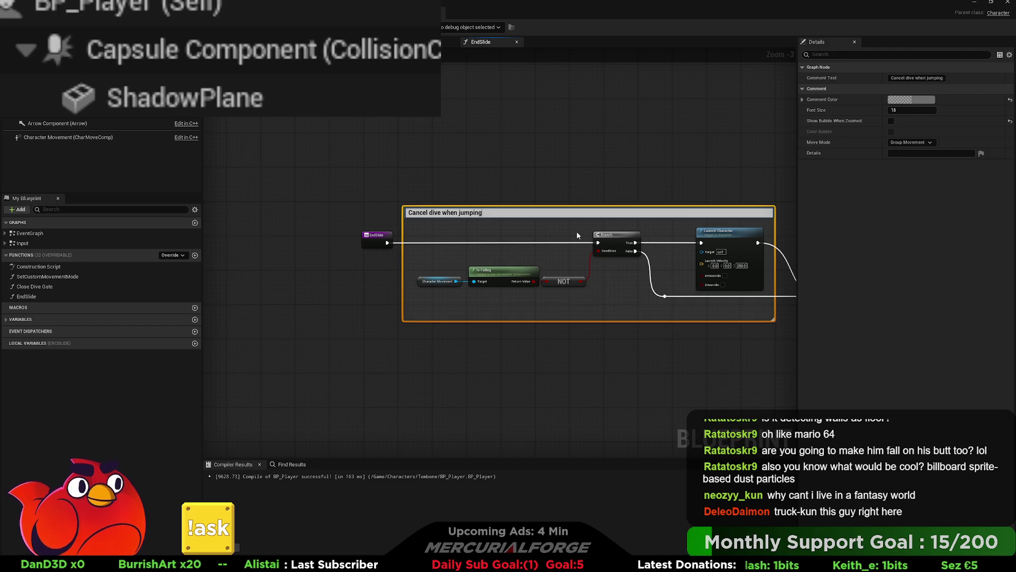
{"action": "key", "text": "BackSpace"}
{"action": "key", "text": "BackSpace"}
{"action": "key", "text": "BackSpace"}
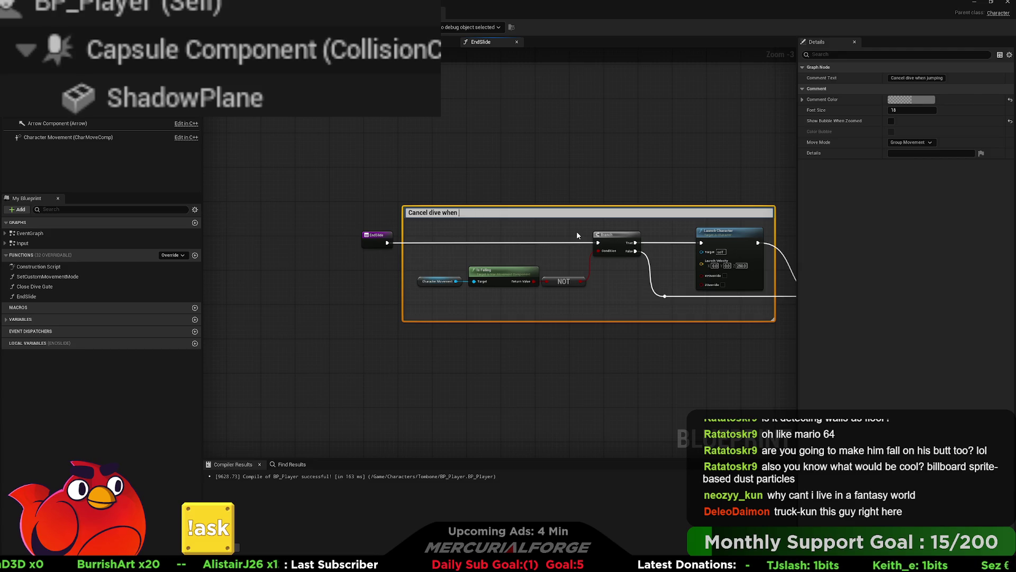
{"action": "type", "text": "Apply lau"}
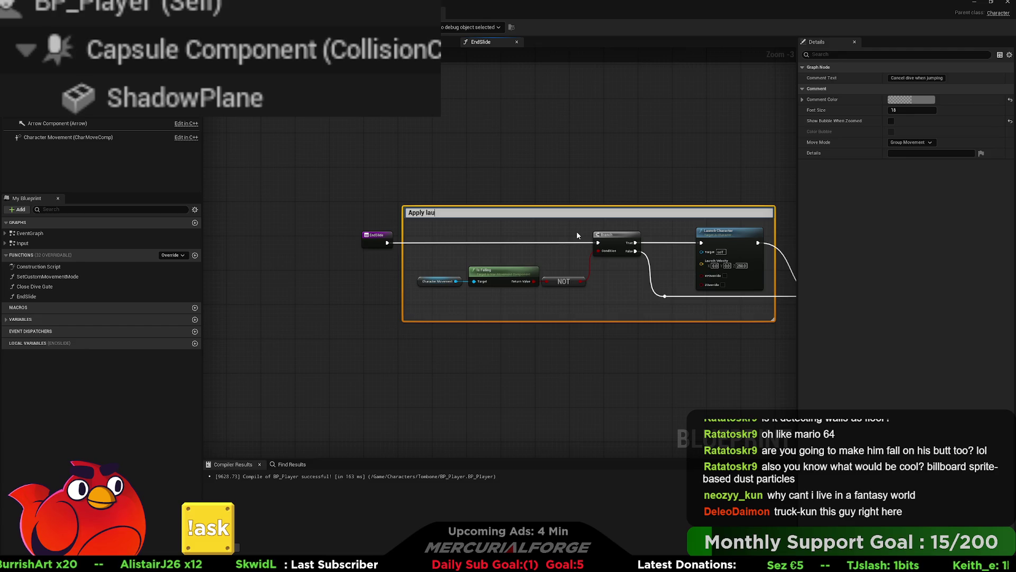
{"action": "type", "text": "nch"}
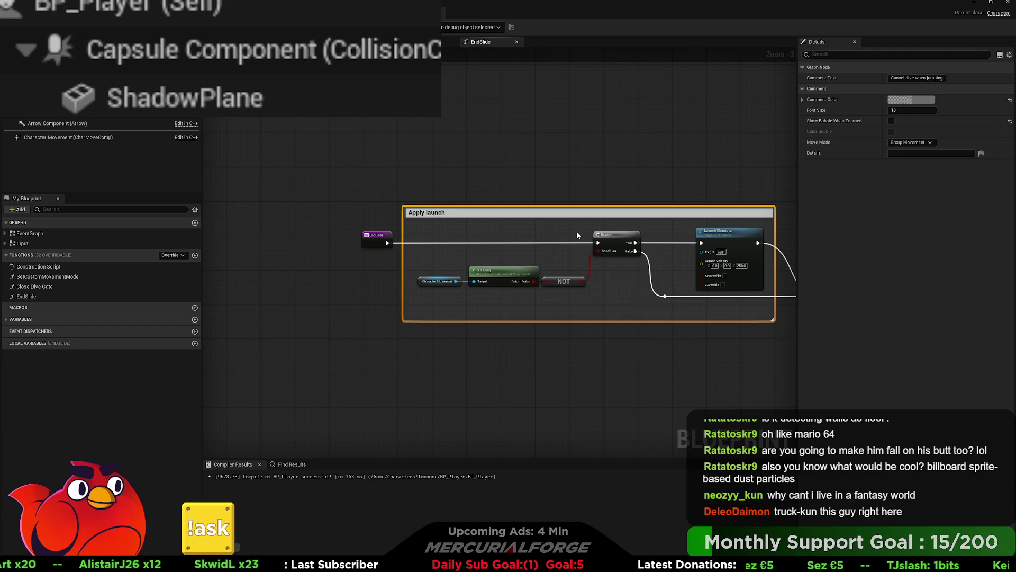
{"action": "type", "text": " force is"}
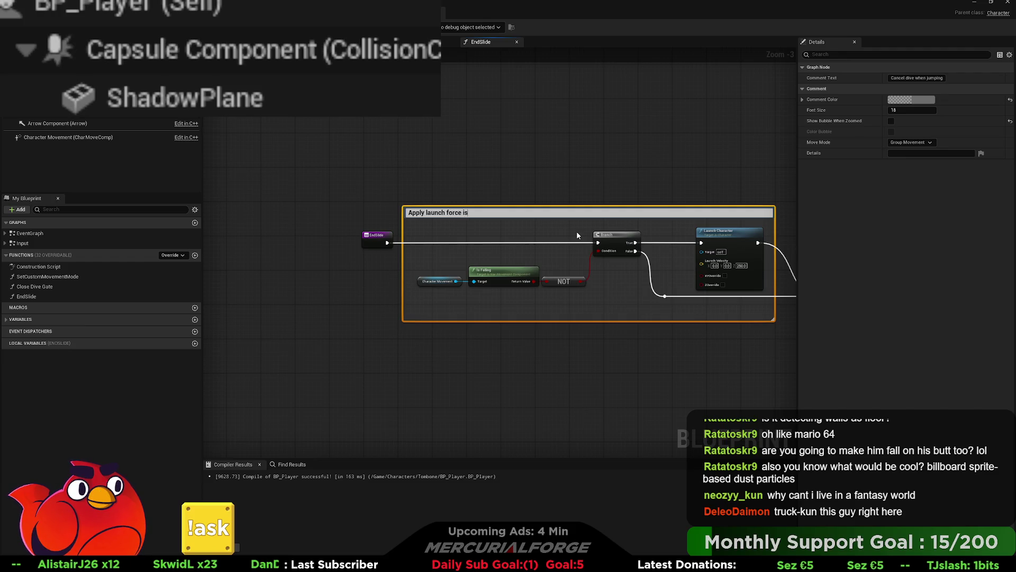
{"action": "type", "text": " grou"}
{"action": "key", "text": "BackSpace"}
{"action": "key", "text": "BackSpace"}
{"action": "key", "text": "BackSpace"}
{"action": "type", "text": "on ground"}
{"action": "left_click", "coordinate": [509, 356]}
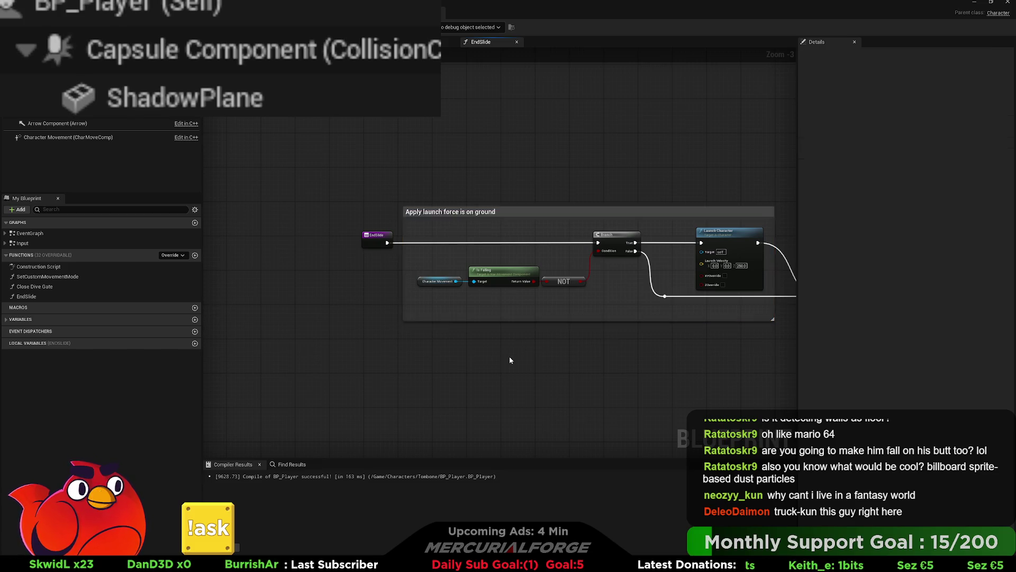
{"action": "scroll", "coordinate": [477, 334], "scroll_direction": "up", "scroll_amount": 3}
- Create an Is Moving on Ground node from Character Movement and place it beside Is Falling
{"action": "left_click_drag", "start_coordinate": [427, 287], "coordinate": [457, 318]}
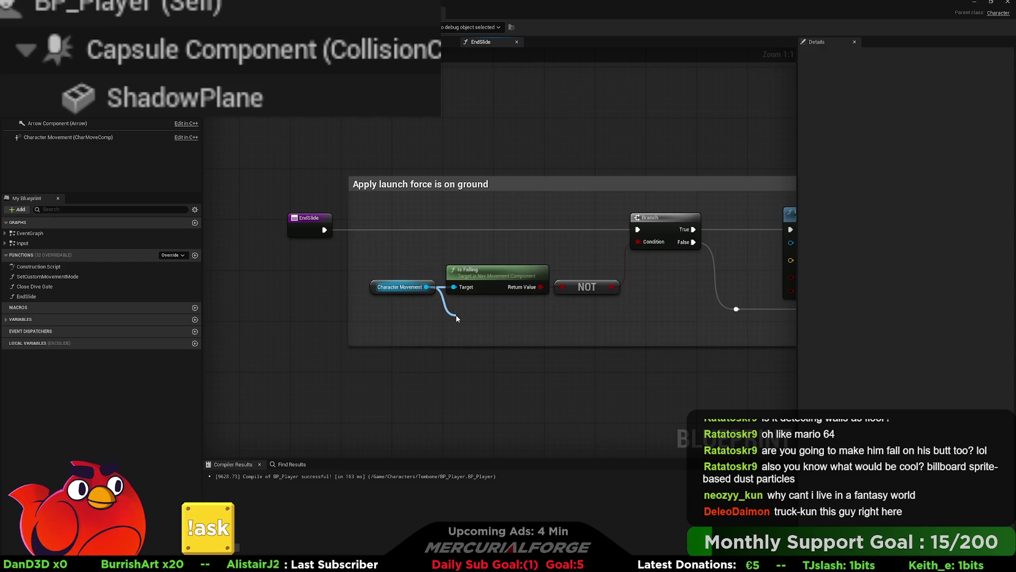
{"action": "left_click_drag", "start_coordinate": [457, 318], "coordinate": [459, 318]}
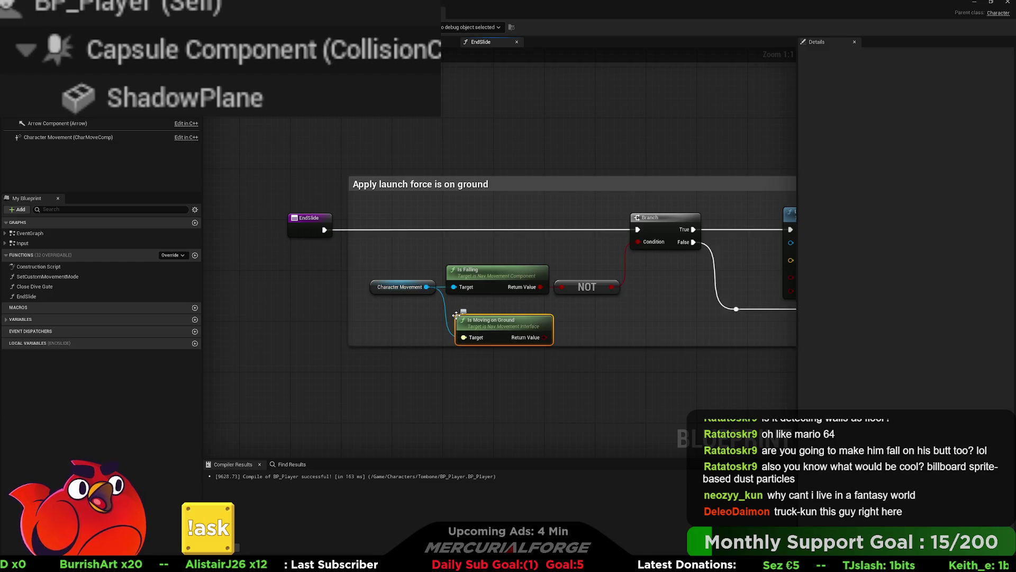
{"action": "left_click_drag", "start_coordinate": [487, 324], "coordinate": [480, 312]}
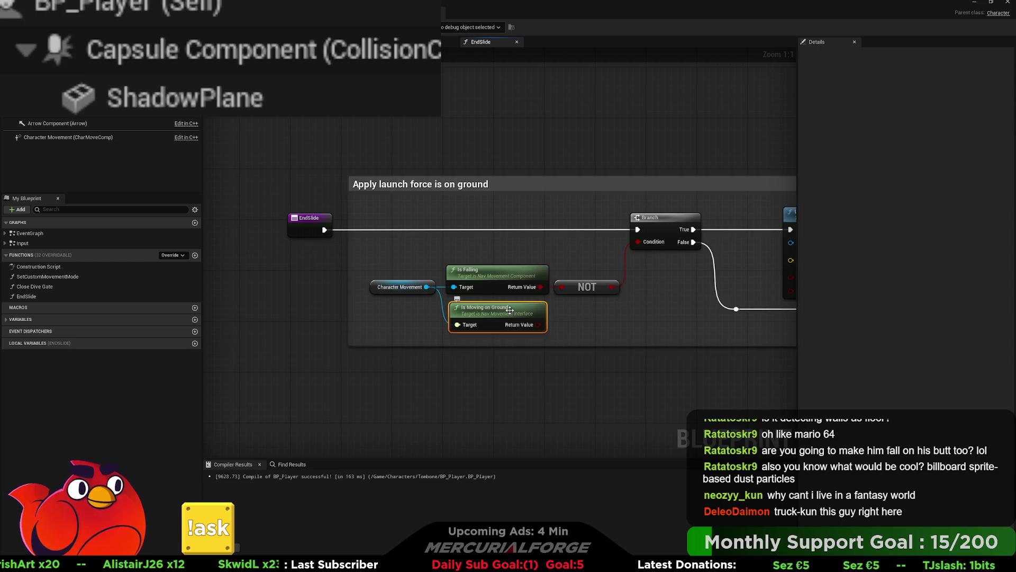